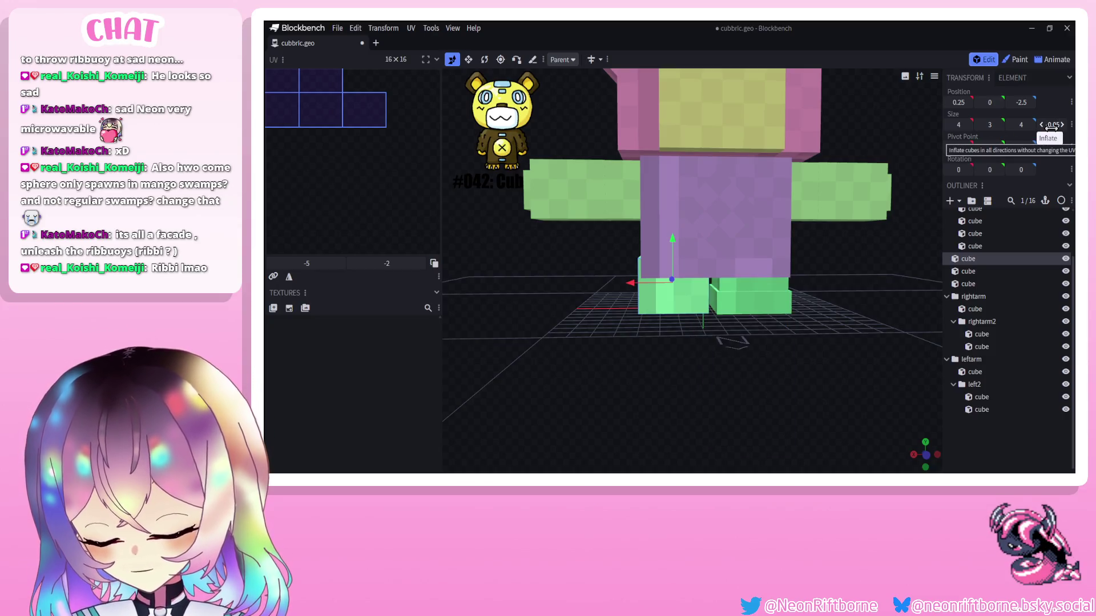
# Duplicate a foot cube and slide the copy sideways along the feet.
pyautogui.click(742, 291)
pyautogui.rightClick(742, 314)
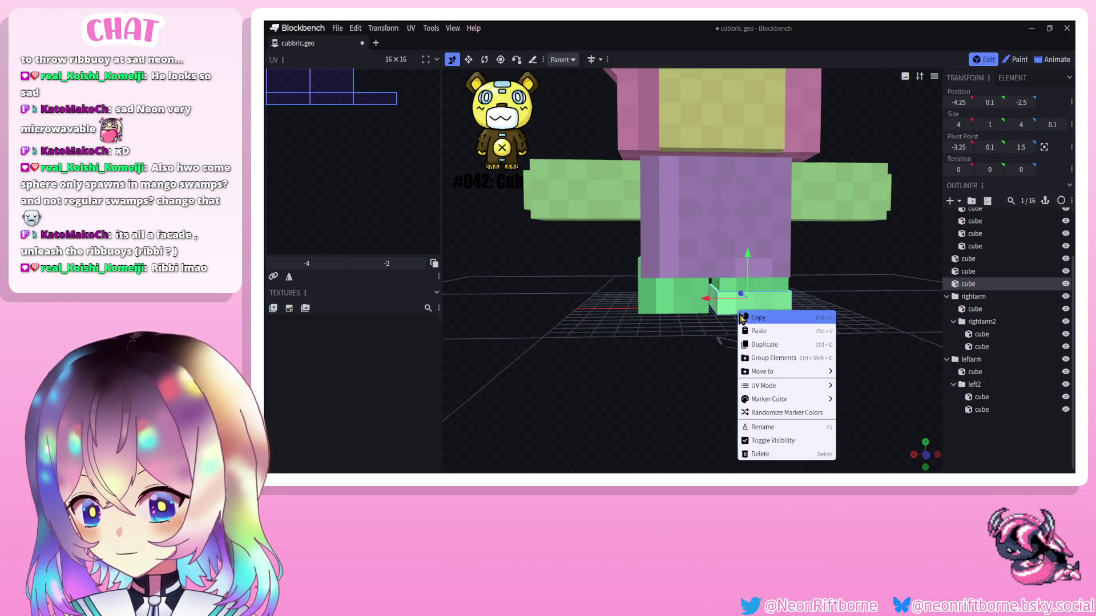
pyautogui.click(770, 346)
pyautogui.moveTo(717, 306); pyautogui.dragTo(652, 308)
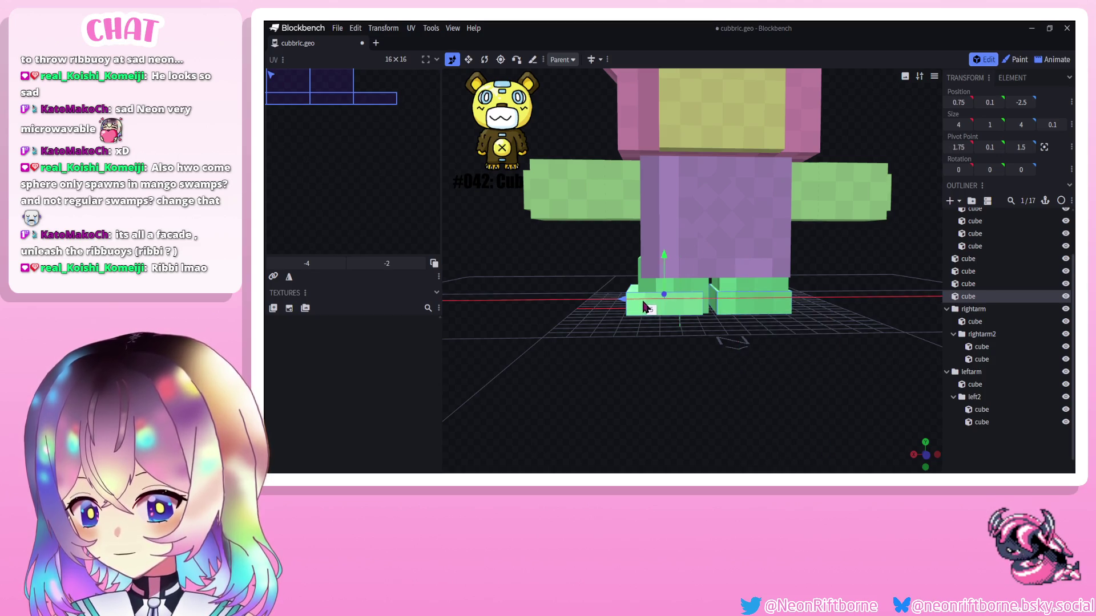
# Inspect the cubes at the feet from several angles, selecting and clearing them.
pyautogui.moveTo(640, 332); pyautogui.dragTo(594, 347)
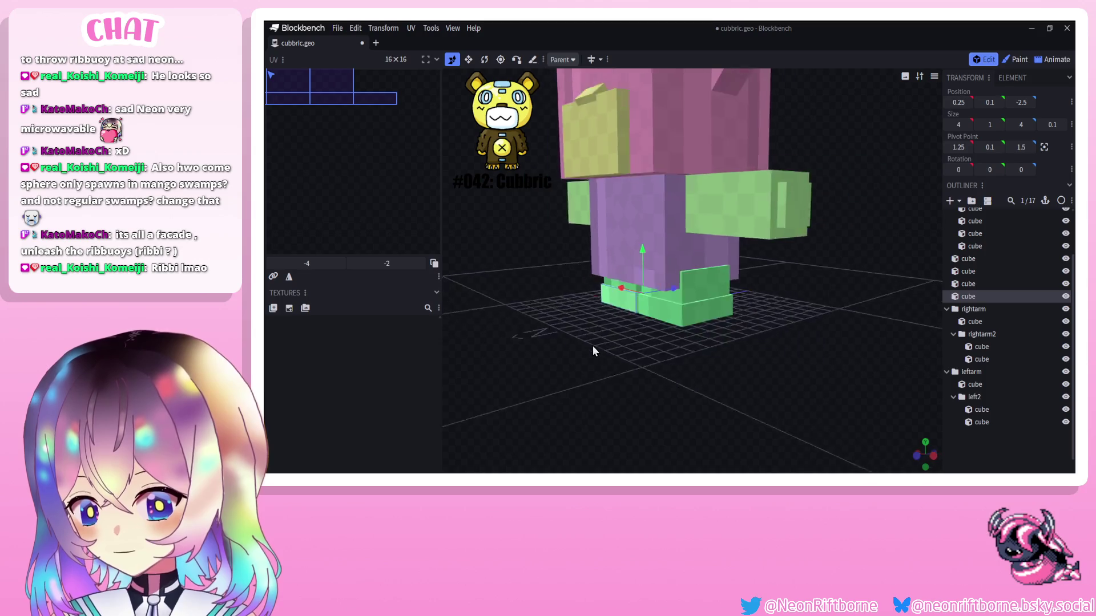
pyautogui.scroll(-3, 594, 347)
pyautogui.moveTo(703, 343); pyautogui.dragTo(650, 326)
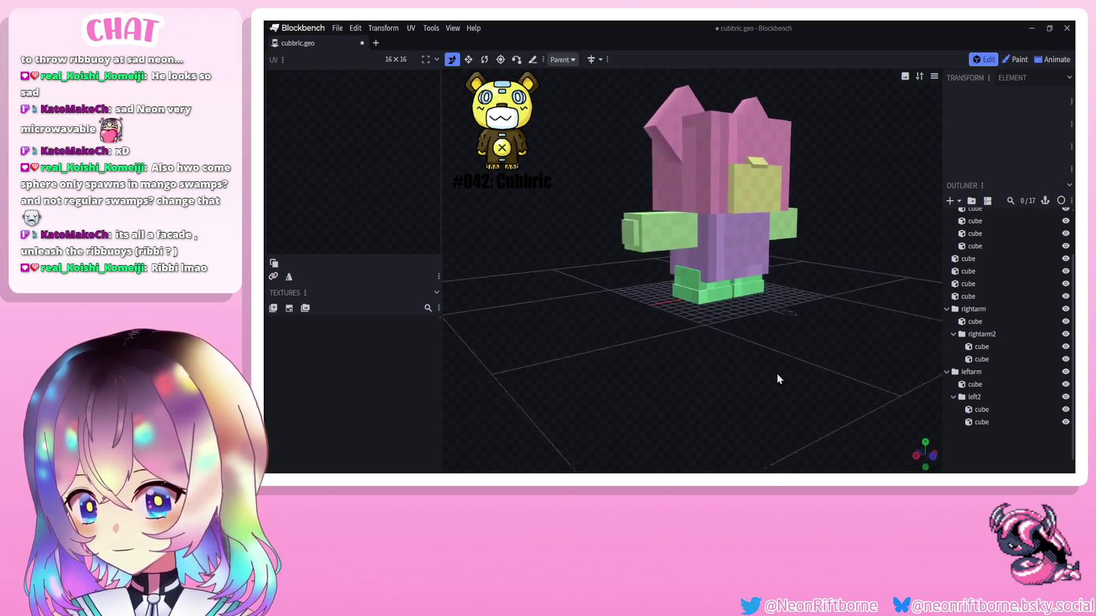
pyautogui.scroll(4, 702, 309)
pyautogui.click(731, 285)
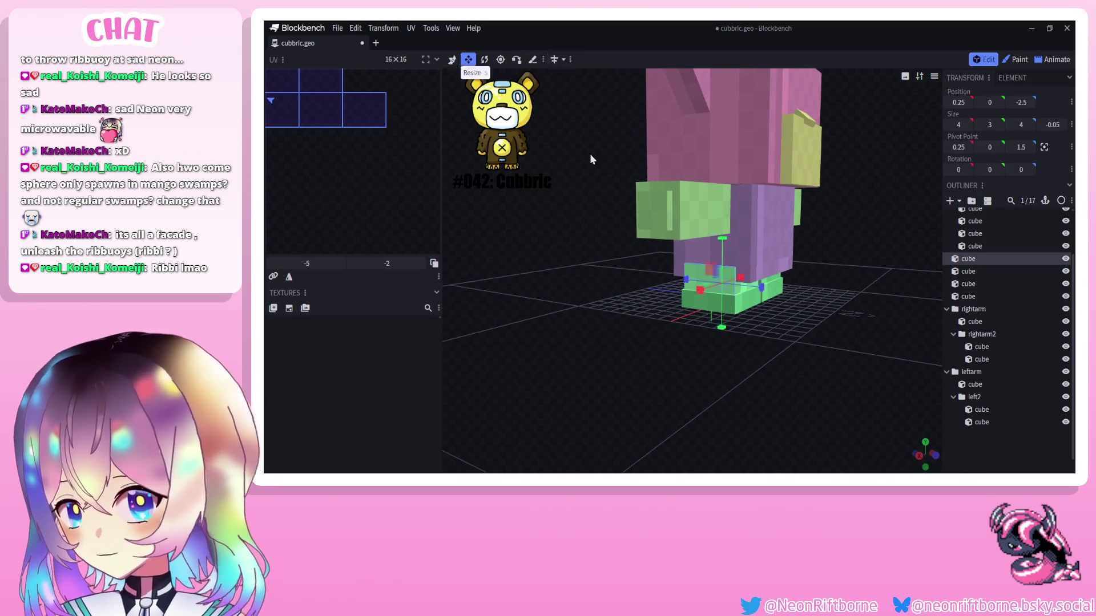
pyautogui.moveTo(723, 334)
pyautogui.mouseDown()
pyautogui.moveTo(757, 340)
pyautogui.moveTo(642, 337)
pyautogui.moveTo(772, 379)
pyautogui.mouseUp()
pyautogui.click(755, 291)
pyautogui.click(670, 350)
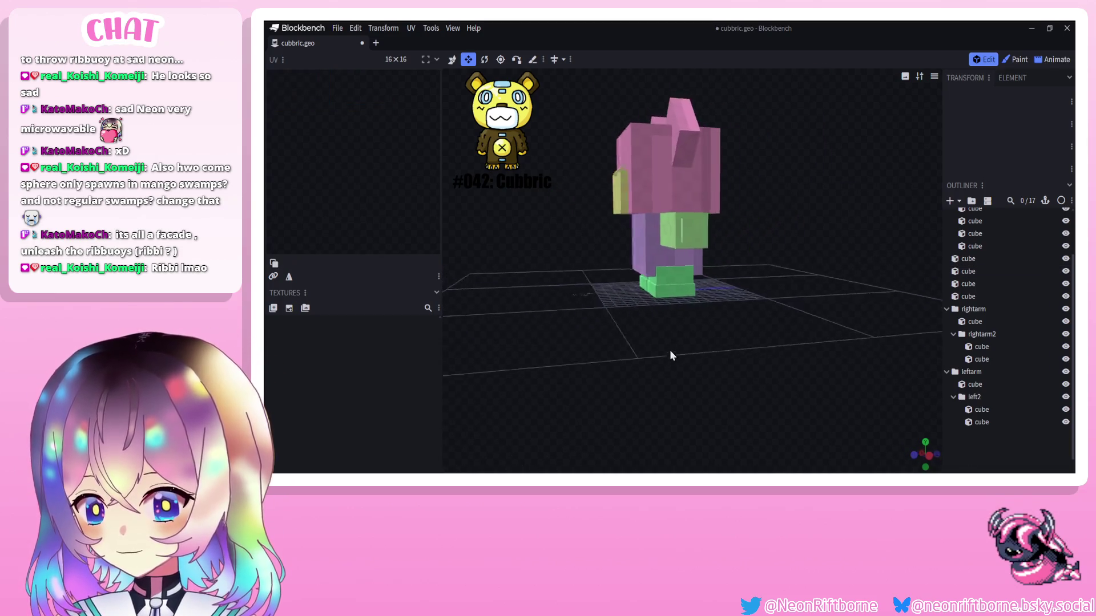
pyautogui.moveTo(654, 349)
pyautogui.mouseDown()
pyautogui.moveTo(804, 351)
pyautogui.moveTo(772, 349)
pyautogui.moveTo(725, 307)
pyautogui.mouseUp()
pyautogui.scroll(3, 774, 349)
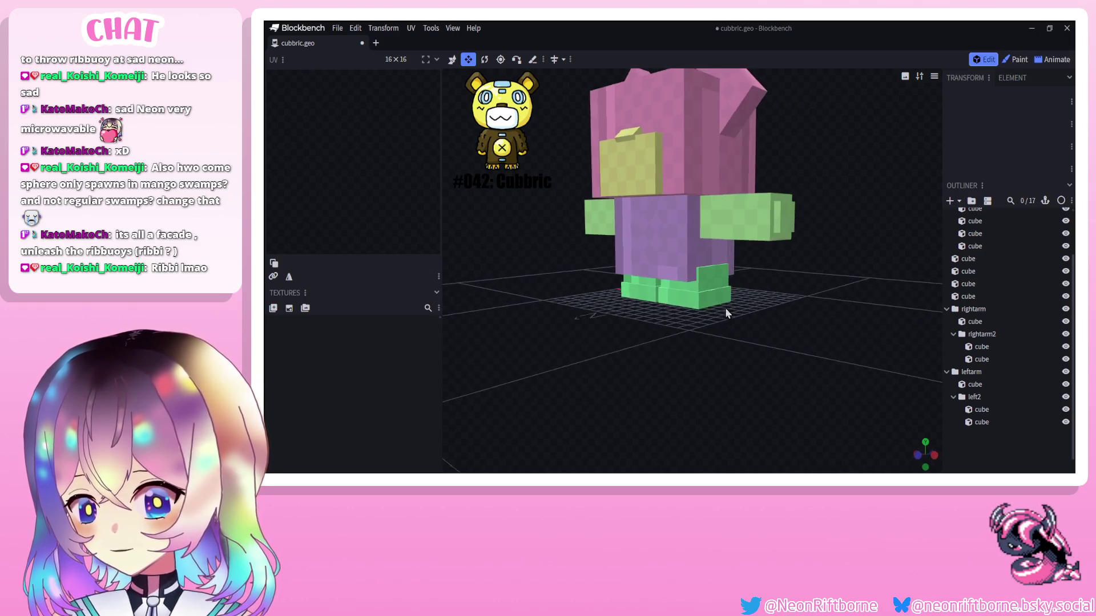
# Check the lower body and foot cubes, ending with the new flat cube under the feet selected.
pyautogui.click(684, 265)
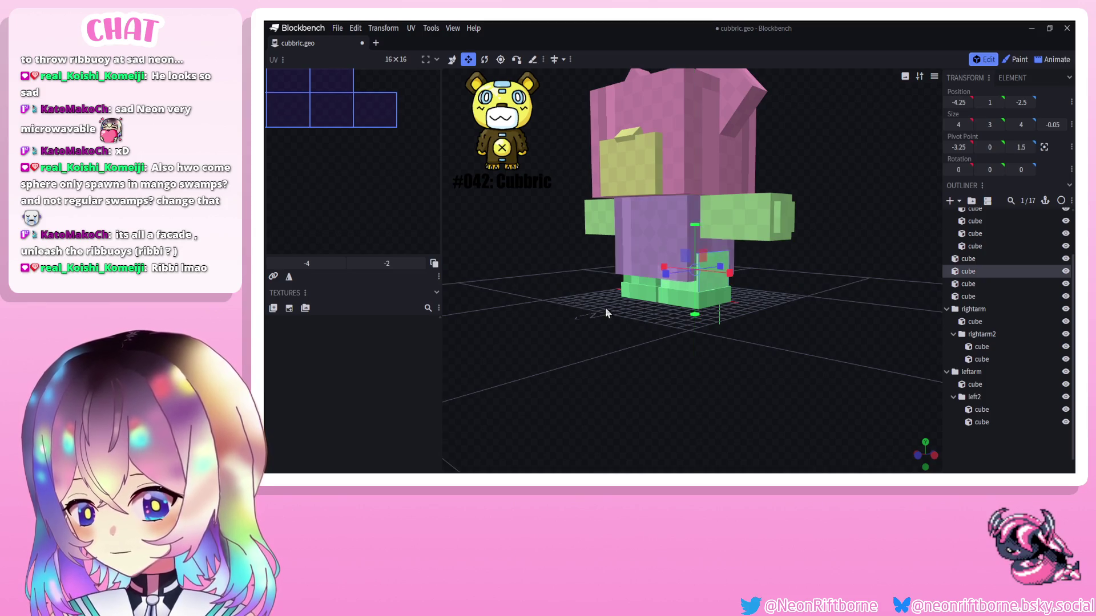
pyautogui.moveTo(698, 231); pyautogui.dragTo(677, 235)
pyautogui.click(692, 240)
pyautogui.click(955, 415)
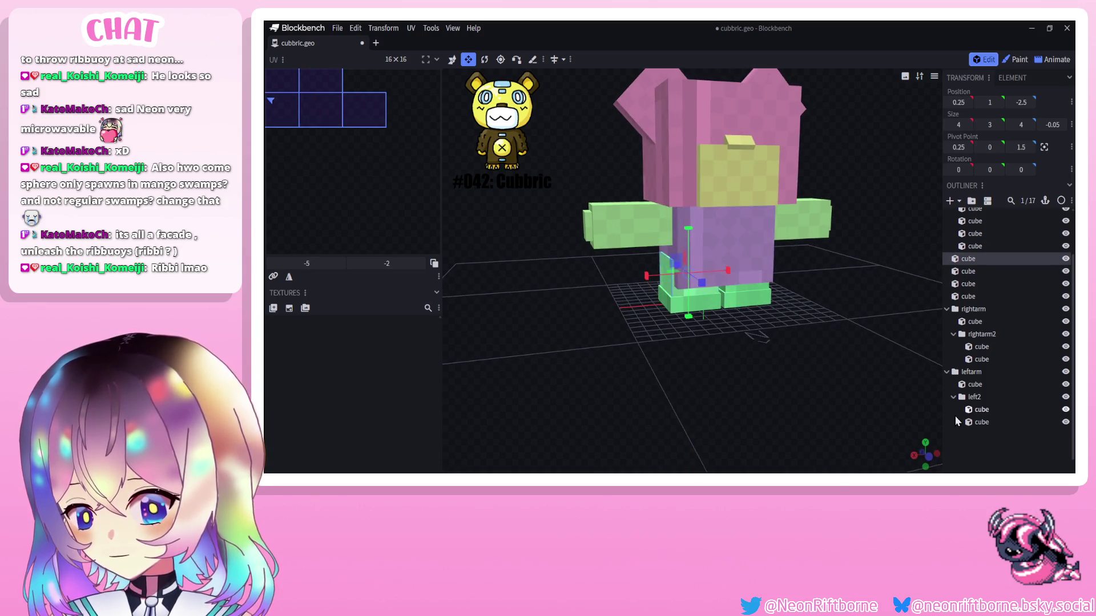
pyautogui.moveTo(776, 381)
pyautogui.mouseDown()
pyautogui.moveTo(637, 372)
pyautogui.moveTo(730, 371)
pyautogui.moveTo(669, 297)
pyautogui.moveTo(622, 299)
pyautogui.moveTo(562, 339)
pyautogui.moveTo(549, 333)
pyautogui.mouseUp()
pyautogui.click(669, 296)
pyautogui.click(627, 304)
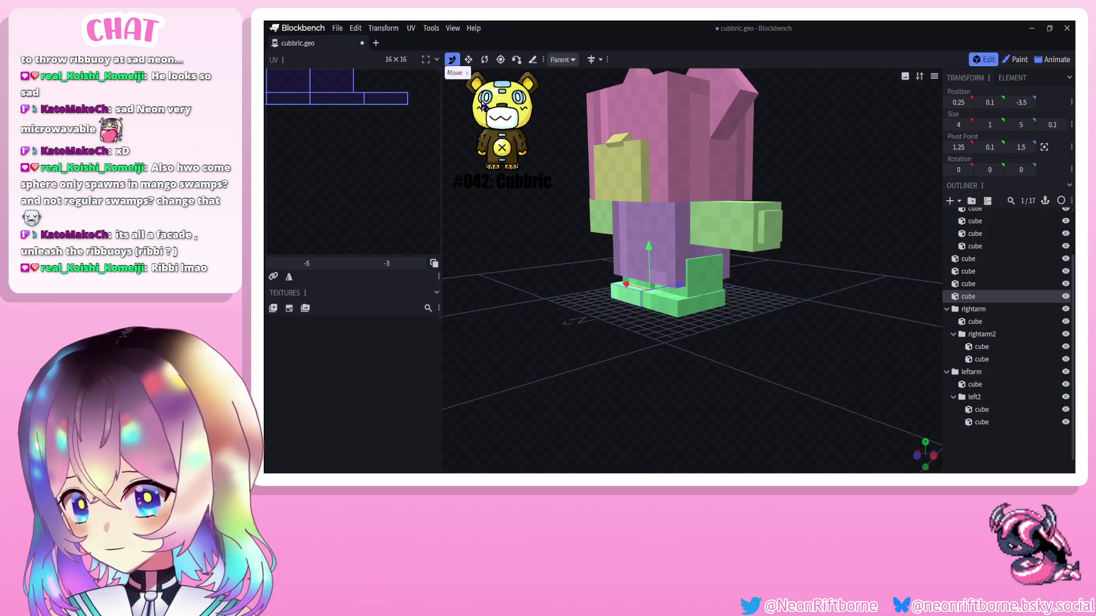
# Duplicate the sole cube, shrink it to a tiny 0×1×1 claw piece and shift it one unit along X.
pyautogui.moveTo(529, 270); pyautogui.dragTo(631, 369)
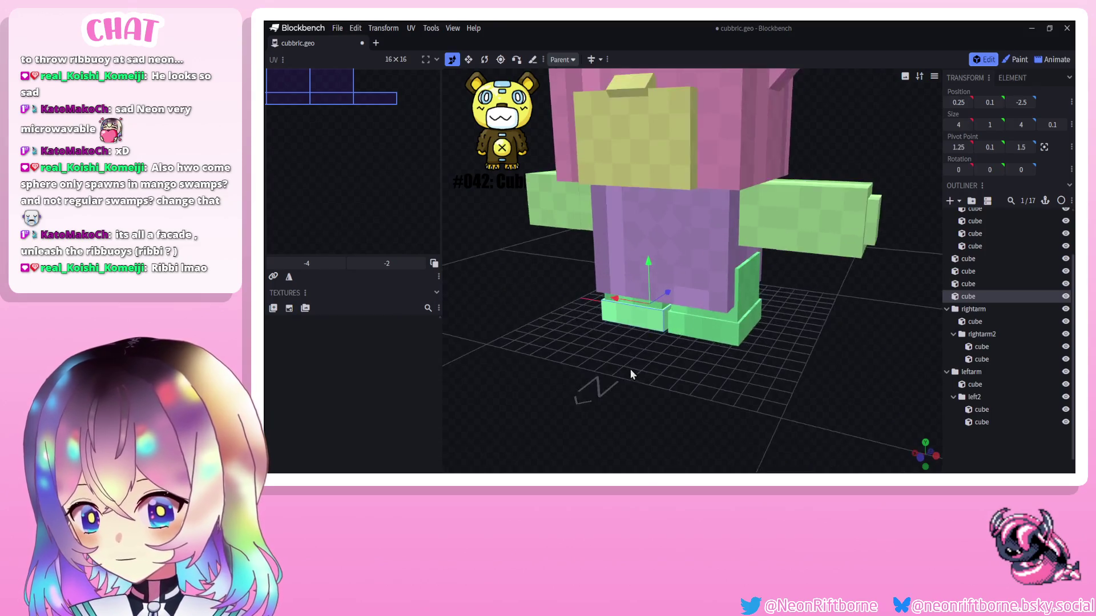
pyautogui.scroll(3, 632, 372)
pyautogui.rightClick(649, 310)
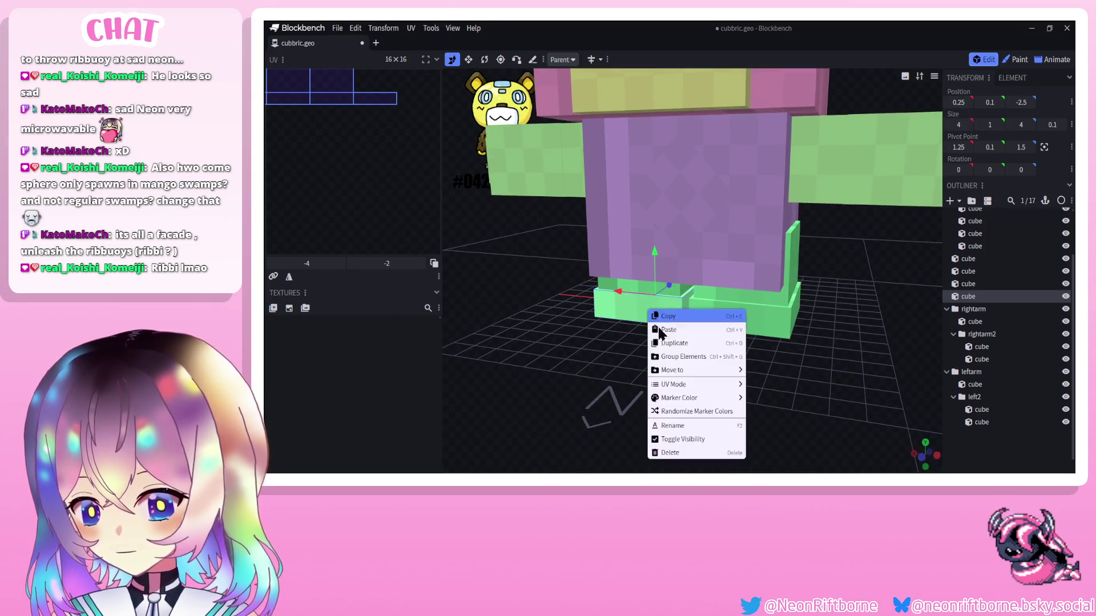
pyautogui.click(665, 344)
pyautogui.moveTo(617, 332)
pyautogui.mouseDown()
pyautogui.moveTo(606, 309)
pyautogui.moveTo(644, 318)
pyautogui.moveTo(599, 314)
pyautogui.mouseUp()
pyautogui.click(468, 59)
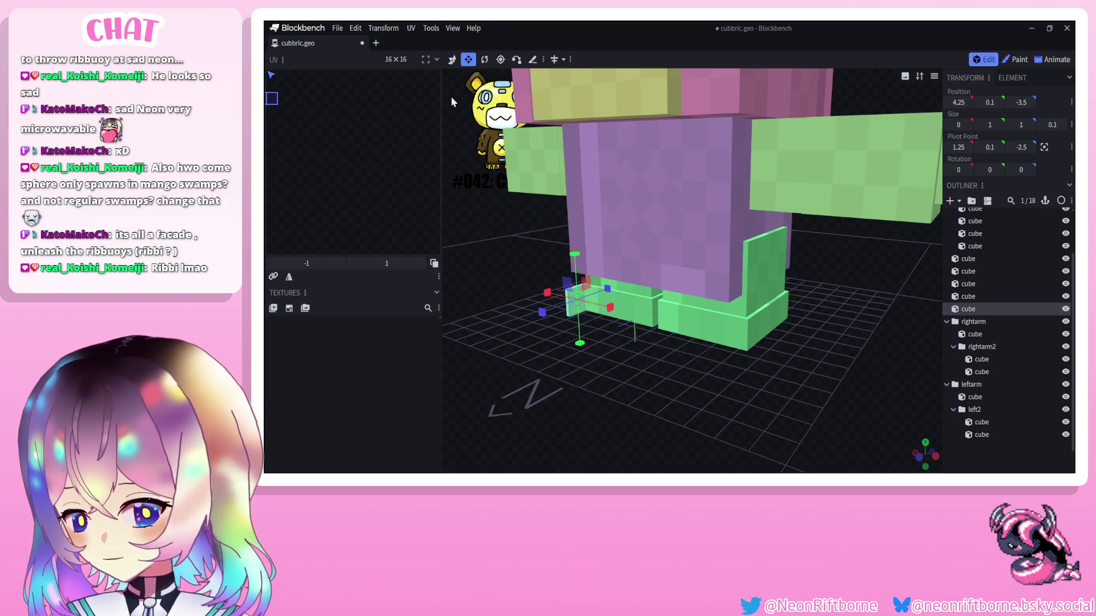
pyautogui.moveTo(513, 257); pyautogui.dragTo(548, 266)
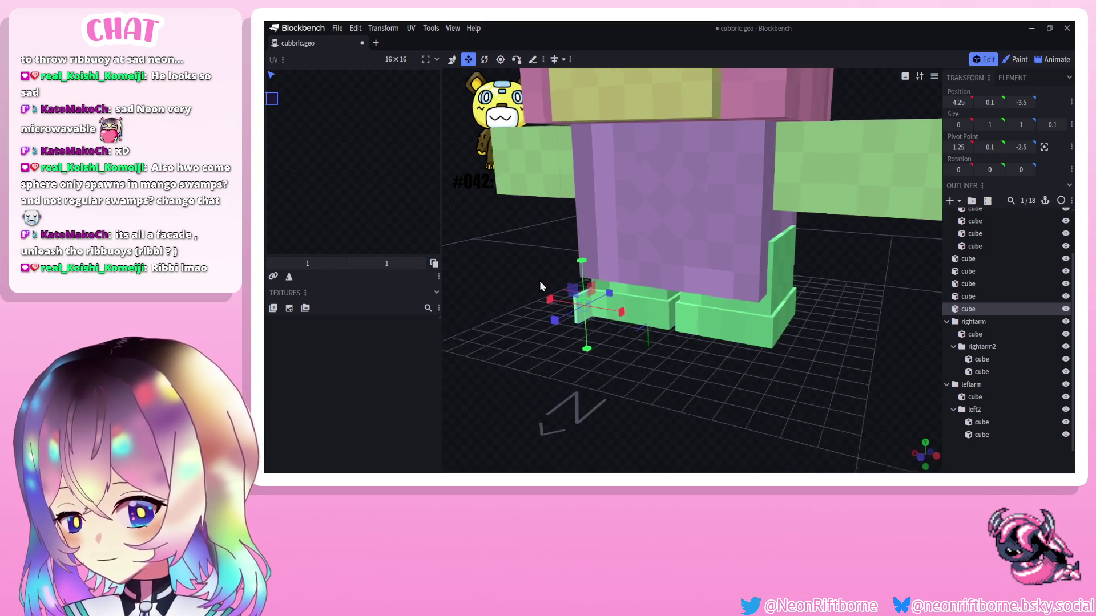
pyautogui.click(1052, 125)
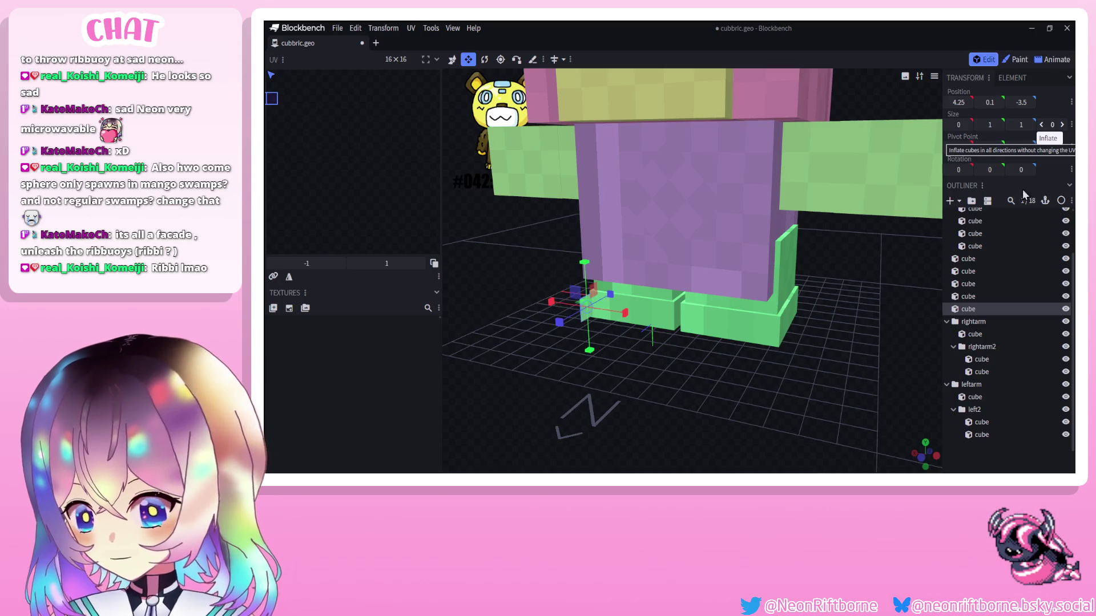
pyautogui.moveTo(600, 256); pyautogui.dragTo(514, 171)
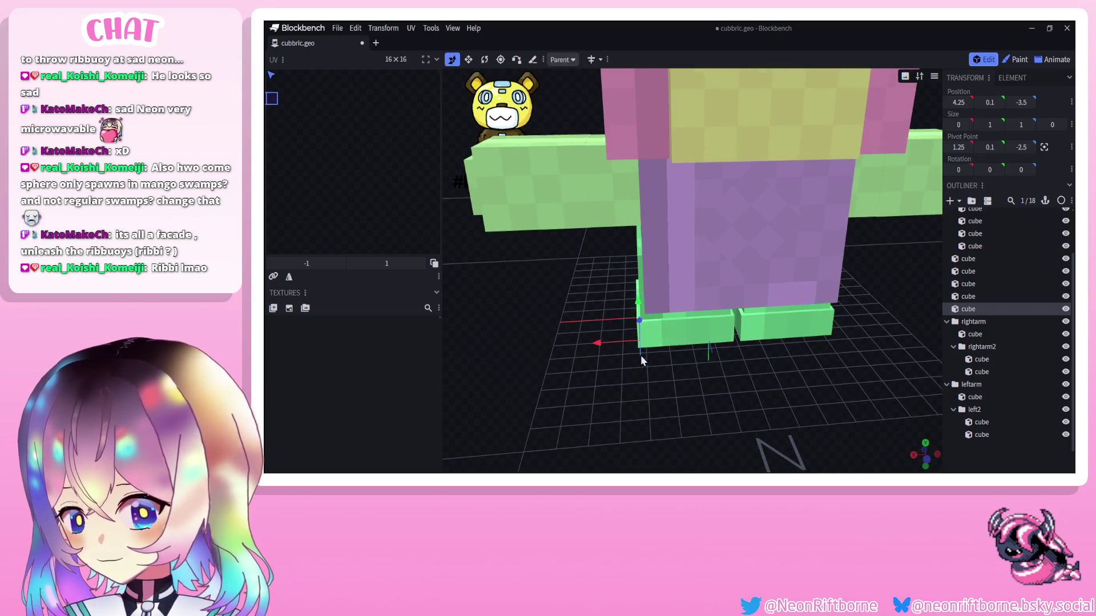
pyautogui.moveTo(633, 347); pyautogui.dragTo(599, 344)
pyautogui.moveTo(599, 385); pyautogui.dragTo(563, 335)
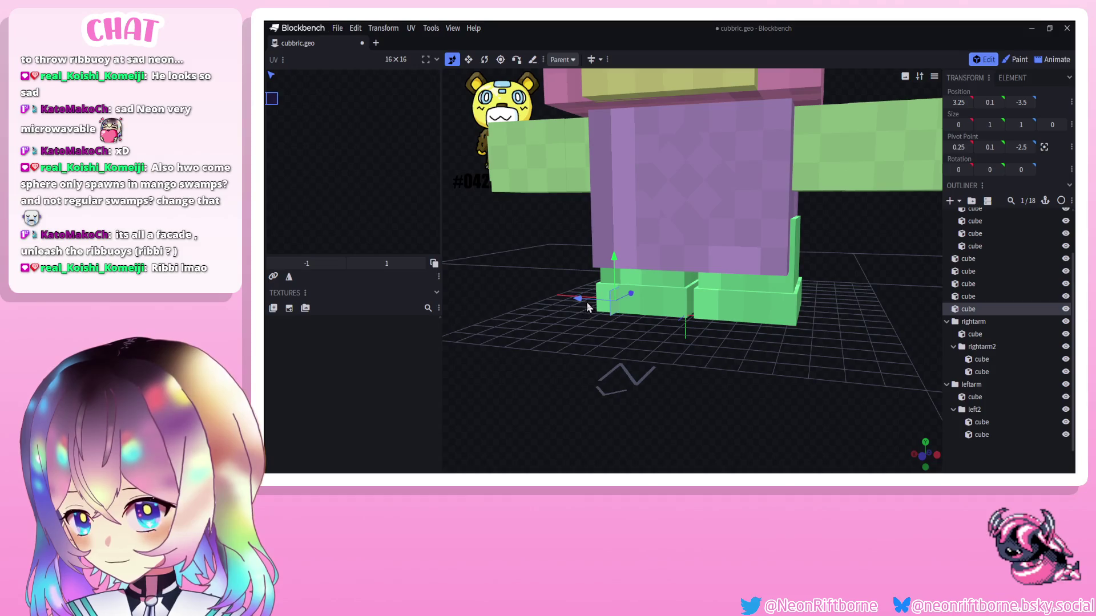
# Paste and duplicate the claw piece repeatedly, spacing copies along the first foot's front edge.
pyautogui.rightClick(610, 307)
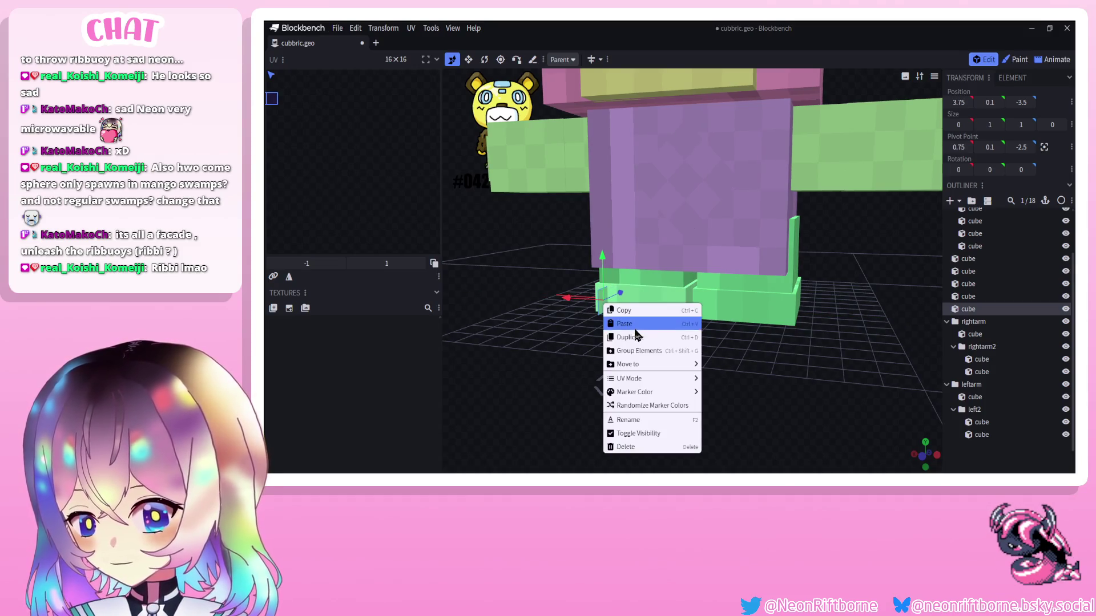
pyautogui.click(634, 324)
pyautogui.moveTo(634, 359)
pyautogui.mouseDown()
pyautogui.moveTo(634, 324)
pyautogui.moveTo(753, 328)
pyautogui.moveTo(600, 325)
pyautogui.moveTo(623, 341)
pyautogui.mouseUp()
pyautogui.rightClick(746, 333)
pyautogui.click(770, 211)
pyautogui.rightClick(591, 304)
pyautogui.click(616, 322)
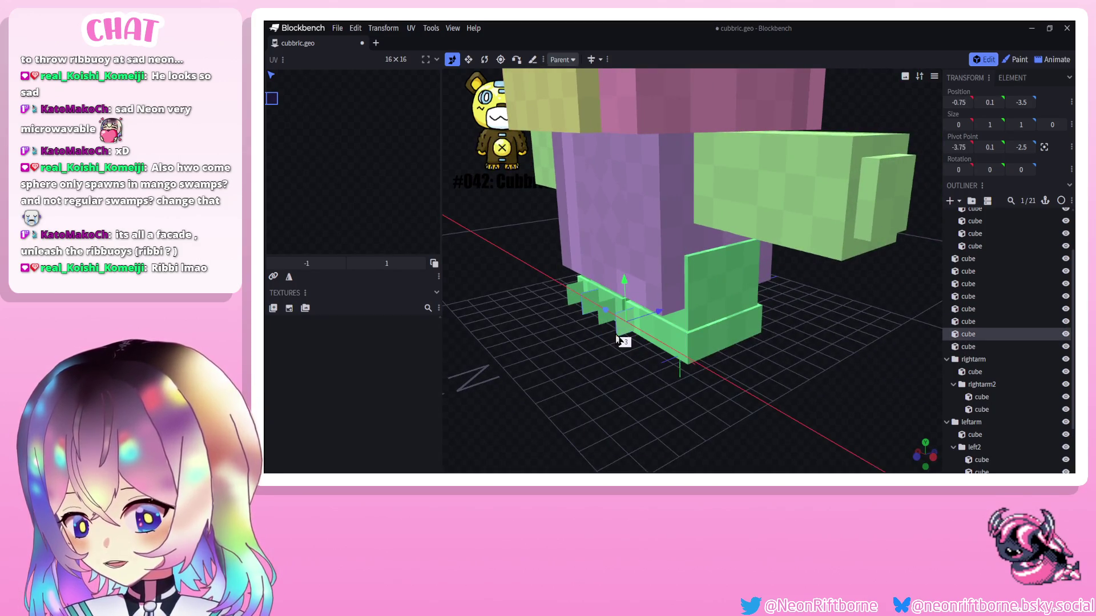
pyautogui.moveTo(728, 386); pyautogui.dragTo(651, 347)
pyautogui.rightClick(656, 342)
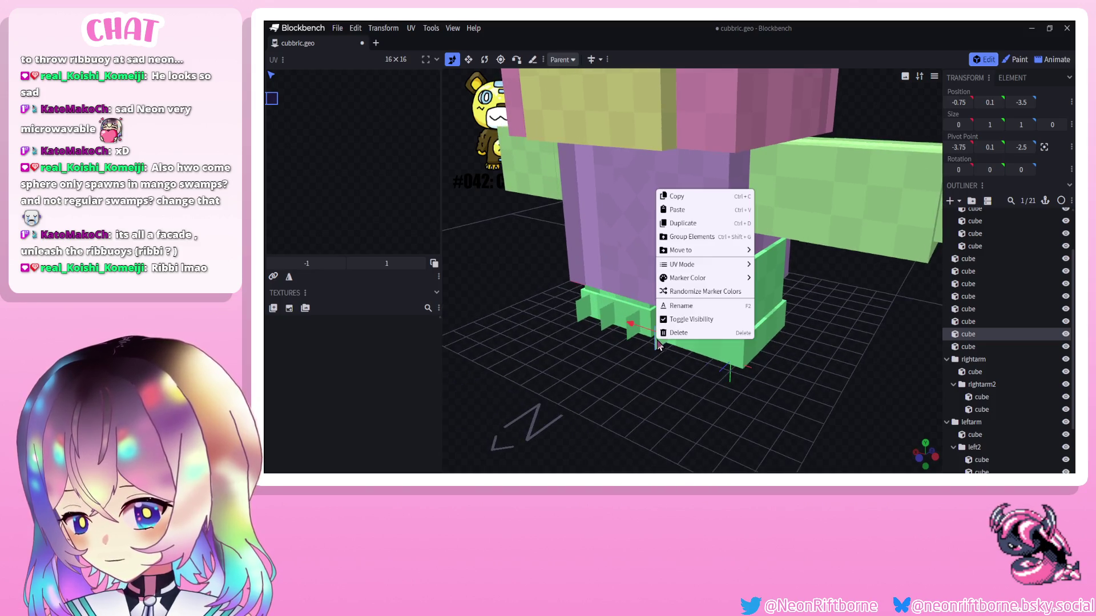
pyautogui.click(682, 222)
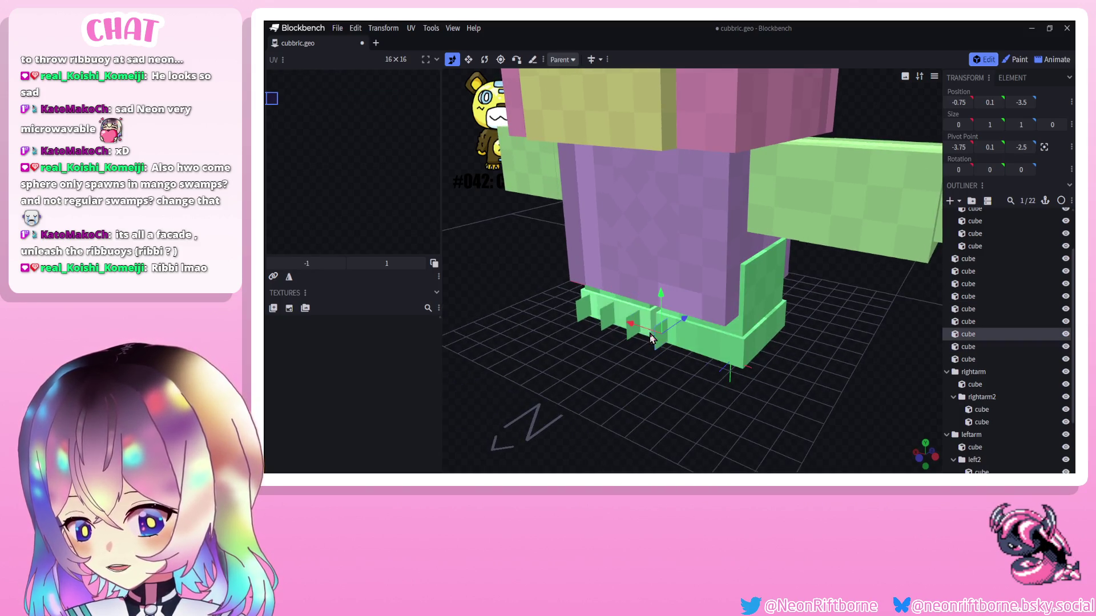
pyautogui.moveTo(653, 336); pyautogui.dragTo(680, 351)
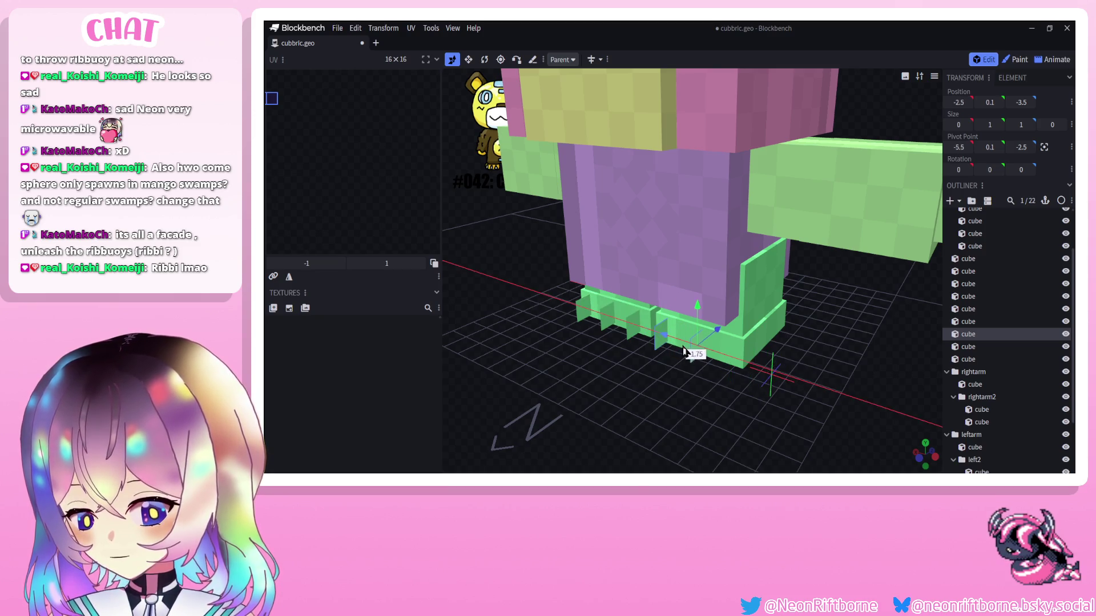
# Duplicate a claw piece onto the other foot, then clear the selection.
pyautogui.moveTo(723, 389); pyautogui.dragTo(827, 334)
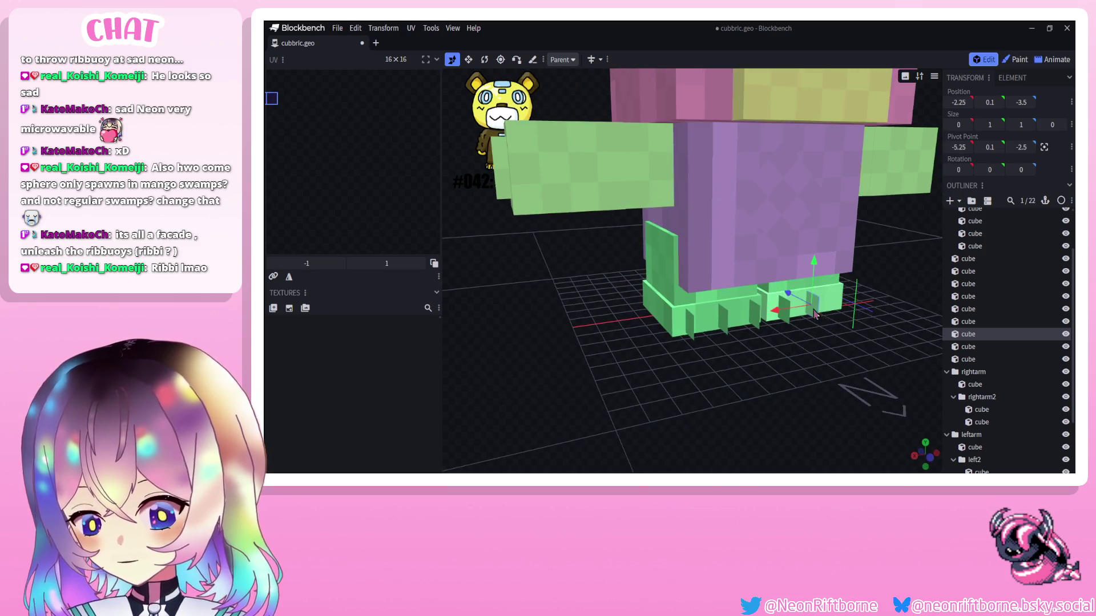
pyautogui.rightClick(814, 313)
pyautogui.click(830, 333)
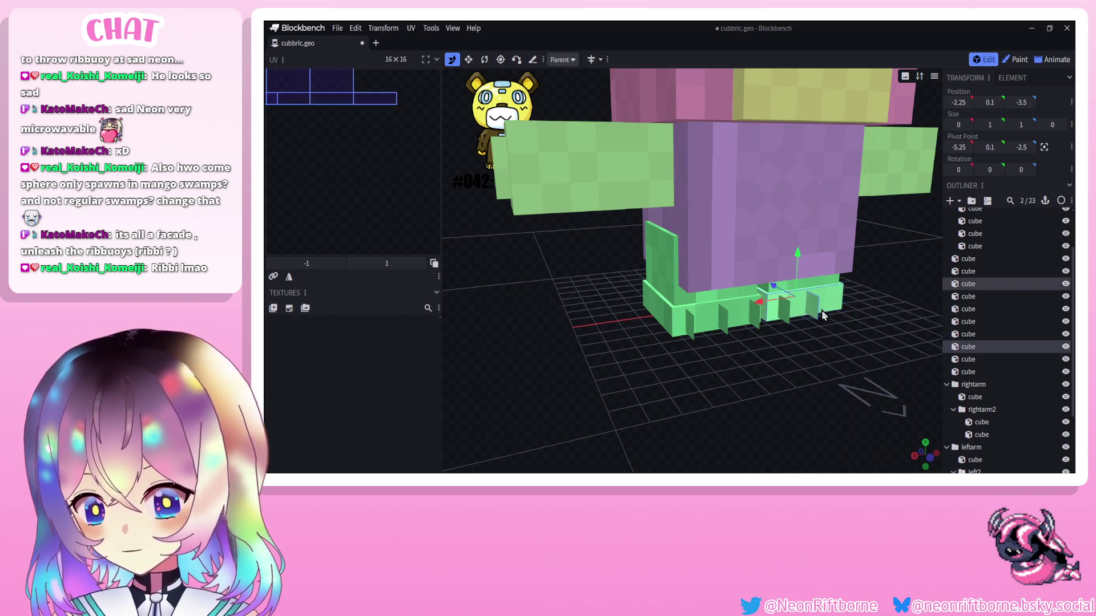
pyautogui.click(810, 308)
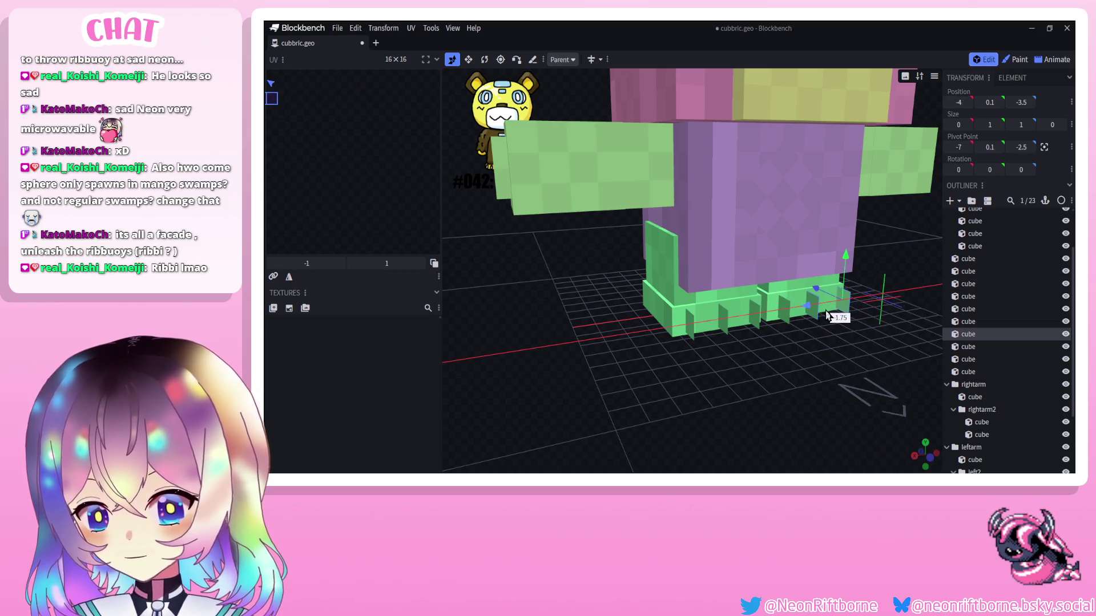
pyautogui.click(963, 399)
pyautogui.moveTo(867, 398)
pyautogui.mouseDown()
pyautogui.moveTo(697, 389)
pyautogui.moveTo(885, 395)
pyautogui.moveTo(853, 387)
pyautogui.moveTo(894, 382)
pyautogui.moveTo(783, 328)
pyautogui.moveTo(607, 328)
pyautogui.mouseUp()
pyautogui.scroll(-3, 696, 390)
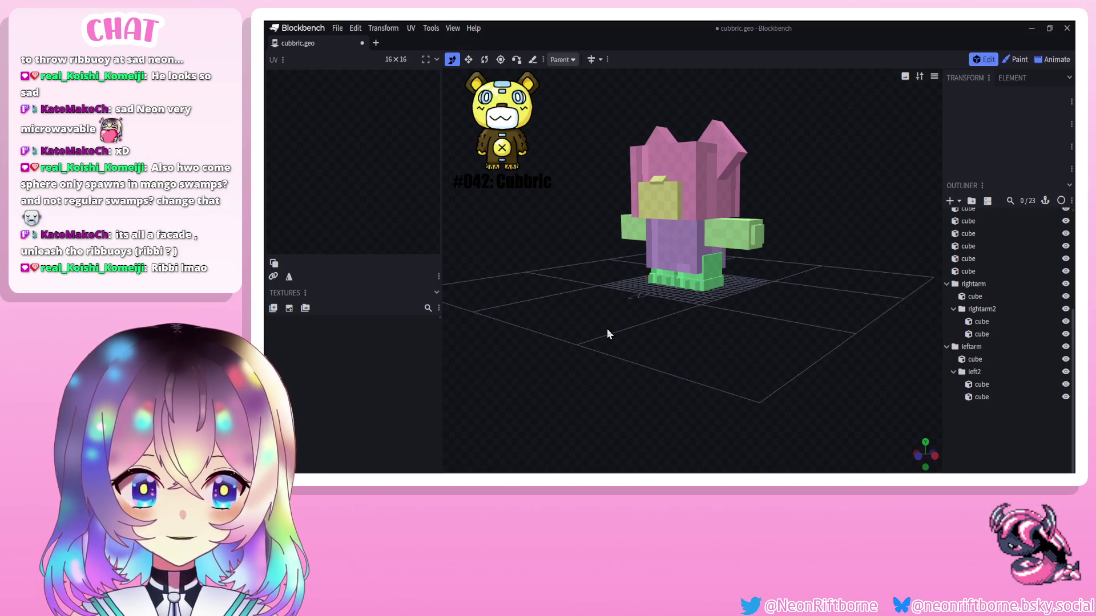
pyautogui.moveTo(609, 328)
pyautogui.mouseDown()
pyautogui.moveTo(652, 329)
pyautogui.moveTo(671, 374)
pyautogui.moveTo(658, 368)
pyautogui.mouseUp()
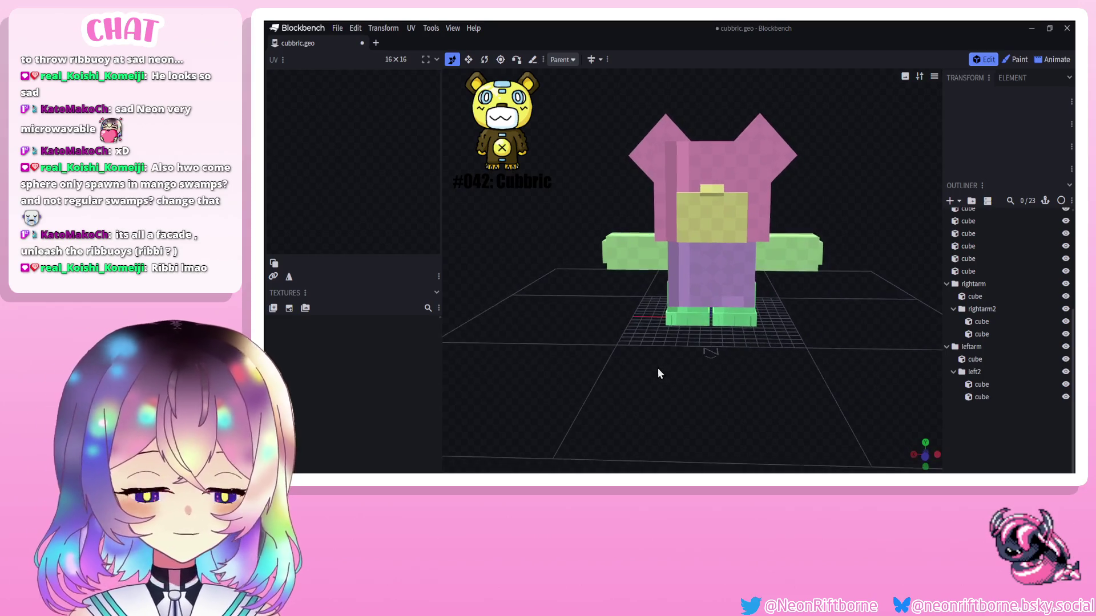
pyautogui.moveTo(637, 287)
pyautogui.mouseDown()
pyautogui.moveTo(605, 336)
pyautogui.moveTo(506, 314)
pyautogui.moveTo(580, 324)
pyautogui.moveTo(534, 334)
pyautogui.moveTo(542, 311)
pyautogui.moveTo(535, 326)
pyautogui.mouseUp()
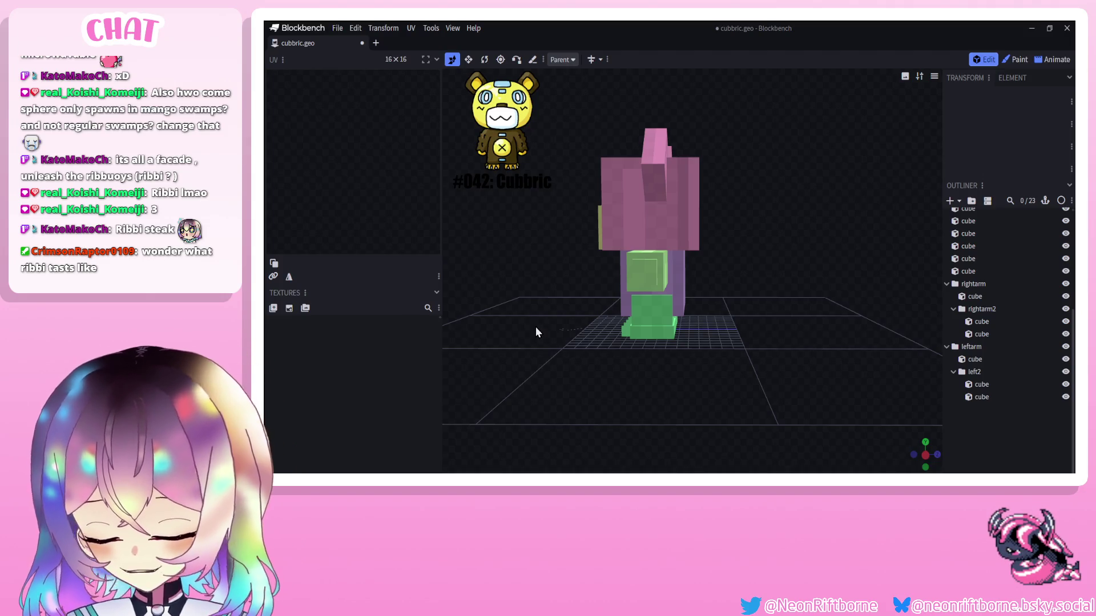
pyautogui.moveTo(535, 326)
pyautogui.mouseDown()
pyautogui.moveTo(614, 325)
pyautogui.moveTo(651, 341)
pyautogui.moveTo(590, 348)
pyautogui.moveTo(629, 336)
pyautogui.moveTo(622, 329)
pyautogui.moveTo(559, 339)
pyautogui.moveTo(616, 332)
pyautogui.moveTo(661, 362)
pyautogui.moveTo(556, 356)
pyautogui.moveTo(761, 357)
pyautogui.moveTo(608, 339)
pyautogui.moveTo(680, 348)
pyautogui.moveTo(673, 365)
pyautogui.mouseUp()
pyautogui.scroll(5, 673, 366)
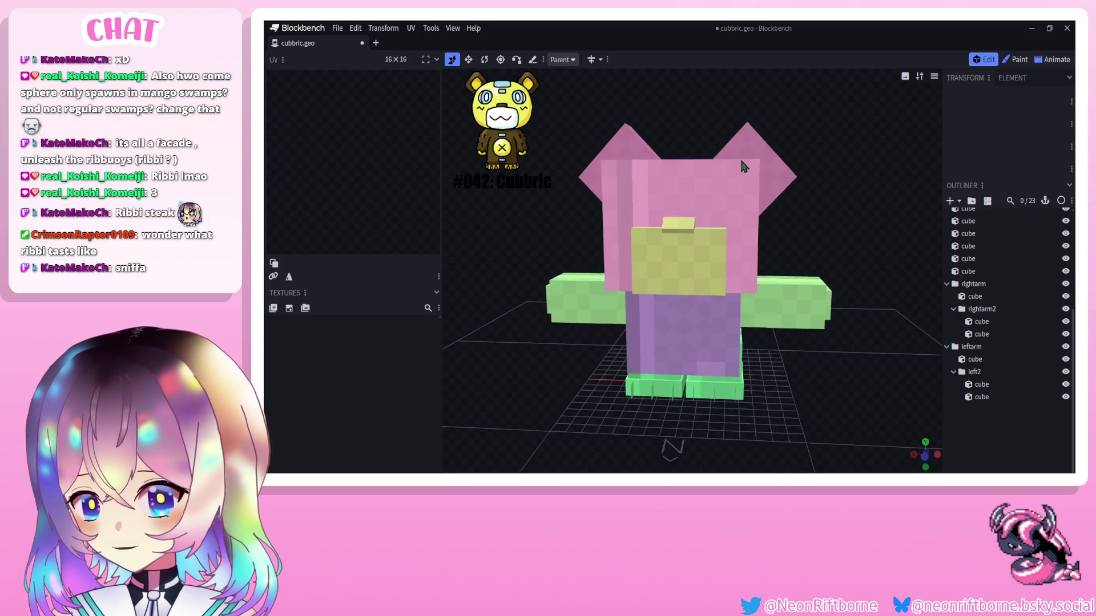
pyautogui.click(752, 161)
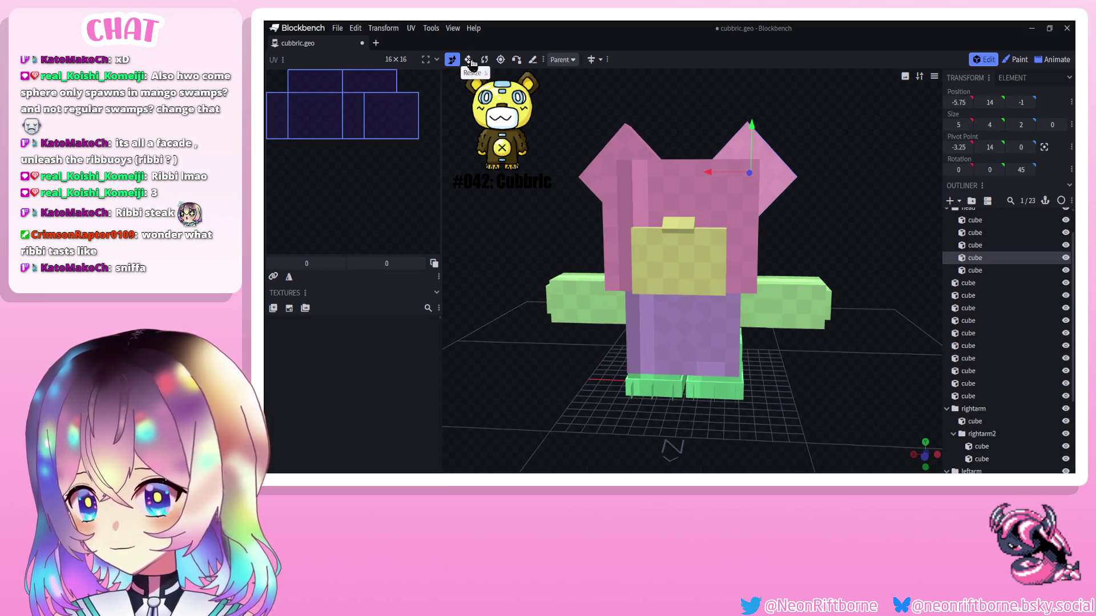
pyautogui.moveTo(784, 137); pyautogui.dragTo(796, 137)
pyautogui.click(624, 154)
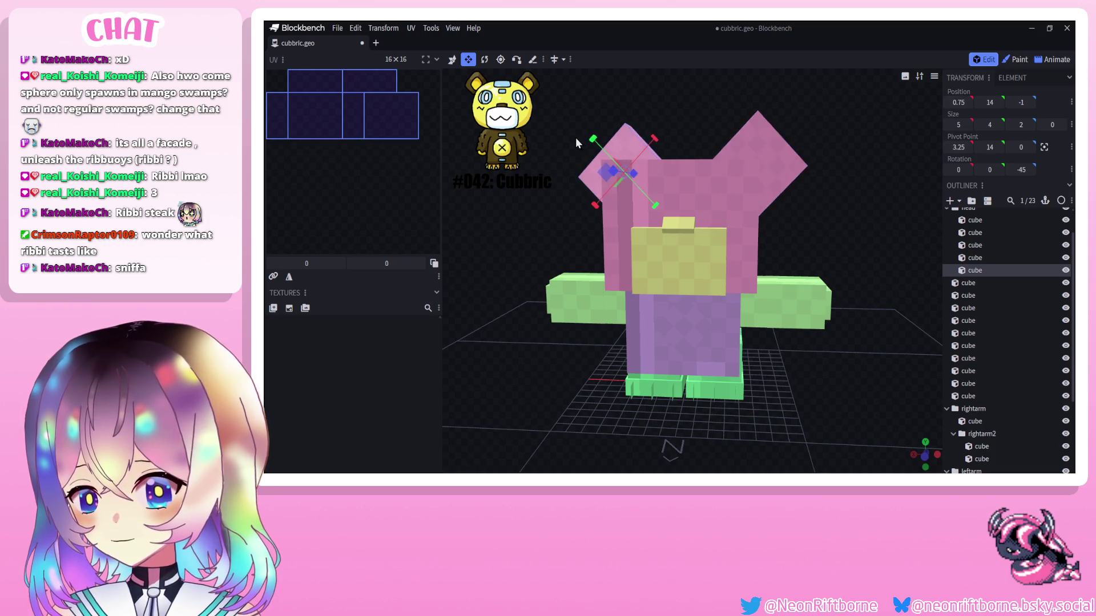
pyautogui.click(901, 326)
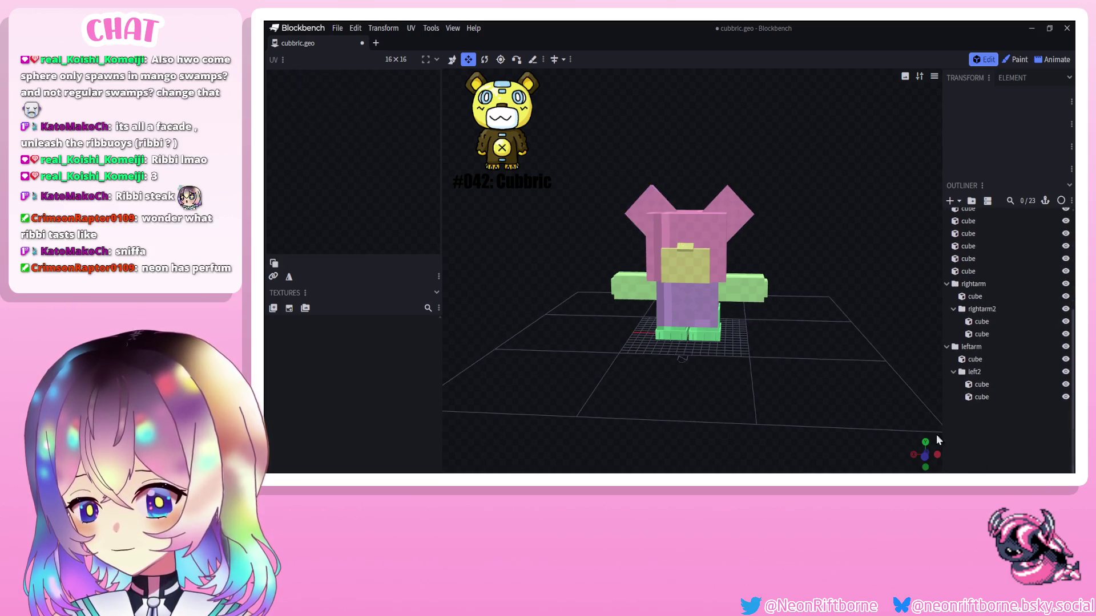
pyautogui.scroll(-3, 865, 371)
pyautogui.moveTo(864, 378); pyautogui.dragTo(863, 381)
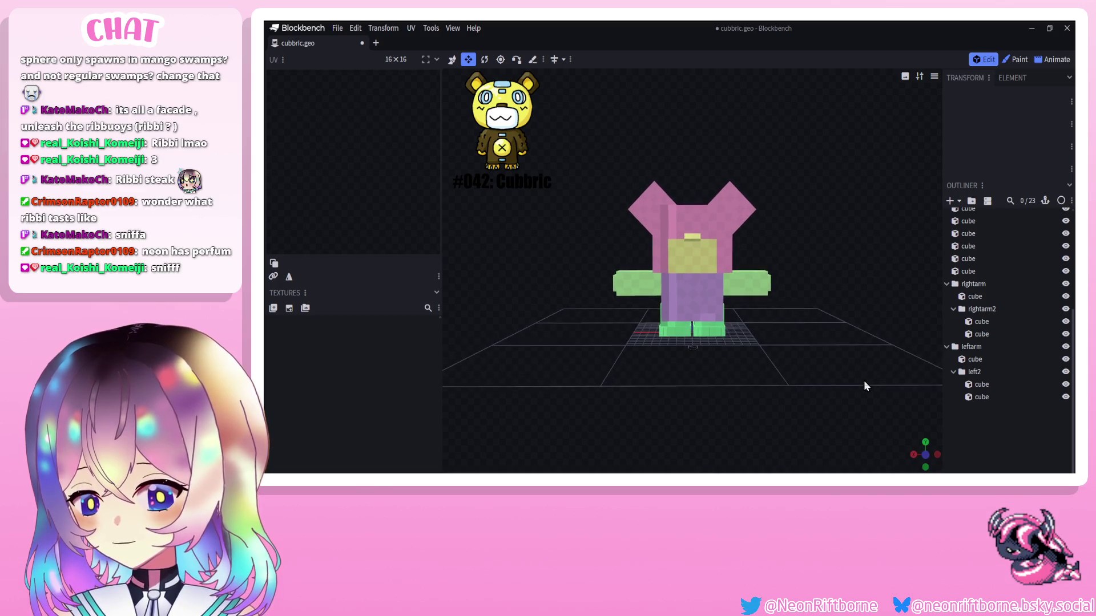
pyautogui.moveTo(712, 220)
pyautogui.mouseDown()
pyautogui.moveTo(814, 246)
pyautogui.moveTo(797, 270)
pyautogui.moveTo(816, 270)
pyautogui.mouseUp()
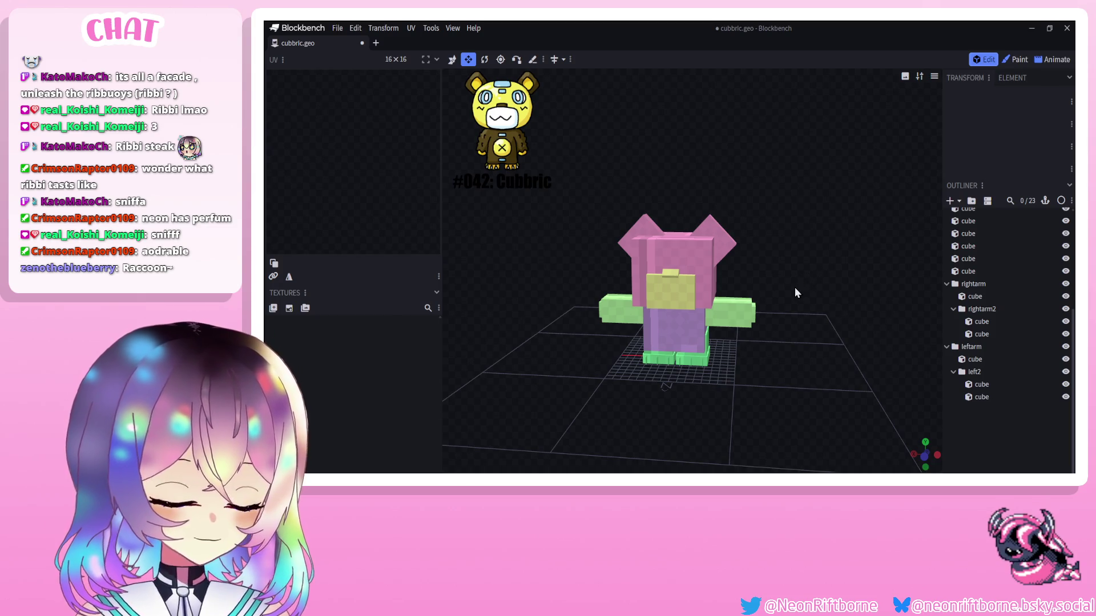
pyautogui.moveTo(793, 288)
pyautogui.mouseDown()
pyautogui.moveTo(699, 327)
pyautogui.moveTo(766, 337)
pyautogui.moveTo(750, 323)
pyautogui.mouseUp()
pyautogui.scroll(4, 715, 369)
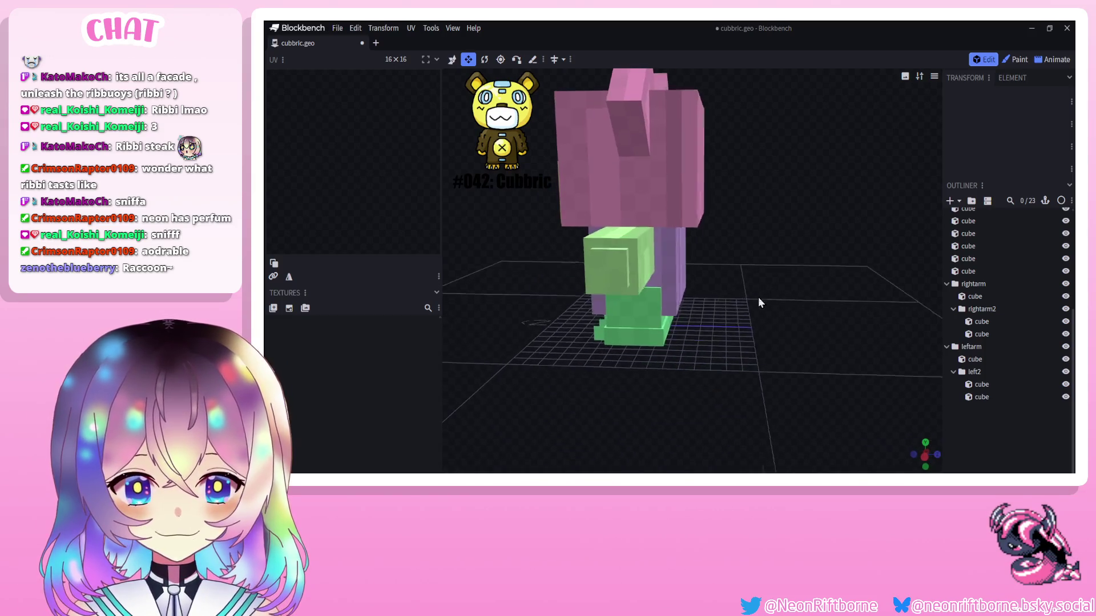
pyautogui.scroll(3, 751, 323)
pyautogui.moveTo(749, 363)
pyautogui.mouseDown()
pyautogui.moveTo(543, 349)
pyautogui.moveTo(738, 352)
pyautogui.moveTo(711, 346)
pyautogui.moveTo(728, 340)
pyautogui.moveTo(640, 325)
pyautogui.mouseUp()
pyautogui.scroll(-3, 542, 350)
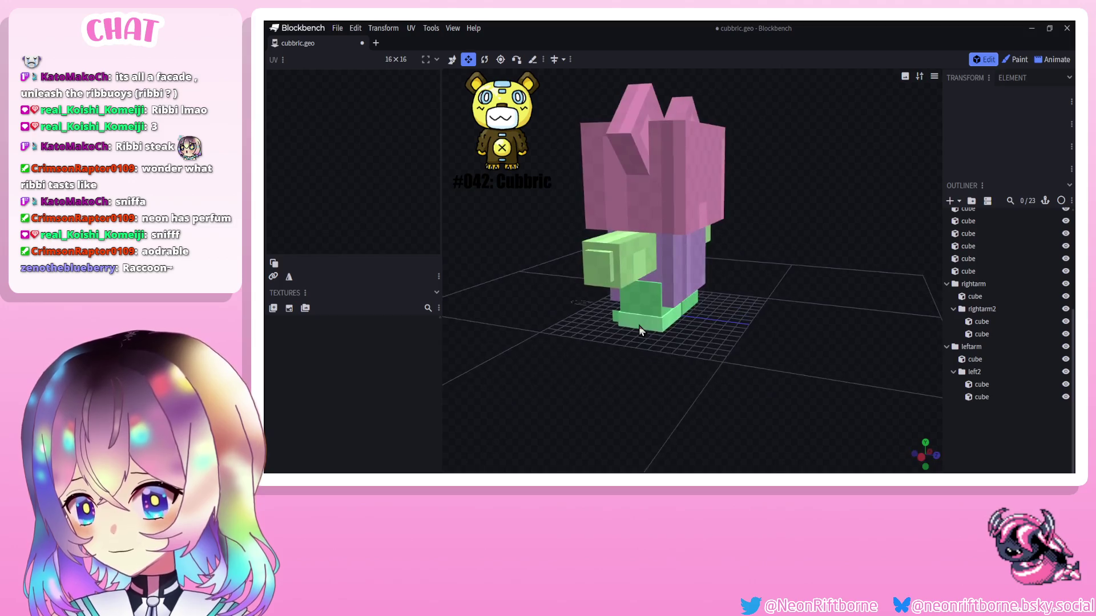
pyautogui.scroll(3, 639, 325)
pyautogui.click(707, 285)
pyautogui.rightClick(707, 285)
# Duplicate the torso, move the copy aside and shrink its height from 7 to 3.
pyautogui.click(722, 314)
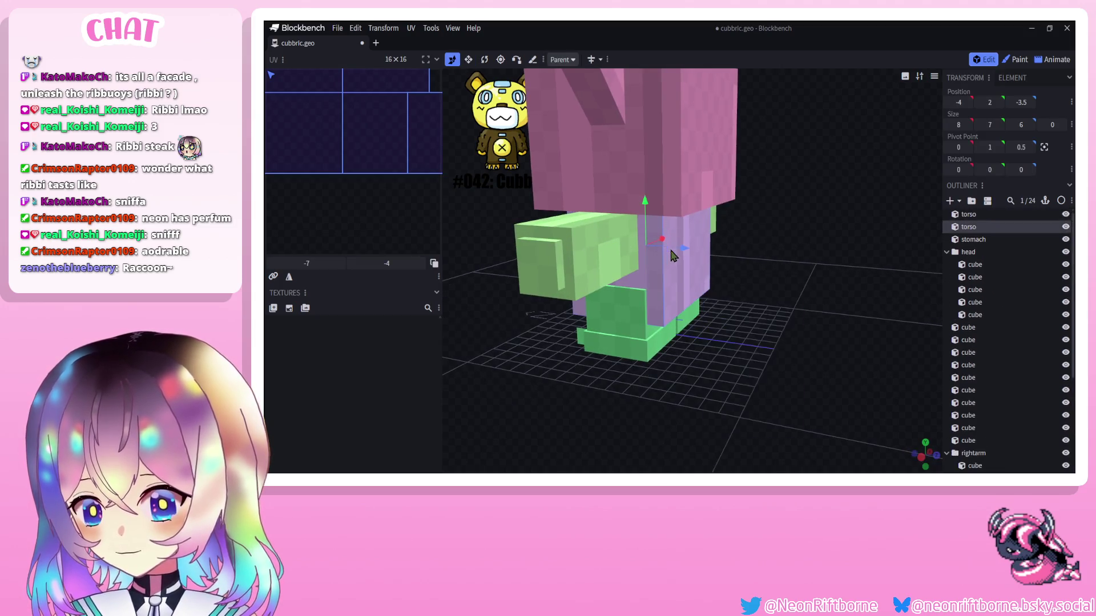
pyautogui.moveTo(685, 248); pyautogui.dragTo(792, 257)
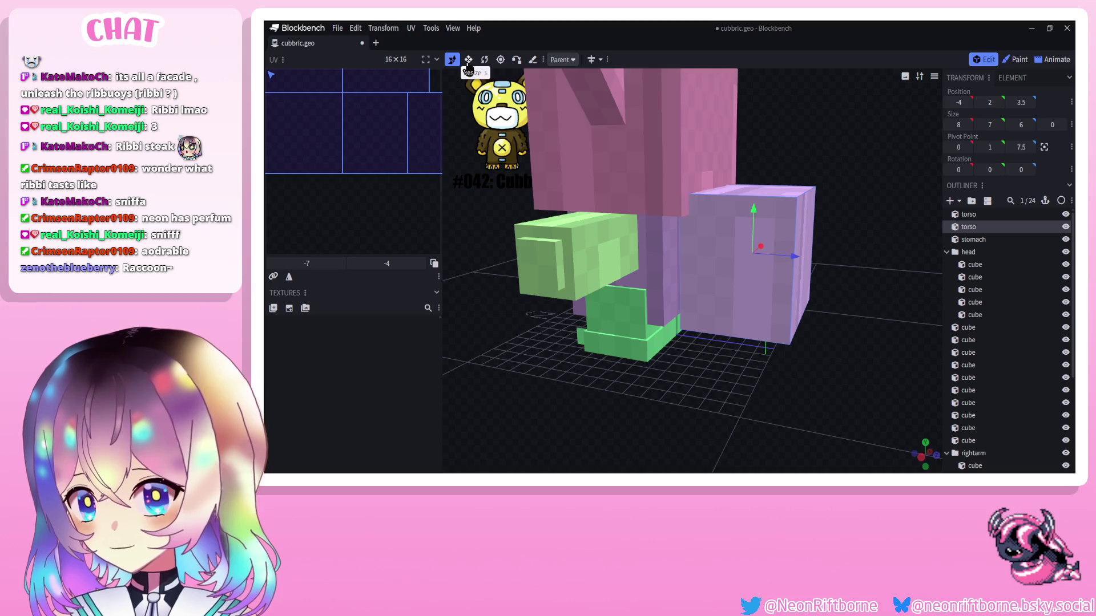
pyautogui.moveTo(754, 210)
pyautogui.mouseDown()
pyautogui.moveTo(765, 290)
pyautogui.moveTo(784, 288)
pyautogui.moveTo(759, 288)
pyautogui.mouseUp()
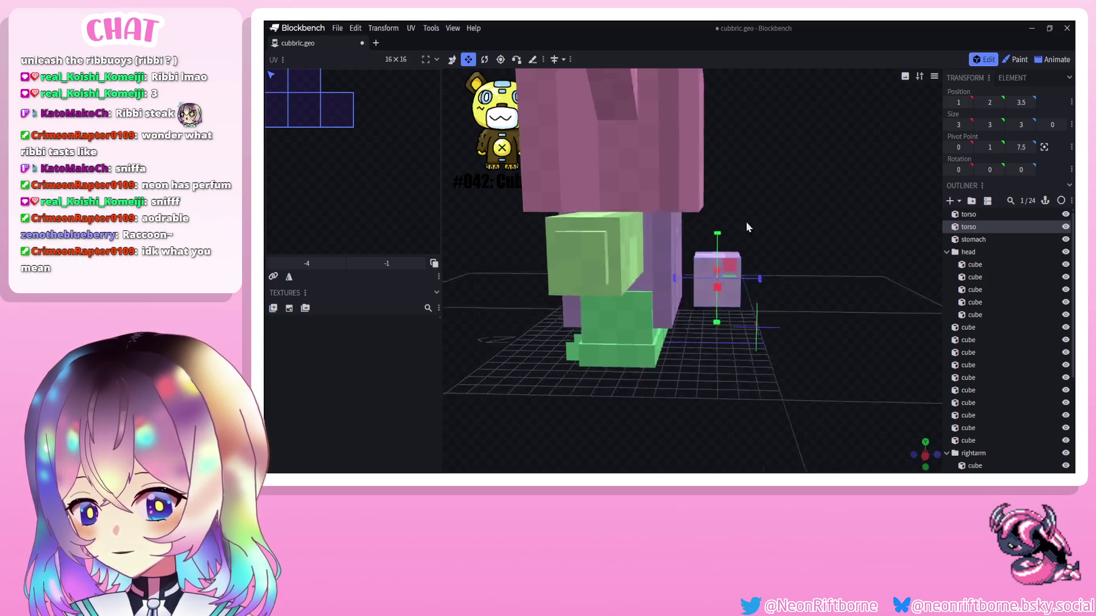
pyautogui.moveTo(791, 233); pyautogui.dragTo(668, 256)
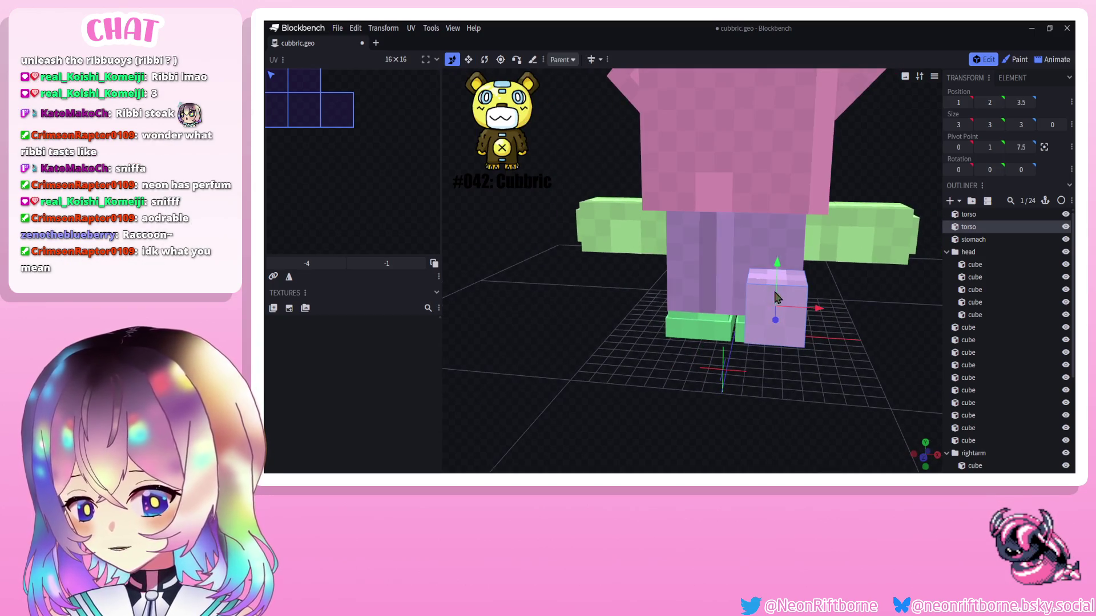
pyautogui.moveTo(817, 309); pyautogui.dragTo(667, 283)
# Resize the copy into a small 3×3×3 cube left of center.
pyautogui.click(467, 59)
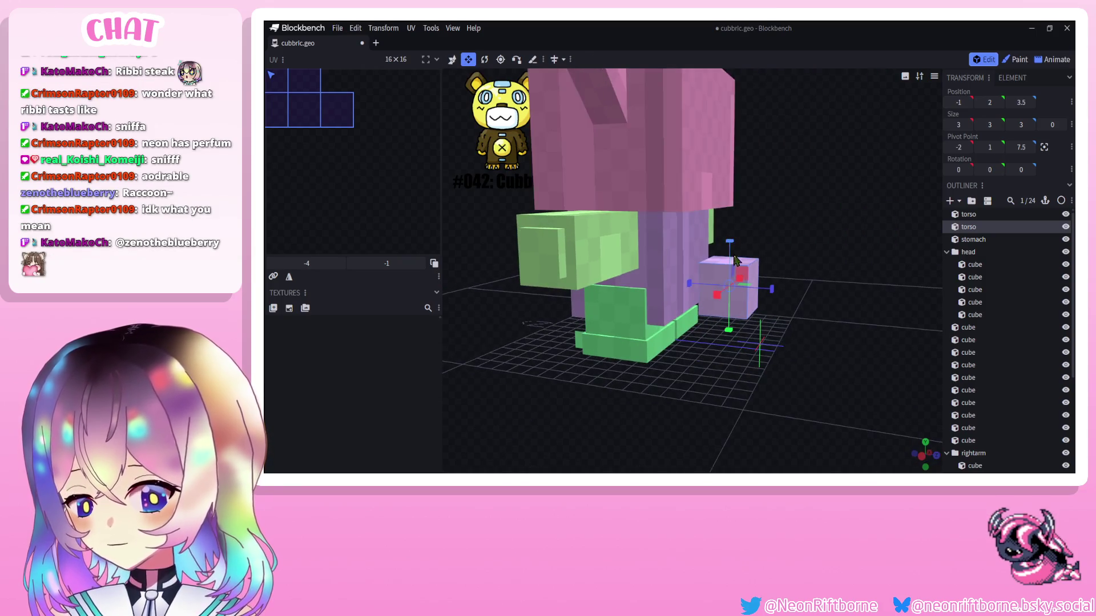
pyautogui.moveTo(761, 298)
pyautogui.mouseDown()
pyautogui.moveTo(723, 315)
pyautogui.moveTo(754, 309)
pyautogui.moveTo(651, 283)
pyautogui.mouseUp()
pyautogui.click(453, 59)
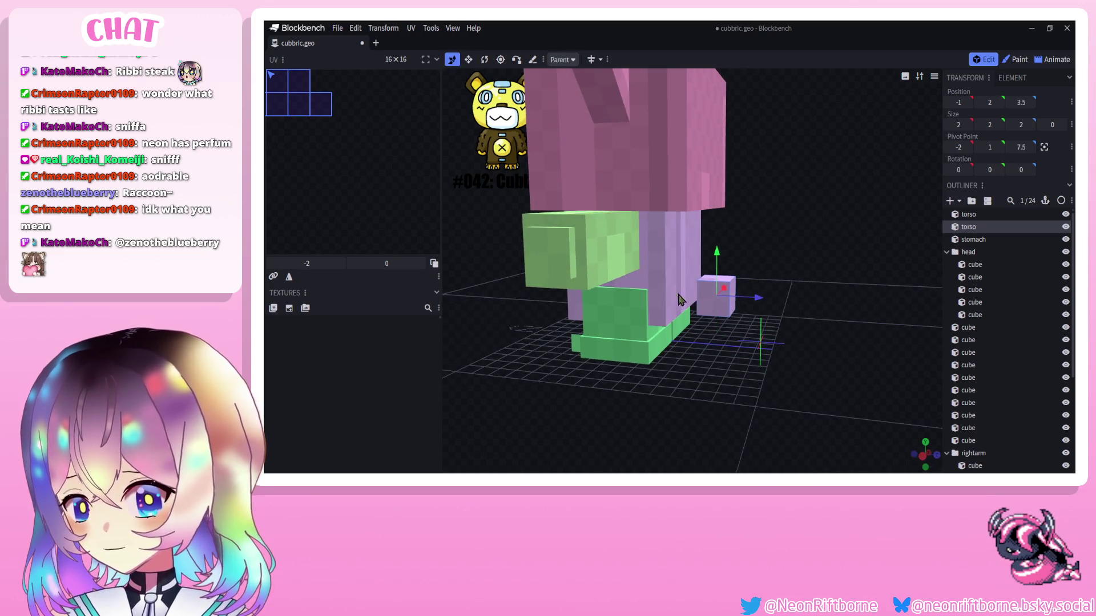
pyautogui.click(468, 59)
pyautogui.moveTo(725, 253)
pyautogui.mouseDown()
pyautogui.moveTo(725, 231)
pyautogui.moveTo(650, 283)
pyautogui.mouseUp()
pyautogui.moveTo(599, 306)
pyautogui.mouseDown()
pyautogui.moveTo(725, 300)
pyautogui.moveTo(770, 324)
pyautogui.mouseUp()
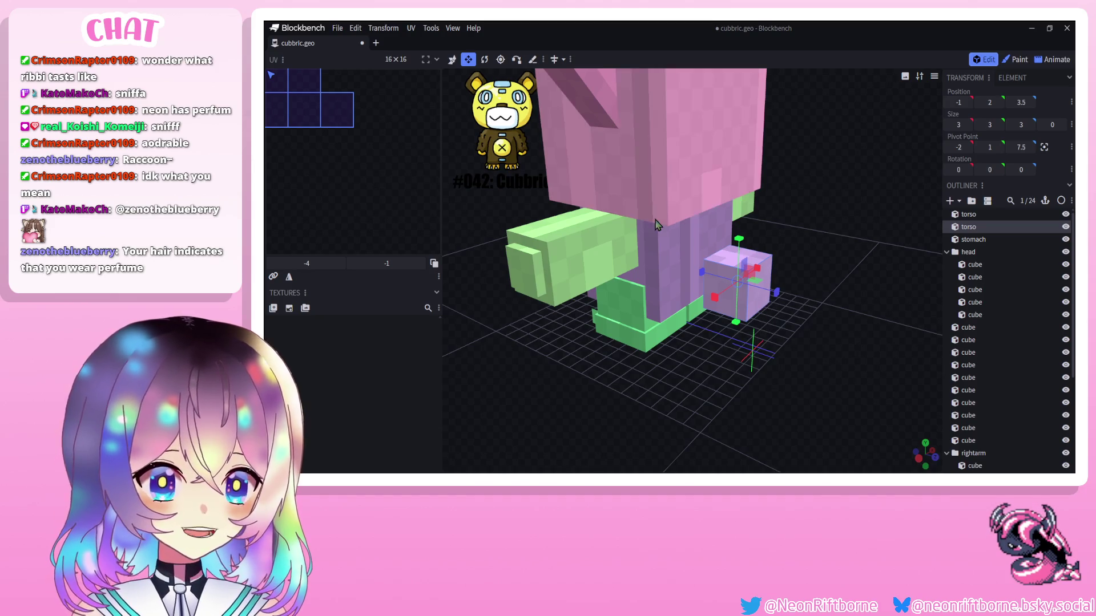
# Move the small cube one unit closer in depth against the lower body.
pyautogui.press('v')
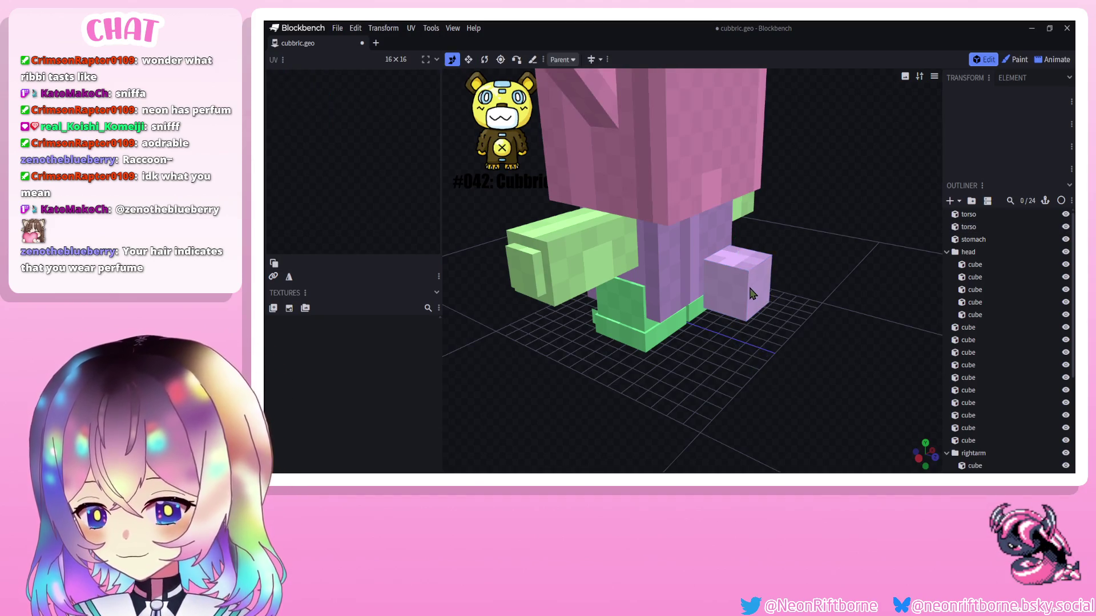
pyautogui.moveTo(774, 295)
pyautogui.mouseDown()
pyautogui.moveTo(783, 292)
pyautogui.moveTo(745, 296)
pyautogui.moveTo(775, 299)
pyautogui.mouseUp()
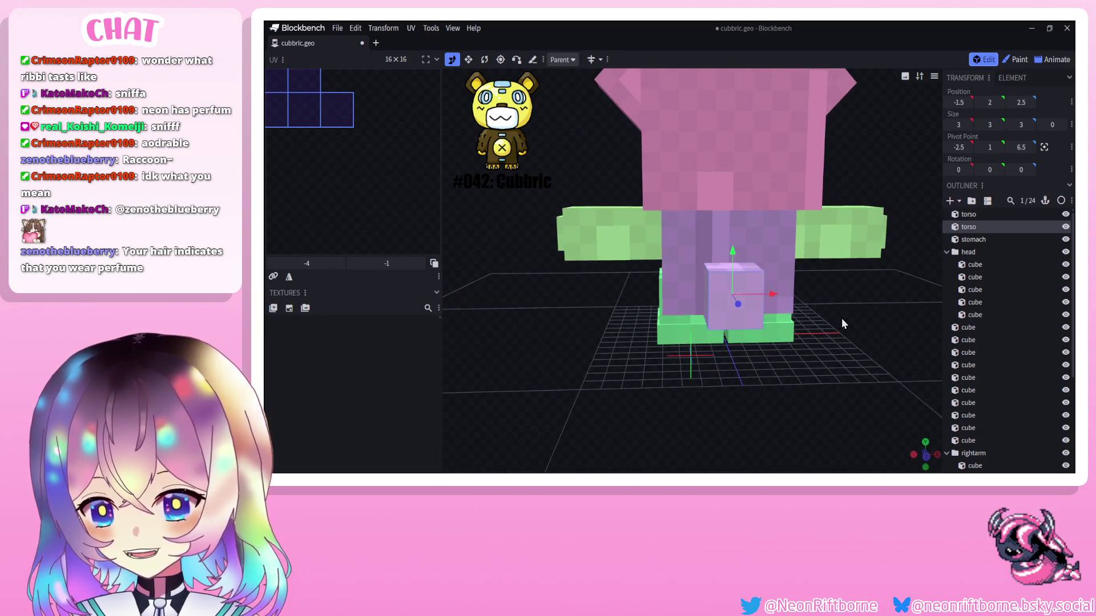
pyautogui.moveTo(841, 323); pyautogui.dragTo(770, 325)
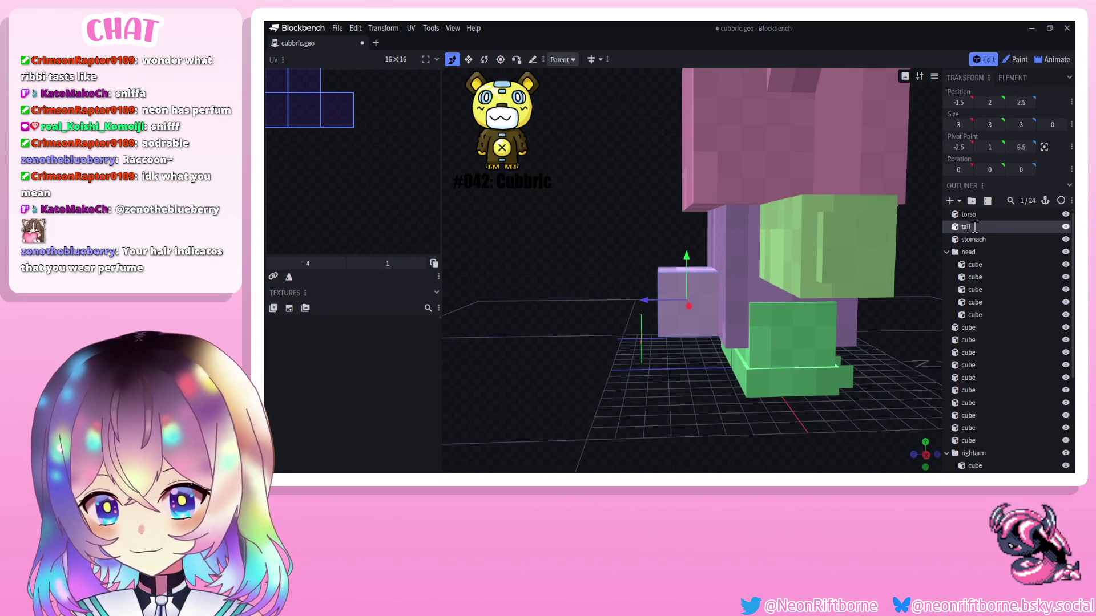
# Wrap the tail cube in its own tail group.
pyautogui.rightClick(985, 228)
pyautogui.click(956, 279)
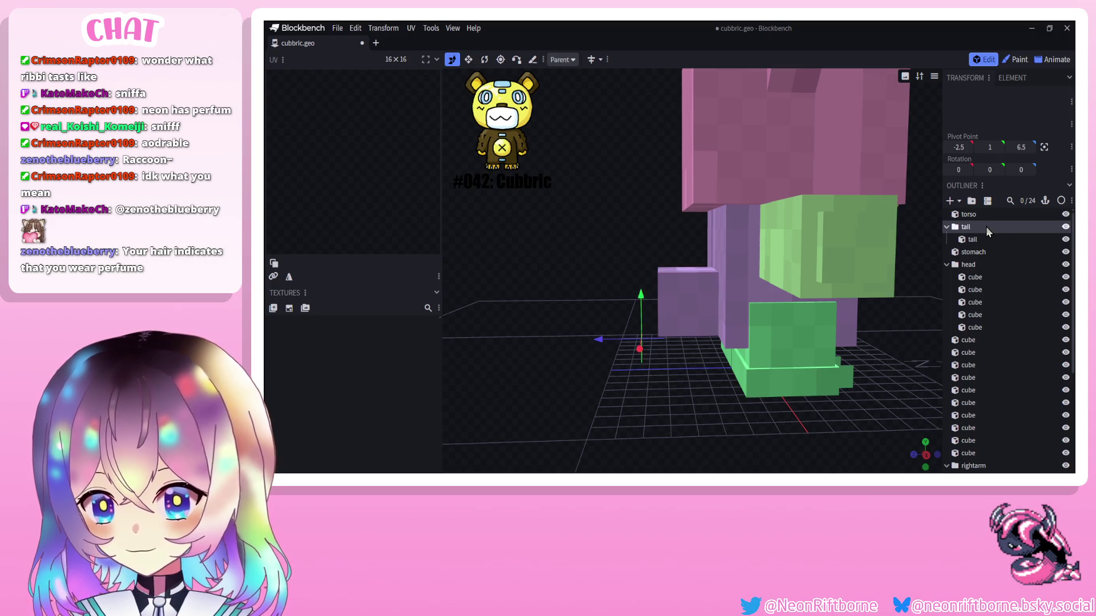
pyautogui.click(992, 238)
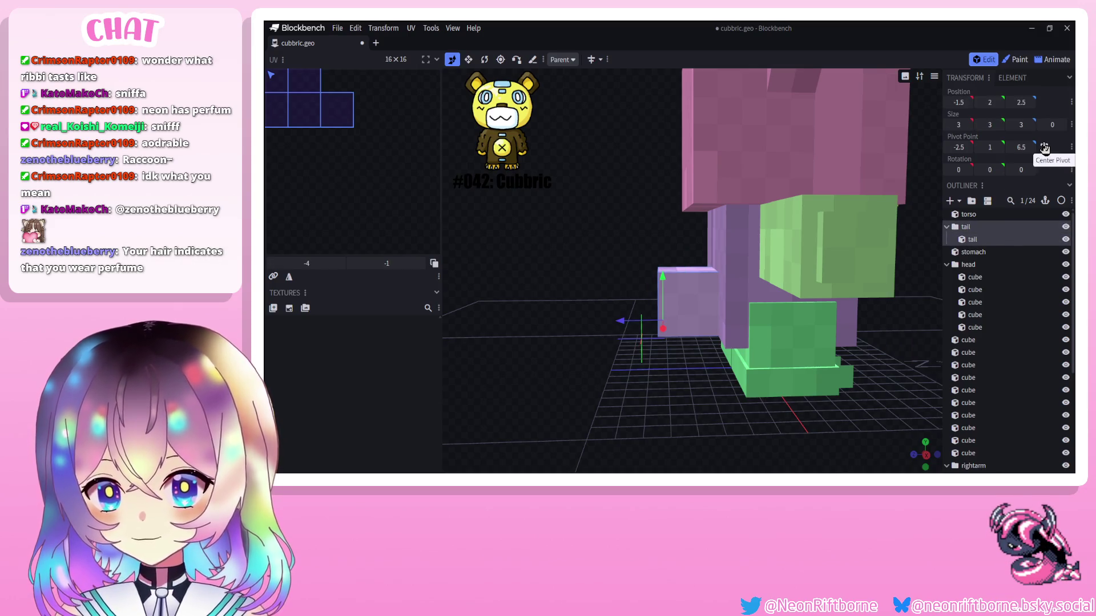
# Shift the tail's pivot along the depth axis, then select a green foot cube.
pyautogui.moveTo(647, 302); pyautogui.dragTo(685, 315)
pyautogui.moveTo(605, 295)
pyautogui.mouseDown()
pyautogui.moveTo(589, 291)
pyautogui.moveTo(635, 297)
pyautogui.mouseUp()
pyautogui.scroll(-3, 636, 297)
pyautogui.moveTo(765, 306)
pyautogui.mouseDown()
pyautogui.moveTo(806, 321)
pyautogui.moveTo(728, 342)
pyautogui.mouseUp()
pyautogui.click(661, 375)
# Group the selected left leg cubes and name the group leftleg.
pyautogui.keyDown('shift'); pyautogui.click(643, 372); pyautogui.keyUp('shift')
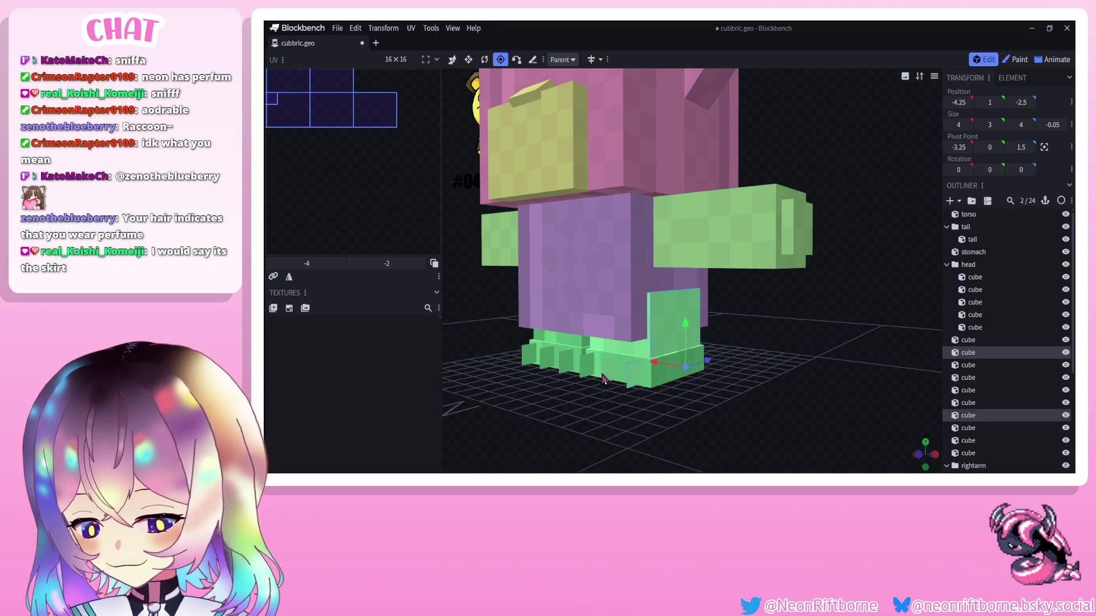
pyautogui.keyDown('shift'); pyautogui.click(595, 369); pyautogui.keyUp('shift')
pyautogui.keyDown('shift'); pyautogui.click(600, 368); pyautogui.keyUp('shift')
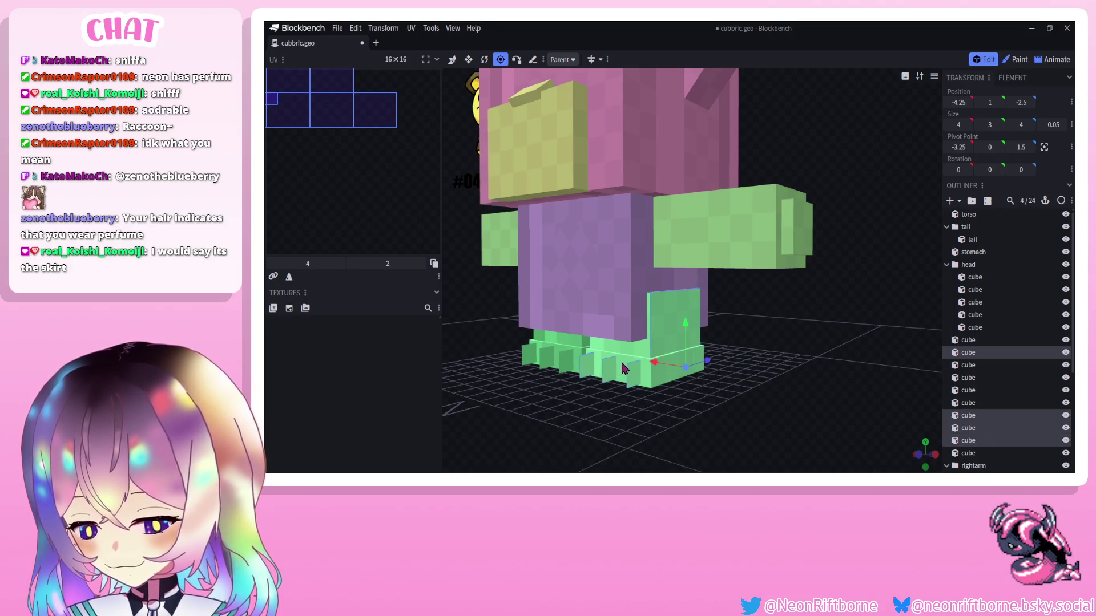
pyautogui.keyDown('ctrl'); pyautogui.click(968, 365); pyautogui.keyUp('ctrl')
pyautogui.rightClick(977, 350)
pyautogui.click(924, 343)
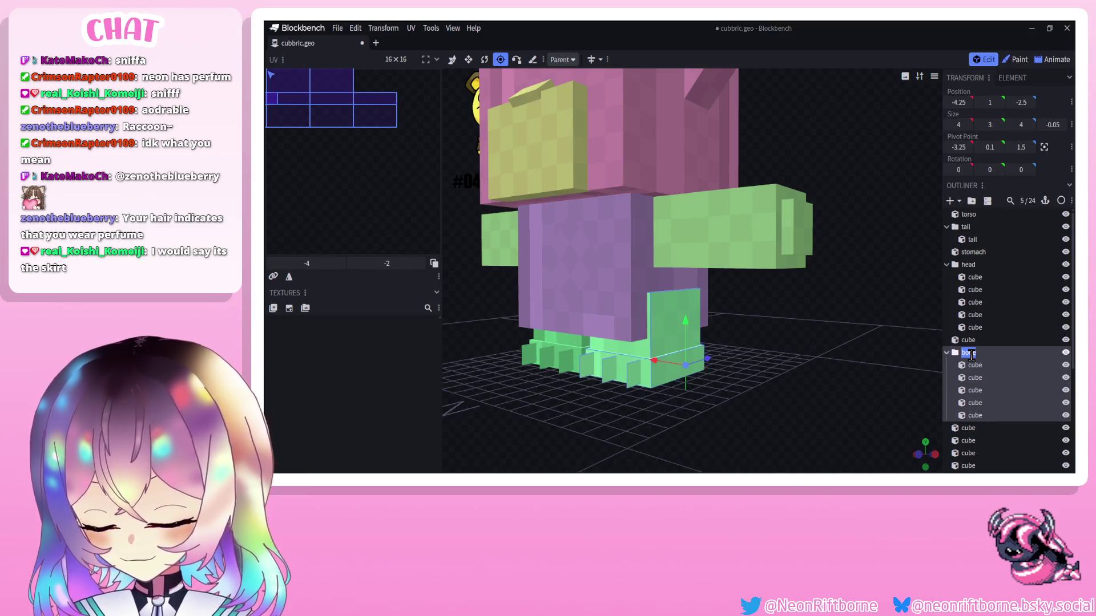
pyautogui.write('left_arm')
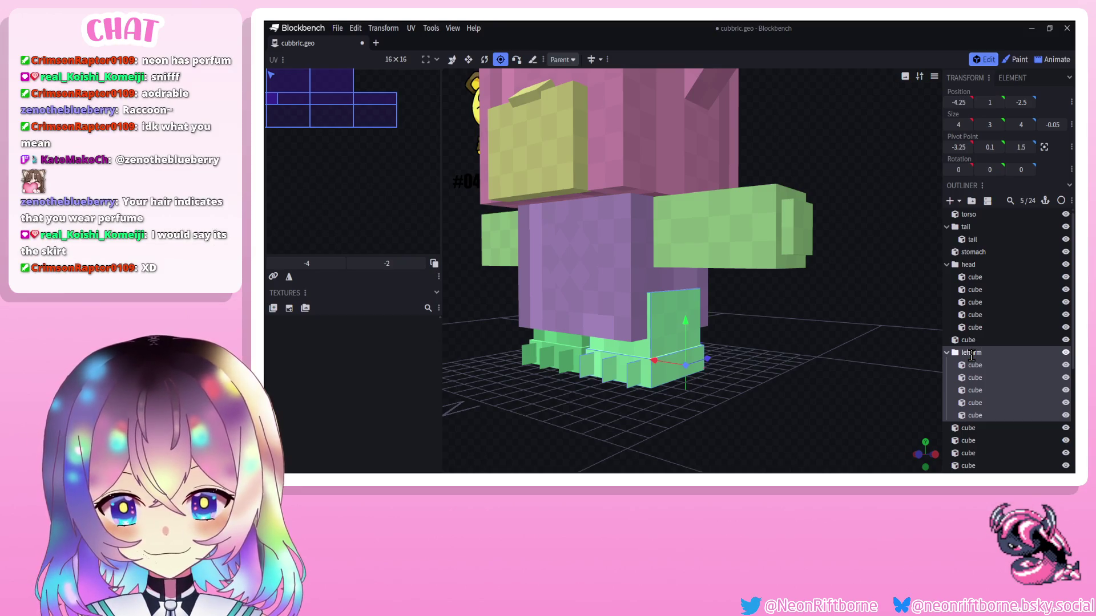
pyautogui.press('BackSpace')
pyautogui.press('BackSpace')
pyautogui.press('BackSpace')
pyautogui.press('BackSpace')
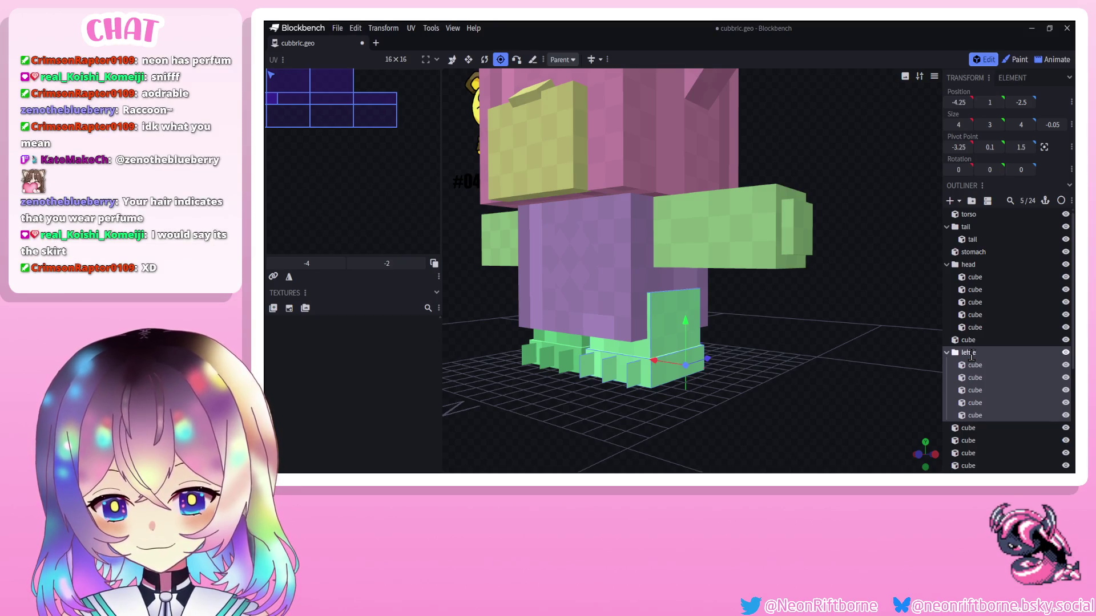
pyautogui.click(974, 327)
# Group the four foot cubes as leftfoot inside leftleg and select the whole leftleg group.
pyautogui.click(602, 378)
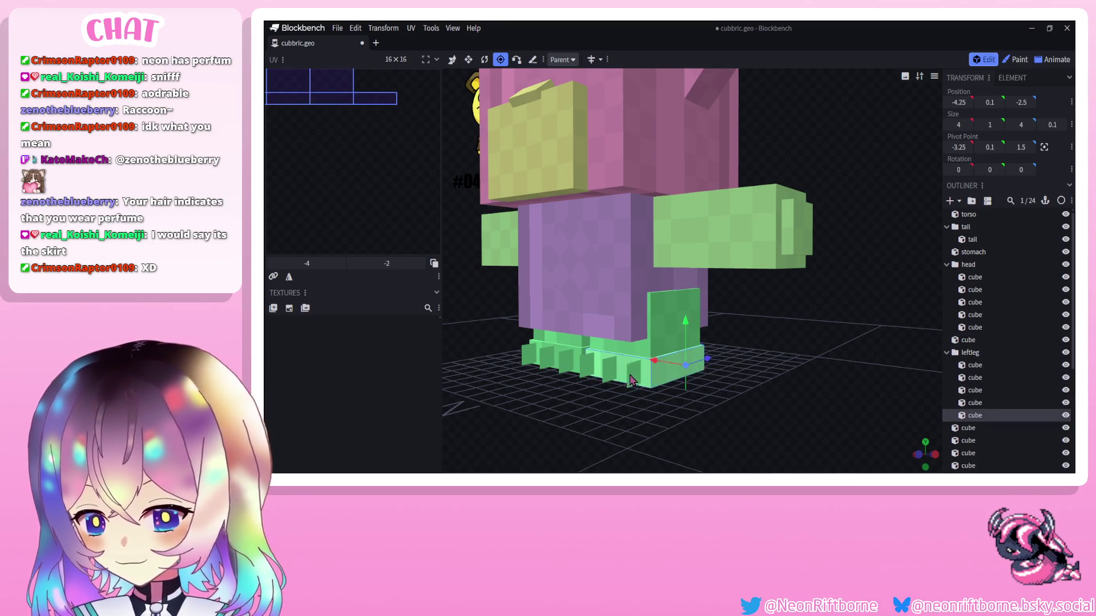
pyautogui.keyDown('ctrl'); pyautogui.click(993, 377); pyautogui.keyUp('ctrl')
pyautogui.keyDown('ctrl'); pyautogui.click(993, 402); pyautogui.keyUp('ctrl')
pyautogui.rightClick(1021, 386)
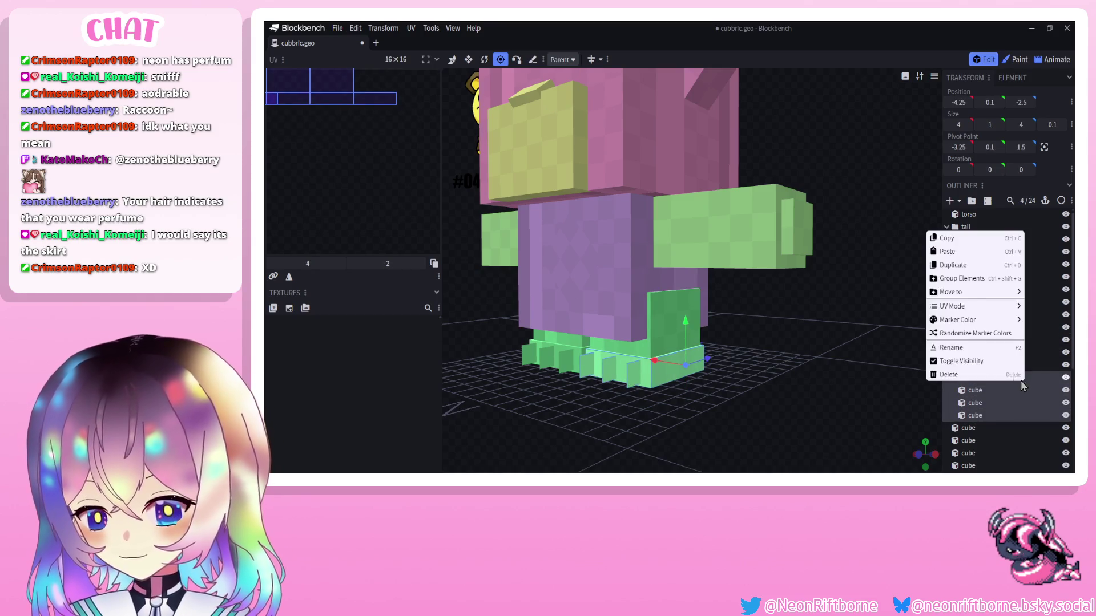
pyautogui.click(963, 278)
pyautogui.write('le')
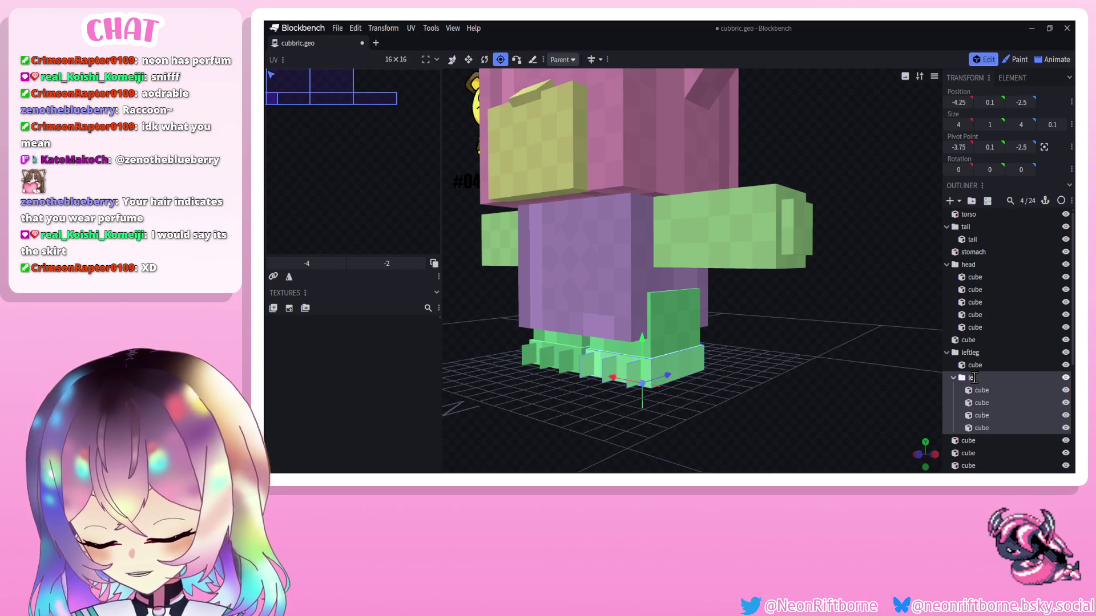
pyautogui.write('ftfoot')
pyautogui.click(992, 357)
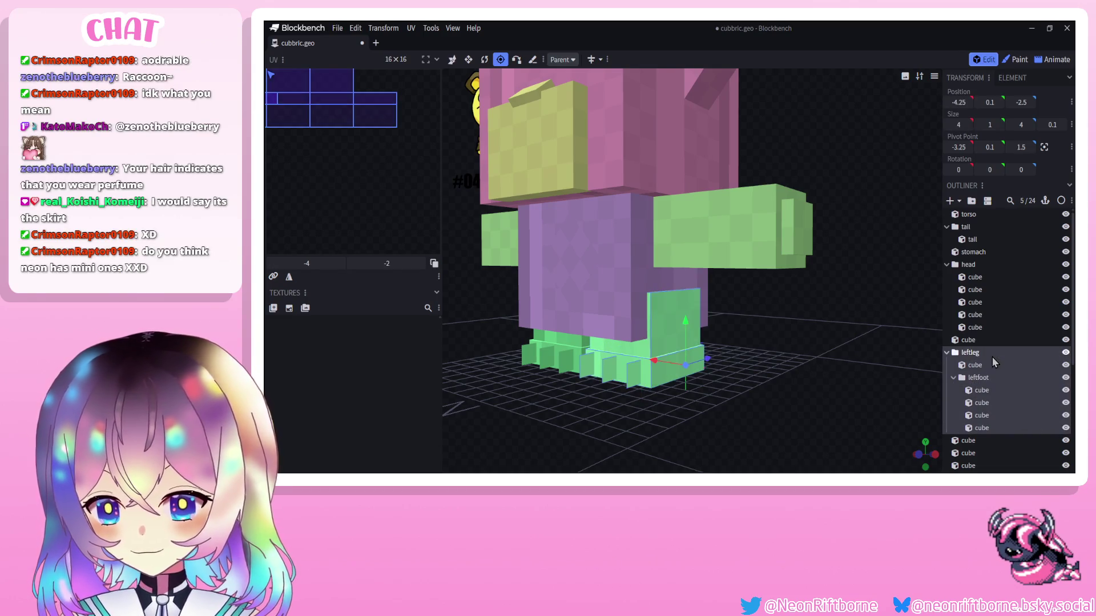
# Center the leftleg pivot and nudge it into place above the foot.
pyautogui.click(1044, 147)
pyautogui.moveTo(787, 280); pyautogui.dragTo(759, 294)
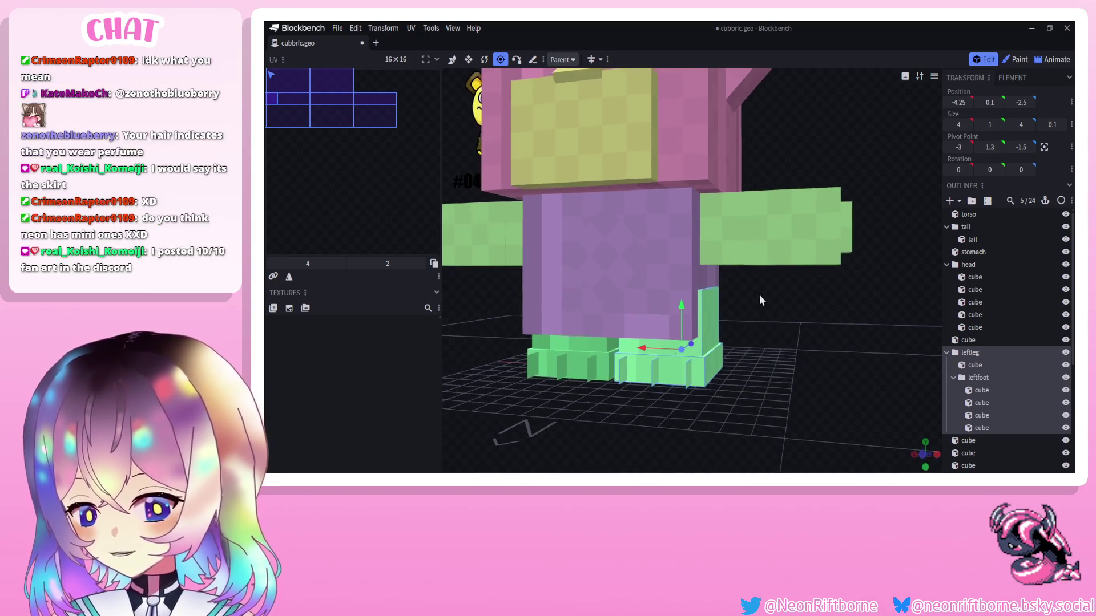
pyautogui.moveTo(684, 334)
pyautogui.mouseDown()
pyautogui.moveTo(694, 285)
pyautogui.moveTo(711, 301)
pyautogui.moveTo(648, 308)
pyautogui.mouseUp()
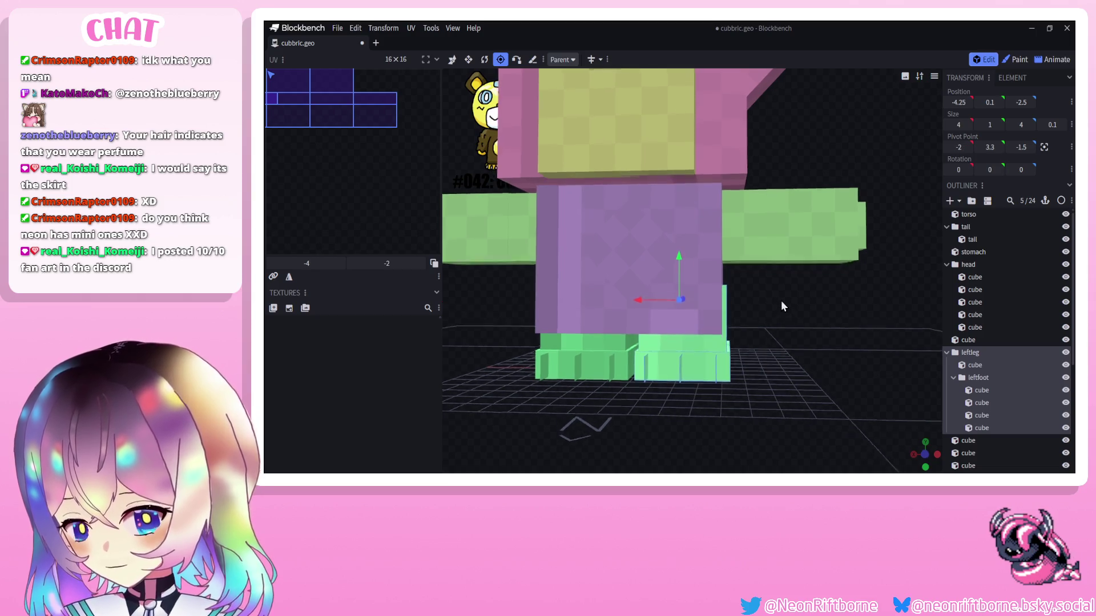
pyautogui.moveTo(785, 299); pyautogui.dragTo(771, 295)
pyautogui.moveTo(659, 300); pyautogui.dragTo(673, 306)
pyautogui.moveTo(770, 300); pyautogui.dragTo(731, 339)
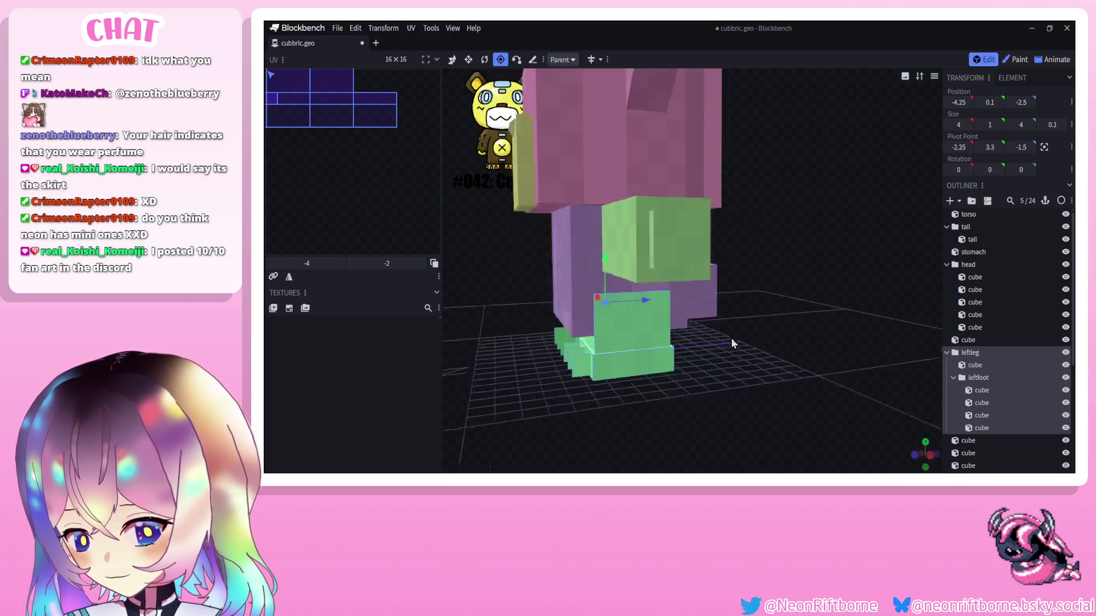
# Test-rotate the leg, then move its pivot one unit in depth.
pyautogui.click(485, 59)
pyautogui.moveTo(573, 279); pyautogui.dragTo(591, 308)
pyautogui.click(501, 59)
pyautogui.moveTo(635, 308)
pyautogui.mouseDown()
pyautogui.moveTo(678, 323)
pyautogui.moveTo(668, 306)
pyautogui.mouseUp()
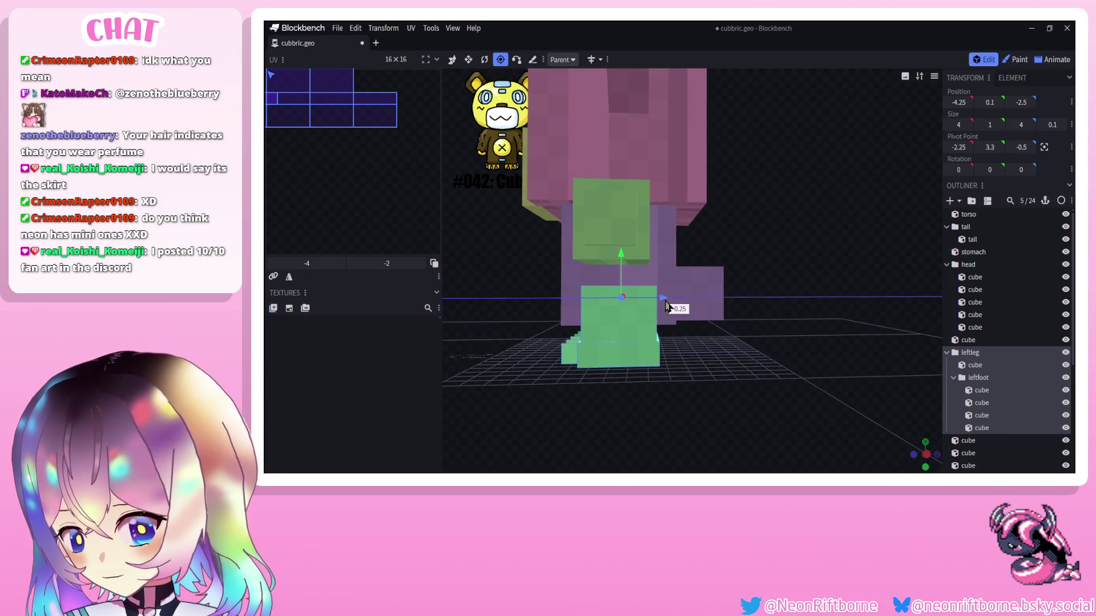
# Rotate the leg around its pivot and undo it back to the straight pose.
pyautogui.click(485, 60)
pyautogui.moveTo(589, 252)
pyautogui.mouseDown()
pyautogui.moveTo(594, 291)
pyautogui.moveTo(581, 321)
pyautogui.moveTo(560, 243)
pyautogui.mouseUp()
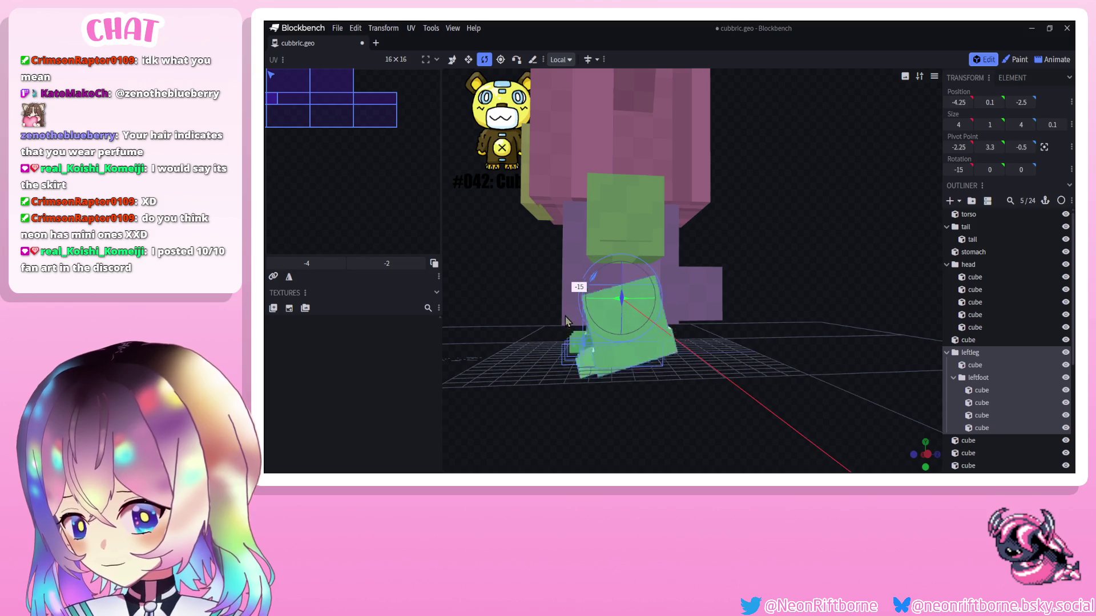
pyautogui.hotkey('ctrl', 'z')
pyautogui.moveTo(507, 313); pyautogui.dragTo(615, 321)
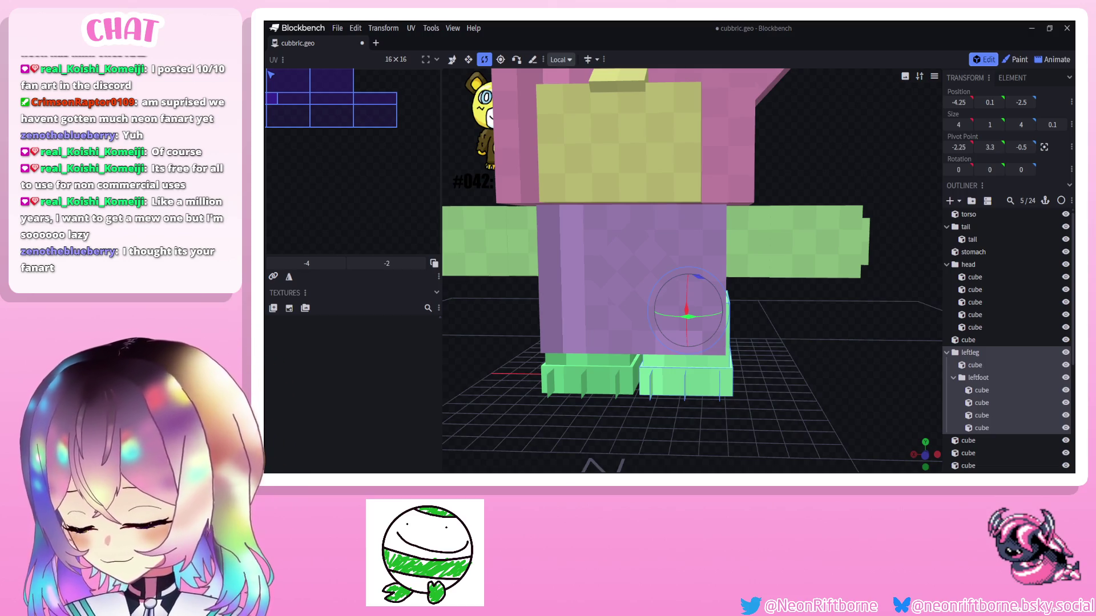
# Group the right leg's cubes and name the group rightleg.
pyautogui.moveTo(736, 339)
pyautogui.mouseDown()
pyautogui.moveTo(877, 313)
pyautogui.moveTo(920, 279)
pyautogui.mouseUp()
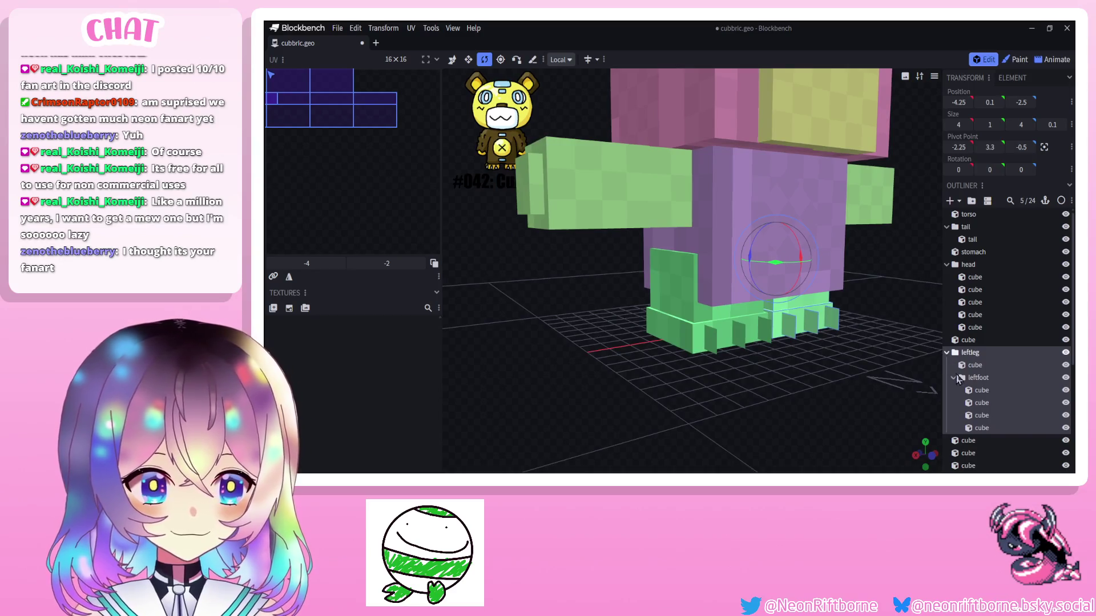
pyautogui.scroll(-2, 976, 362)
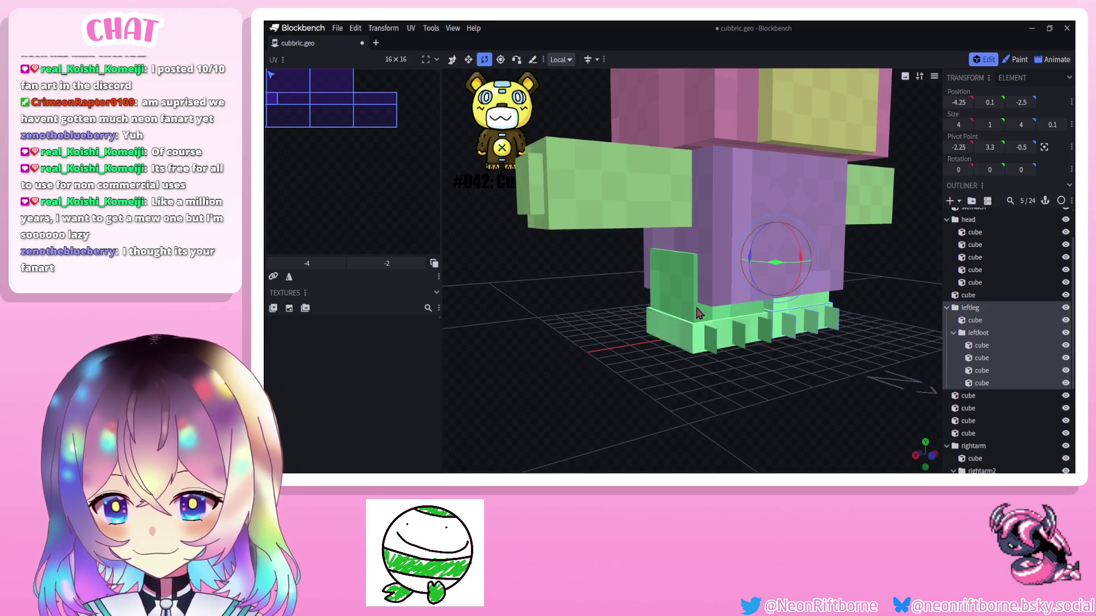
pyautogui.click(710, 340)
pyautogui.keyDown('ctrl'); pyautogui.click(695, 347); pyautogui.keyUp('ctrl')
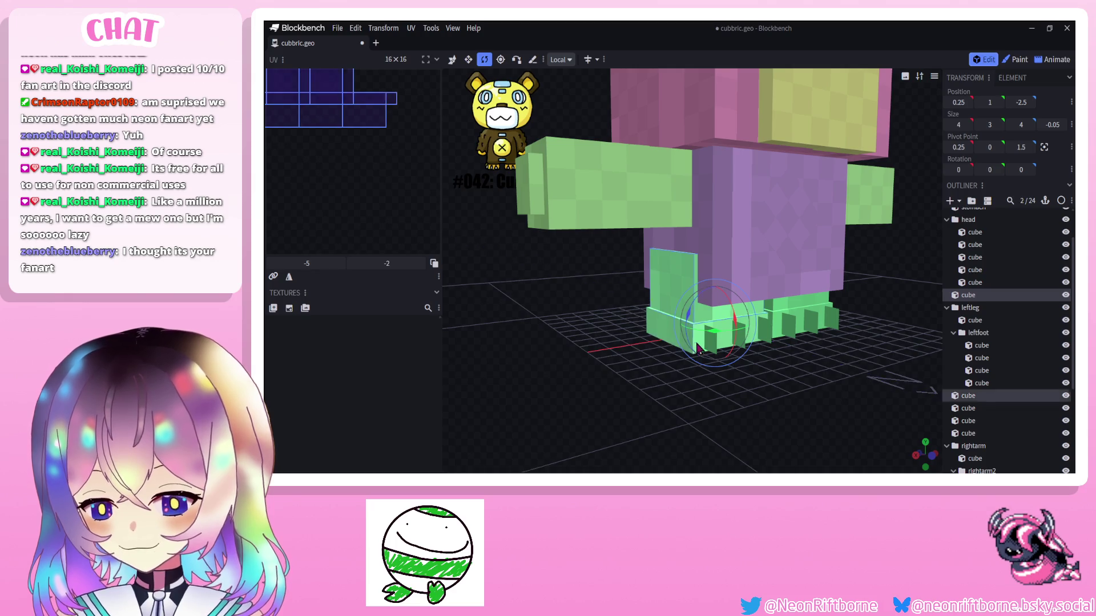
pyautogui.keyDown('ctrl'); pyautogui.click(738, 336); pyautogui.keyUp('ctrl')
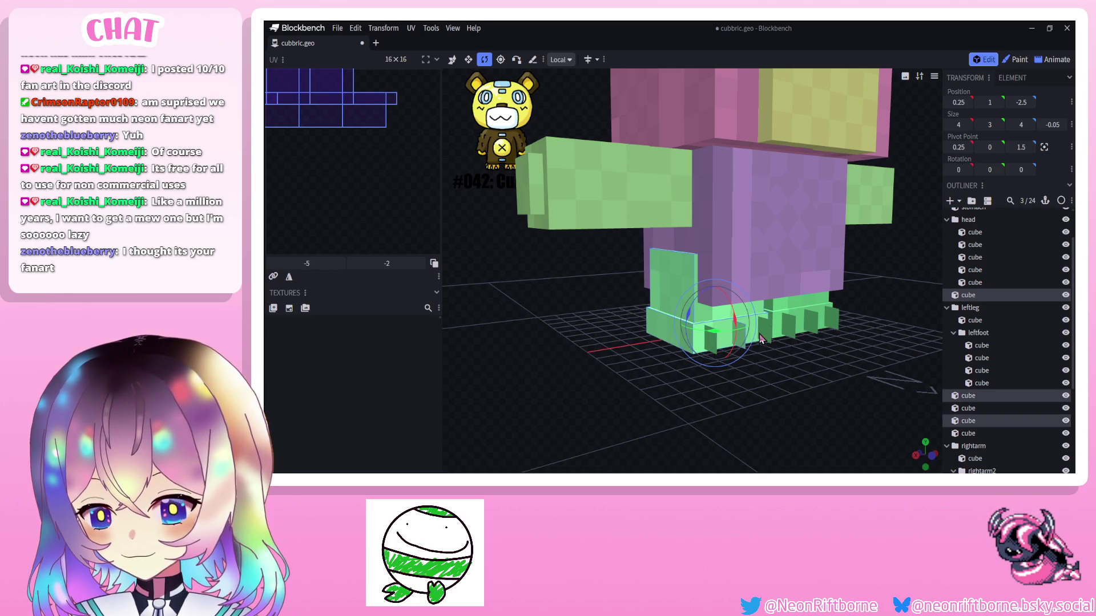
pyautogui.keyDown('ctrl'); pyautogui.click(713, 350); pyautogui.keyUp('ctrl')
pyautogui.rightClick(980, 394)
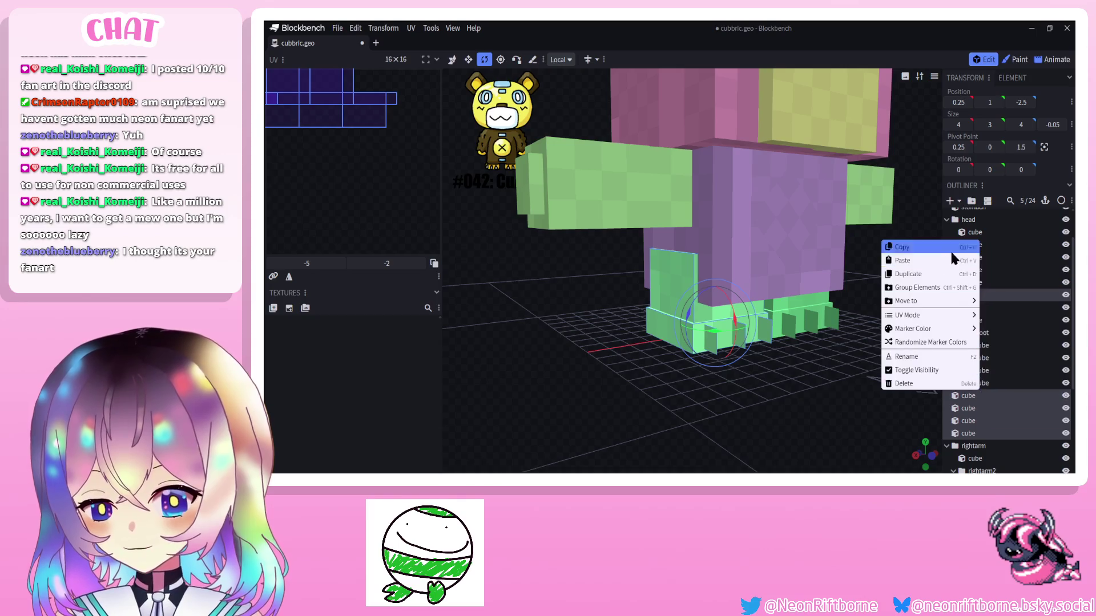
pyautogui.click(933, 288)
pyautogui.write('rig')
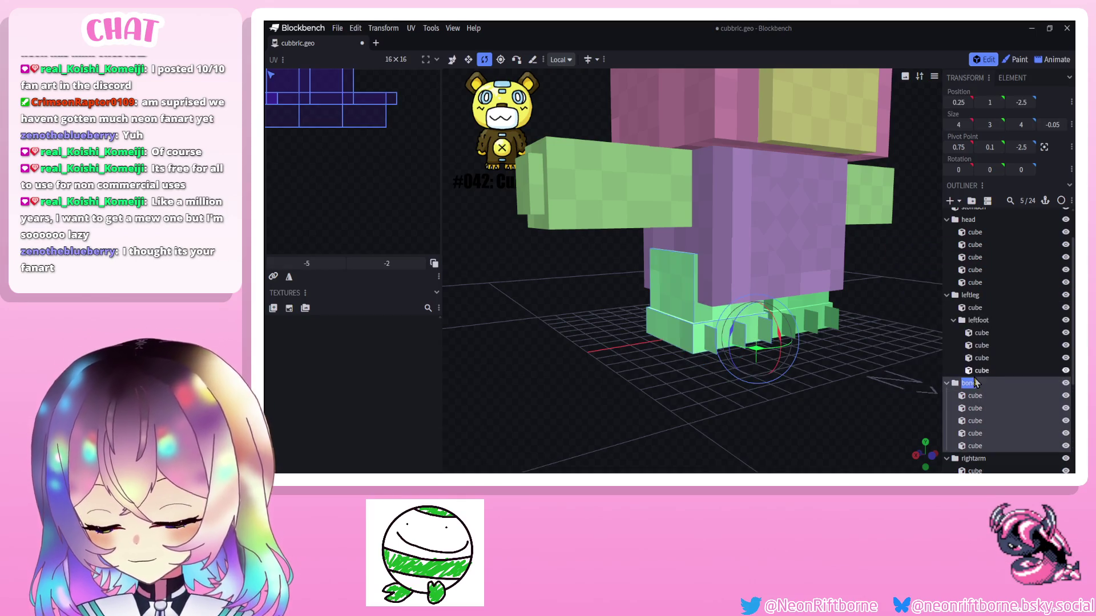
pyautogui.write('htleg')
pyautogui.press('Return')
# Group the toe cubes as rightfoot nested in rightleg and select the whole rightleg group.
pyautogui.click(711, 338)
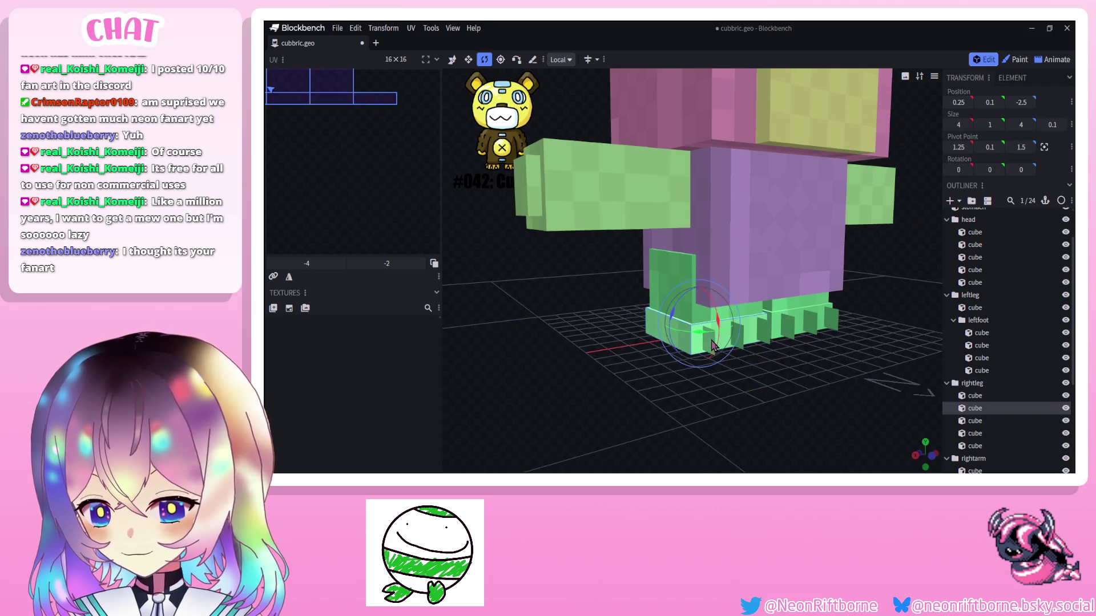
pyautogui.keyDown('ctrl'); pyautogui.click(762, 339); pyautogui.keyUp('ctrl')
pyautogui.keyDown('ctrl'); pyautogui.click(709, 345); pyautogui.keyUp('ctrl')
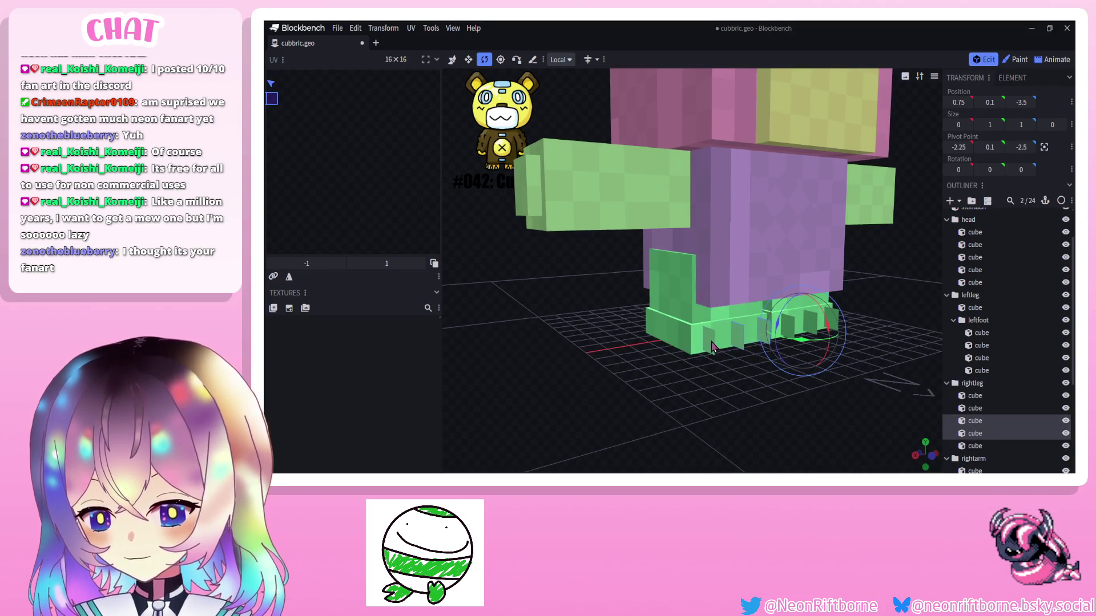
pyautogui.keyDown('ctrl'); pyautogui.click(719, 334); pyautogui.keyUp('ctrl')
pyautogui.rightClick(976, 407)
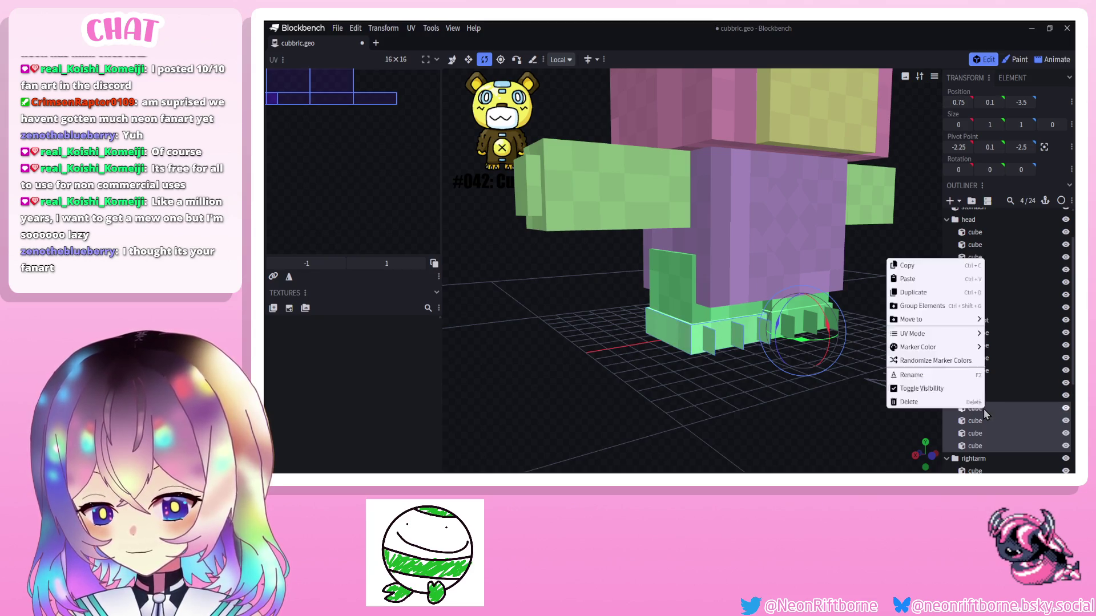
pyautogui.hotkey('ctrl', 'shift', 'g')
pyautogui.doubleClick(976, 408)
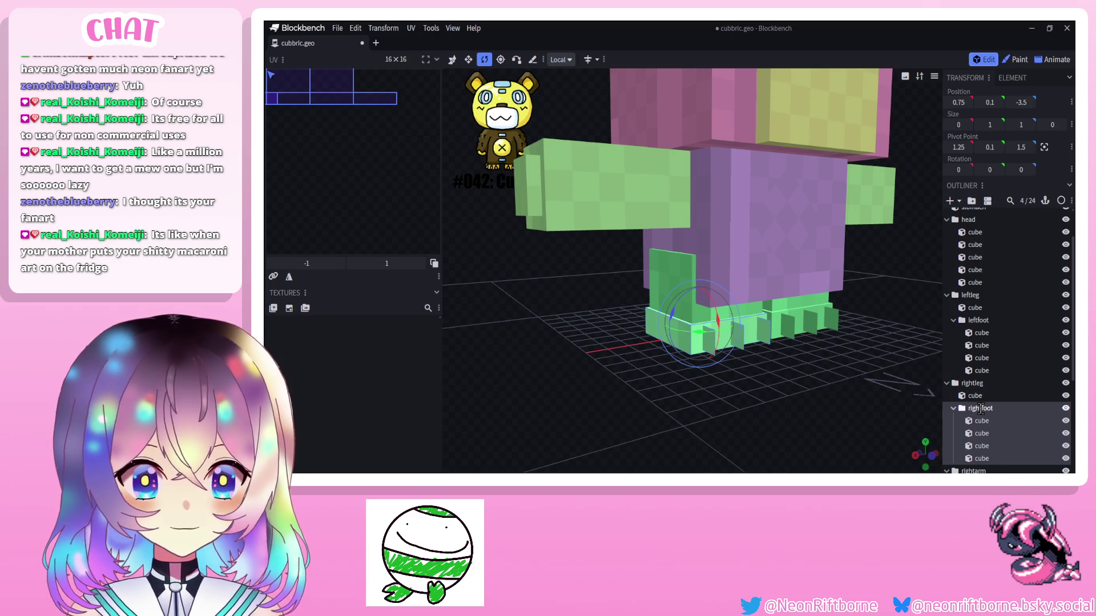
pyautogui.write('tfoot')
pyautogui.press('Return')
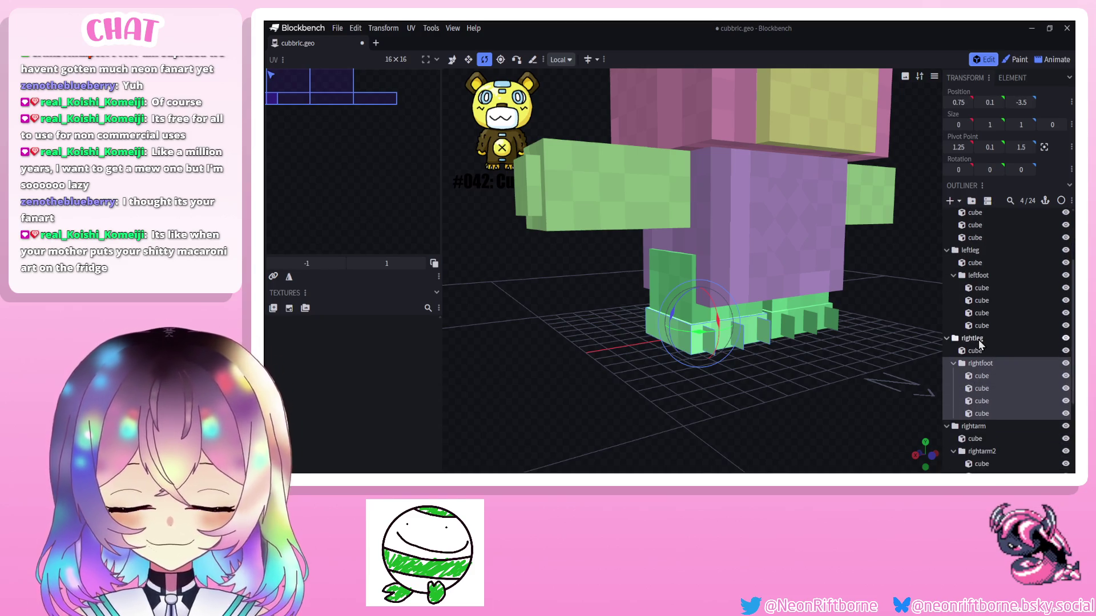
pyautogui.click(973, 339)
pyautogui.moveTo(838, 361); pyautogui.dragTo(861, 326)
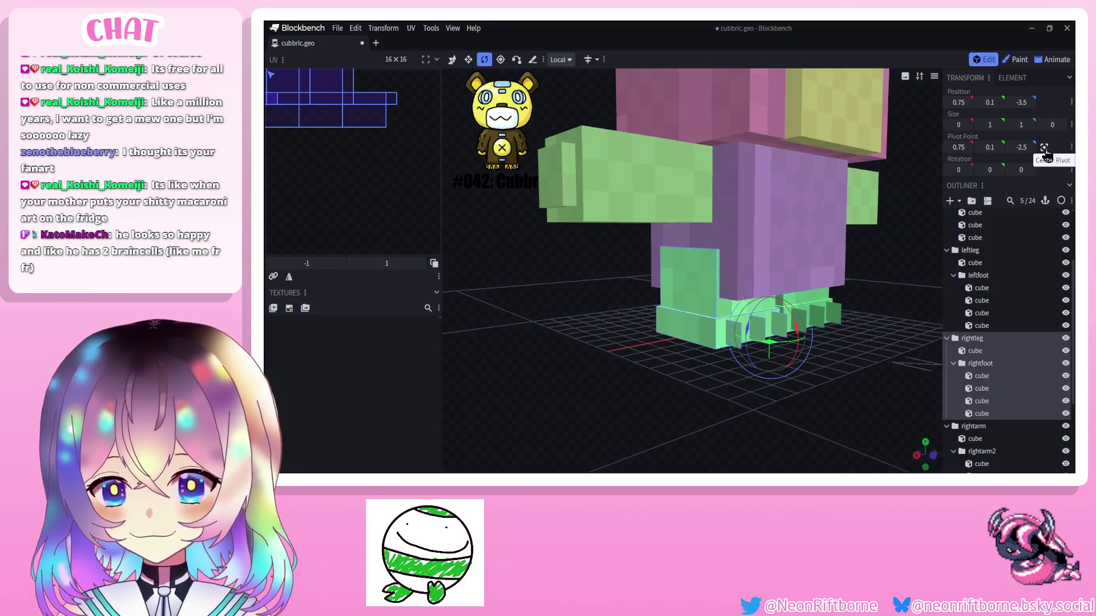
# Place the rightleg group's pivot at hip height and test-swing the leg around it.
pyautogui.press('p')
pyautogui.click(500, 60)
pyautogui.moveTo(556, 325)
pyautogui.mouseDown()
pyautogui.moveTo(647, 331)
pyautogui.moveTo(599, 313)
pyautogui.mouseUp()
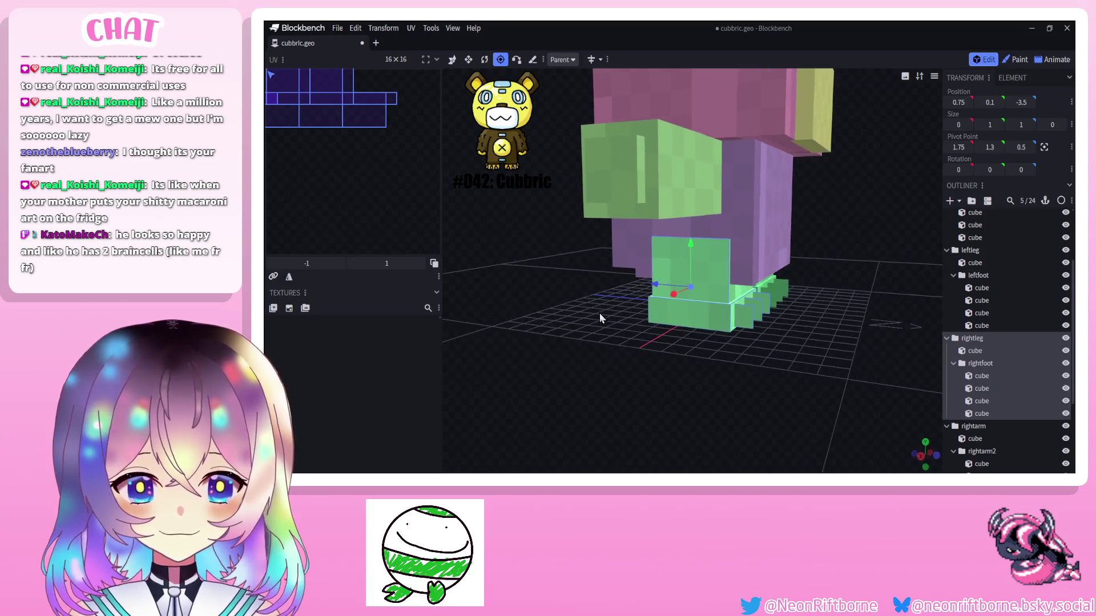
pyautogui.moveTo(657, 280)
pyautogui.mouseDown()
pyautogui.moveTo(671, 291)
pyautogui.moveTo(516, 280)
pyautogui.mouseUp()
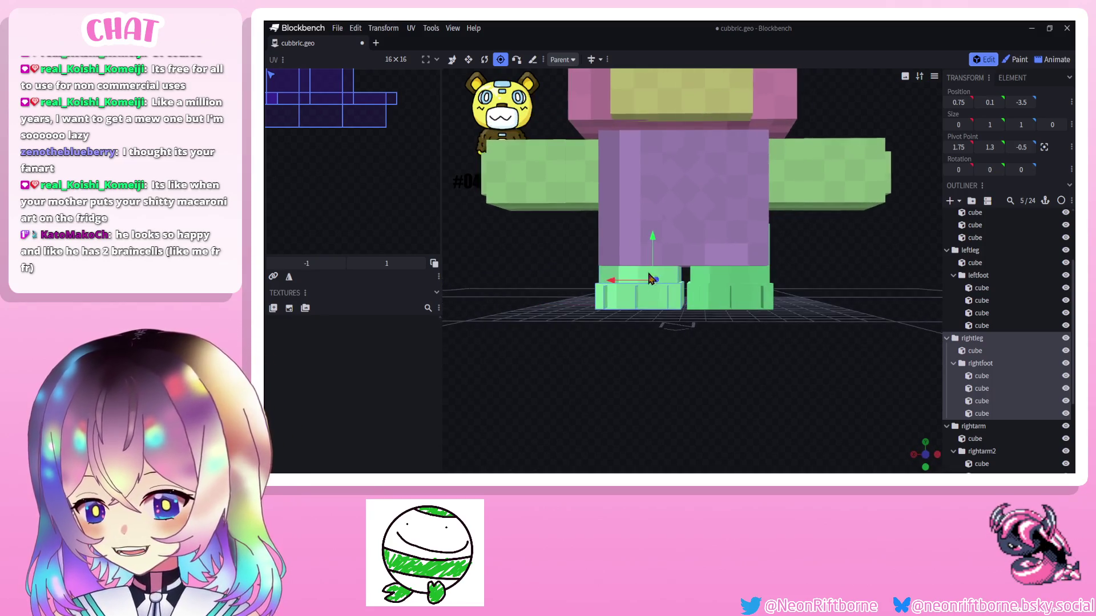
pyautogui.moveTo(625, 286)
pyautogui.mouseDown()
pyautogui.moveTo(523, 288)
pyautogui.moveTo(610, 278)
pyautogui.mouseUp()
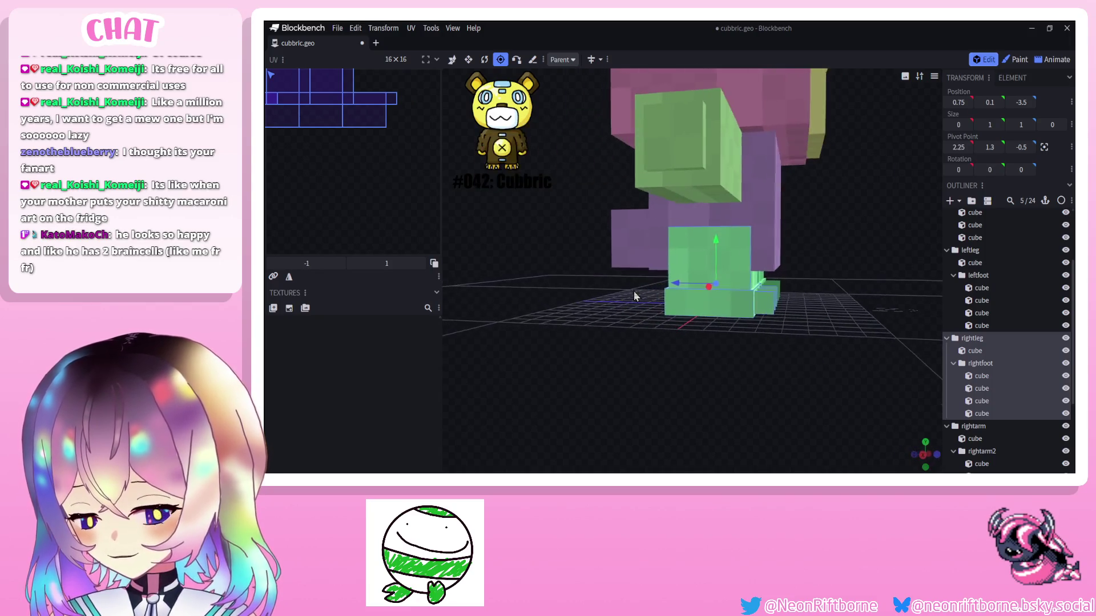
pyautogui.moveTo(720, 274); pyautogui.dragTo(719, 244)
pyautogui.moveTo(584, 266)
pyautogui.mouseDown()
pyautogui.moveTo(502, 269)
pyautogui.moveTo(720, 231)
pyautogui.moveTo(697, 247)
pyautogui.mouseUp()
pyautogui.click(484, 59)
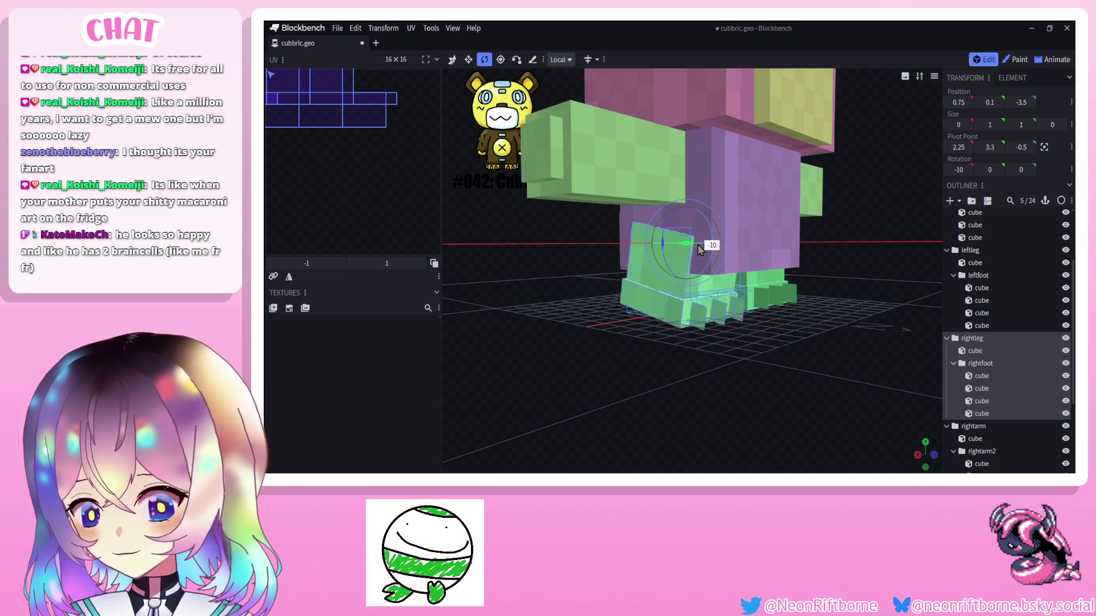
pyautogui.moveTo(530, 306); pyautogui.dragTo(589, 320)
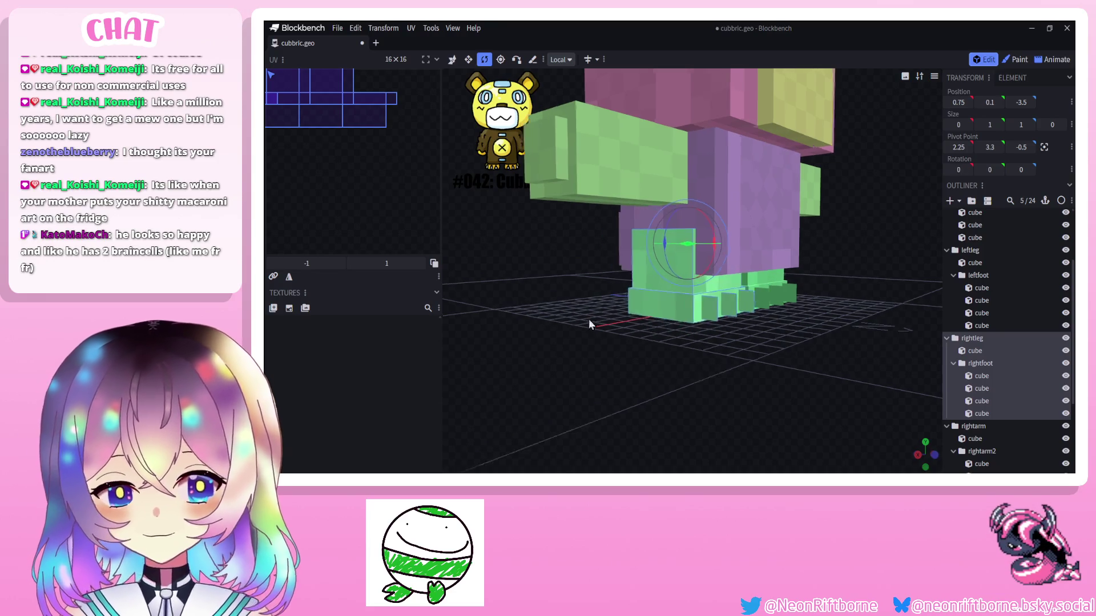
pyautogui.moveTo(739, 256); pyautogui.dragTo(732, 244)
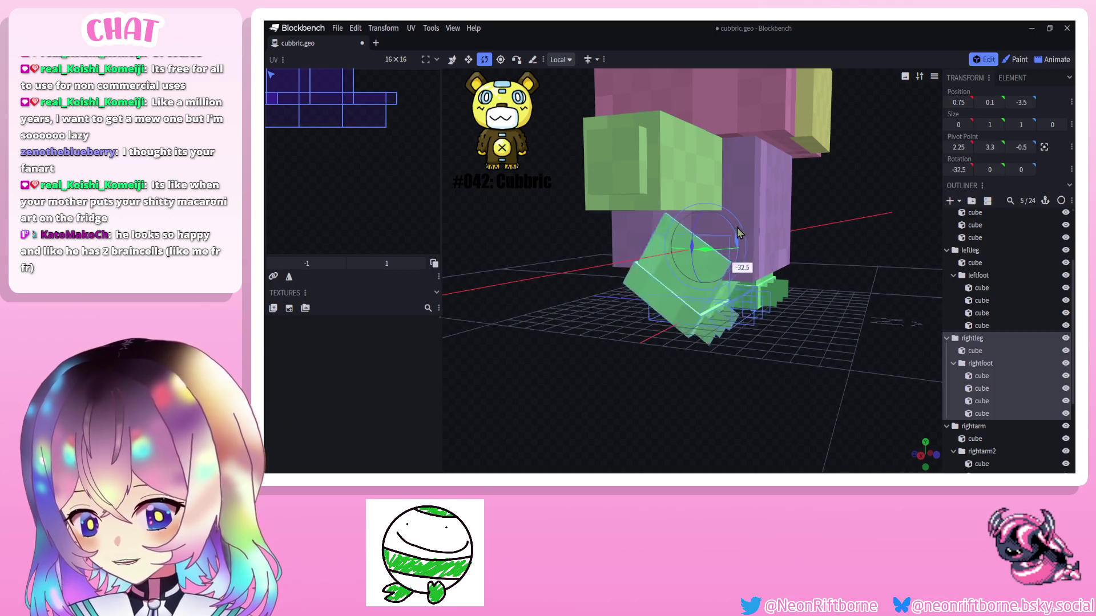
# Give the rightfoot subgroup its own ankle-height pivot and test-tilt the foot about 7.5°.
pyautogui.click(980, 364)
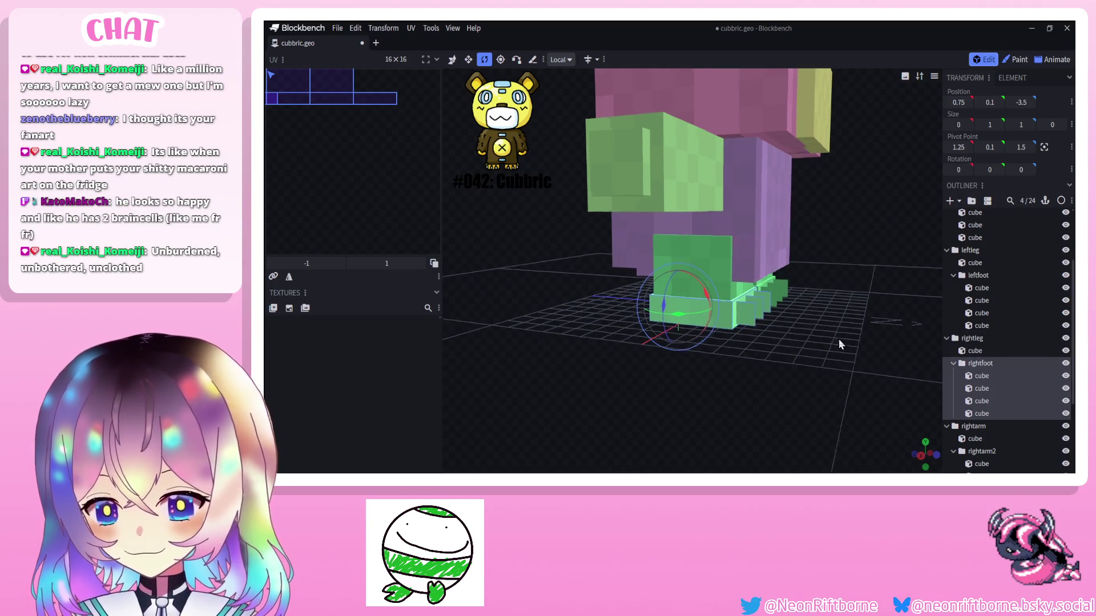
pyautogui.moveTo(839, 257); pyautogui.dragTo(884, 246)
pyautogui.moveTo(828, 244); pyautogui.dragTo(684, 240)
pyautogui.click(500, 59)
pyautogui.moveTo(599, 282)
pyautogui.mouseDown()
pyautogui.moveTo(508, 277)
pyautogui.moveTo(715, 307)
pyautogui.mouseUp()
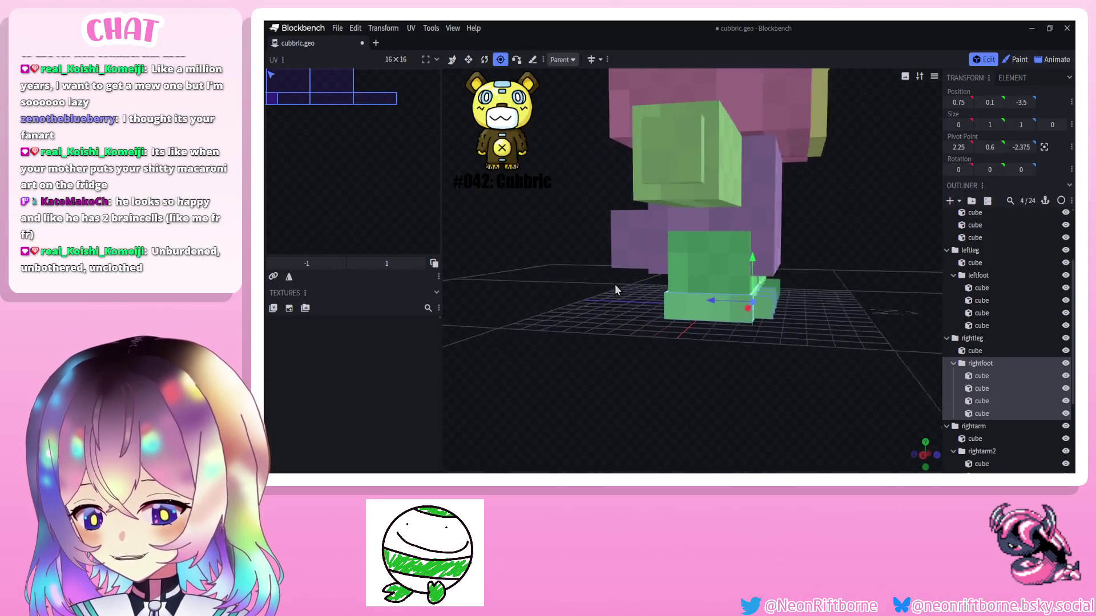
pyautogui.moveTo(719, 257); pyautogui.dragTo(723, 239)
pyautogui.moveTo(651, 291); pyautogui.dragTo(620, 280)
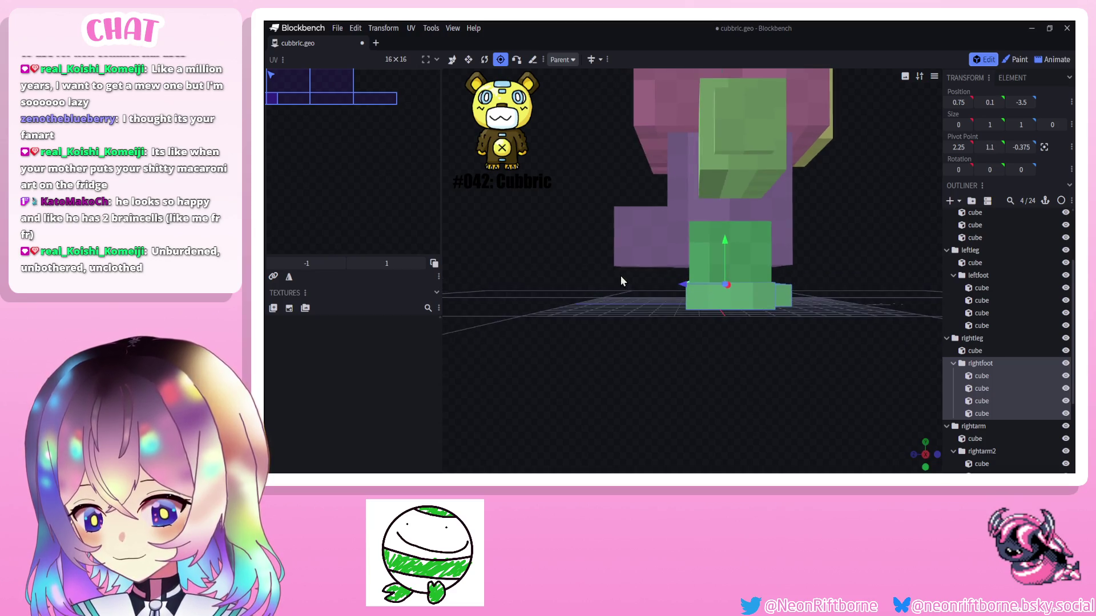
pyautogui.click(484, 59)
pyautogui.moveTo(689, 267)
pyautogui.mouseDown()
pyautogui.moveTo(701, 286)
pyautogui.moveTo(701, 264)
pyautogui.moveTo(694, 283)
pyautogui.mouseUp()
pyautogui.moveTo(619, 334); pyautogui.dragTo(685, 332)
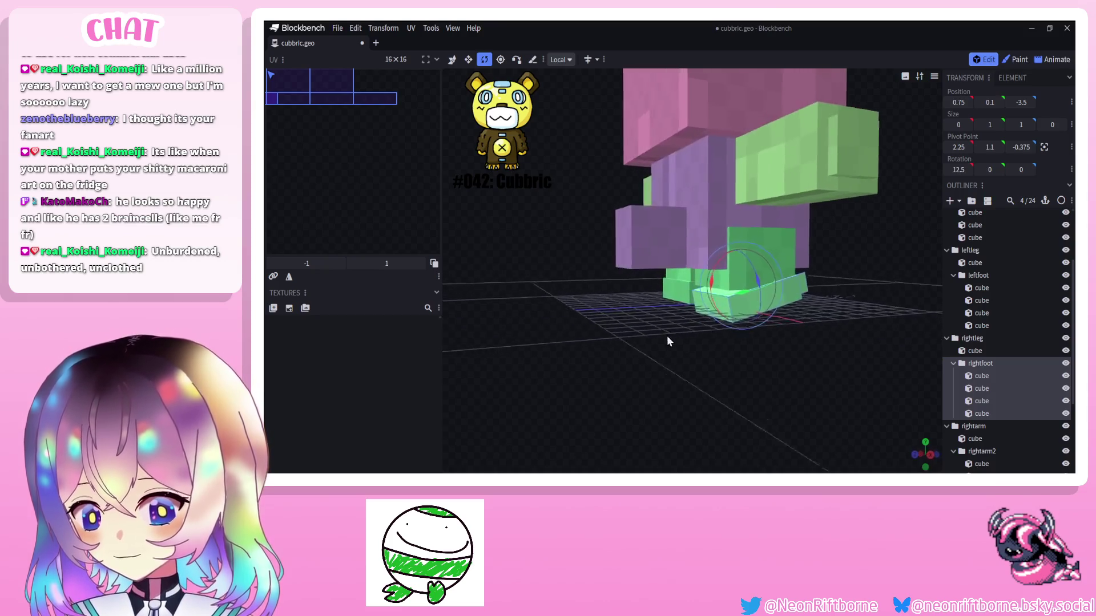
# Stretch the right leg's upper cube taller and re-test the foot tilt.
pyautogui.click(739, 242)
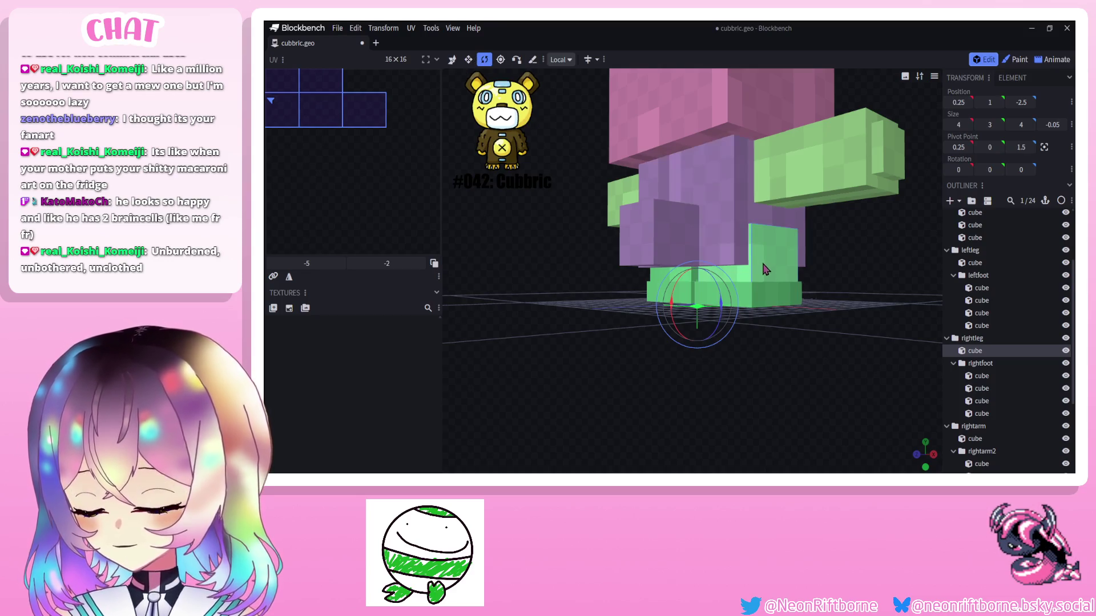
pyautogui.click(468, 60)
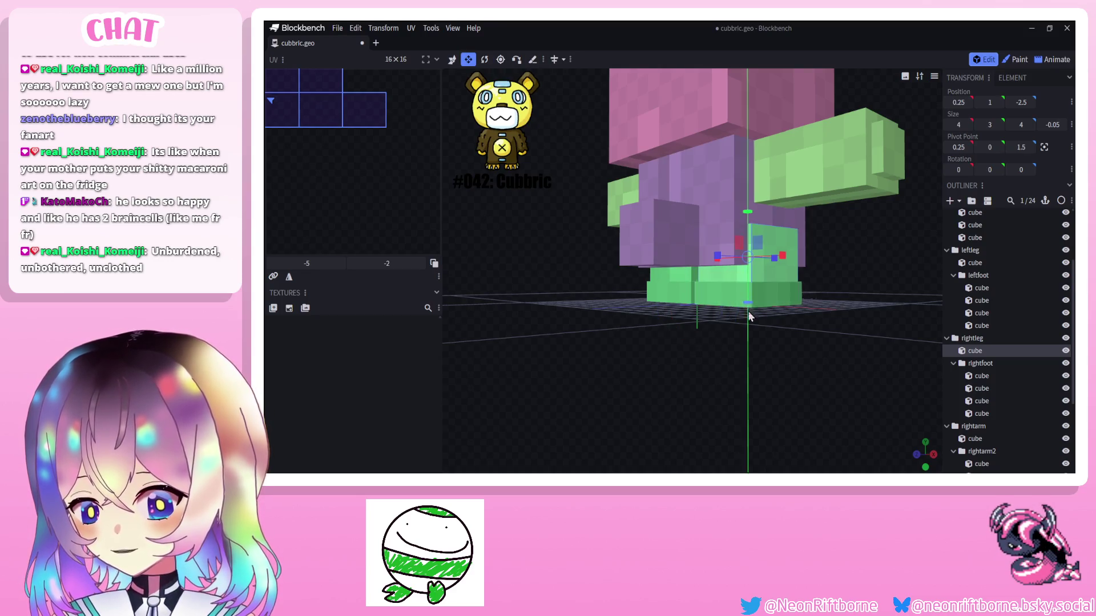
pyautogui.moveTo(668, 302); pyautogui.dragTo(599, 325)
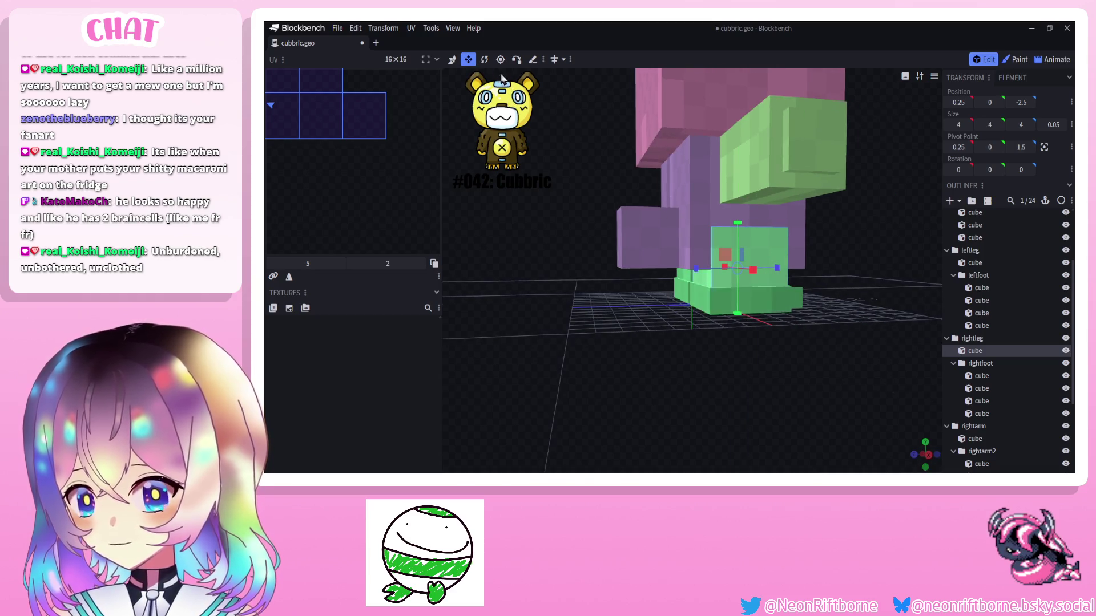
pyautogui.press('r')
pyautogui.click(746, 282)
pyautogui.click(962, 363)
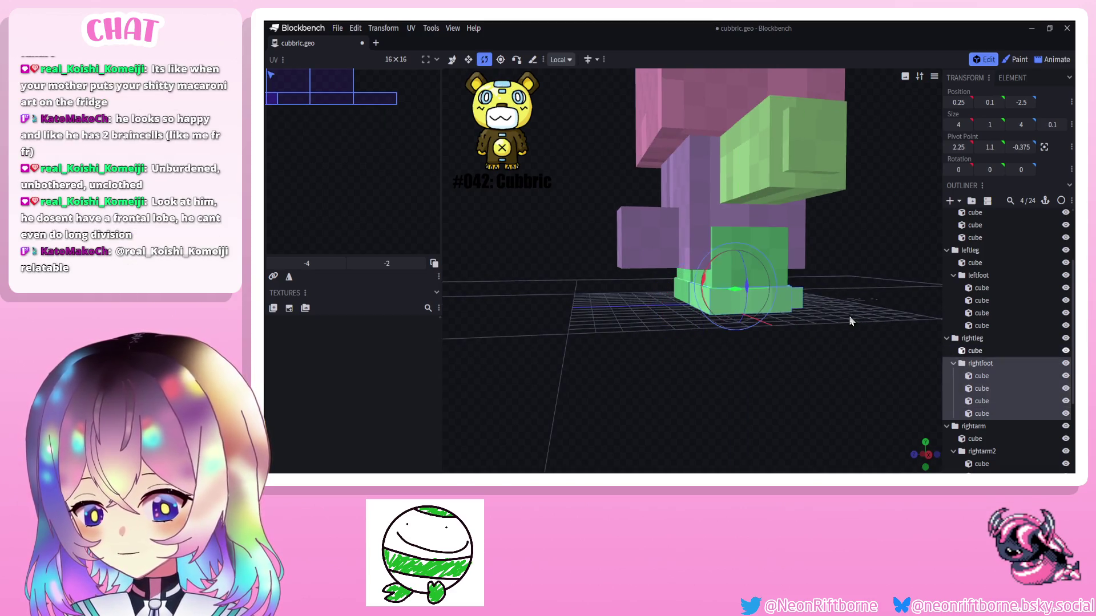
pyautogui.moveTo(703, 308); pyautogui.dragTo(714, 256)
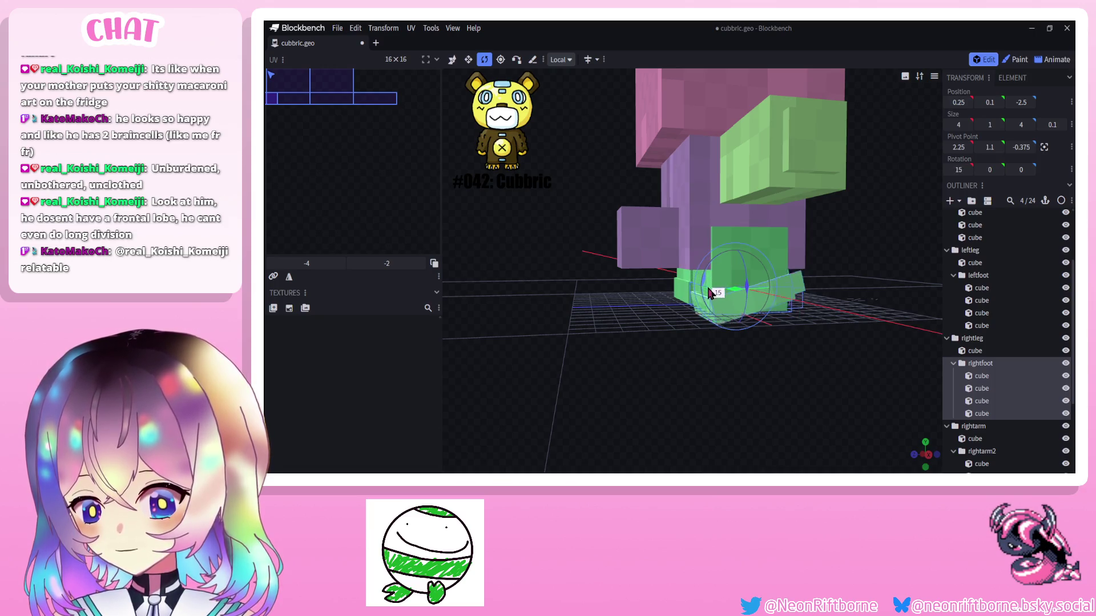
# Lower the right leg cube slightly to sit on the foot.
pyautogui.click(777, 255)
pyautogui.press('v')
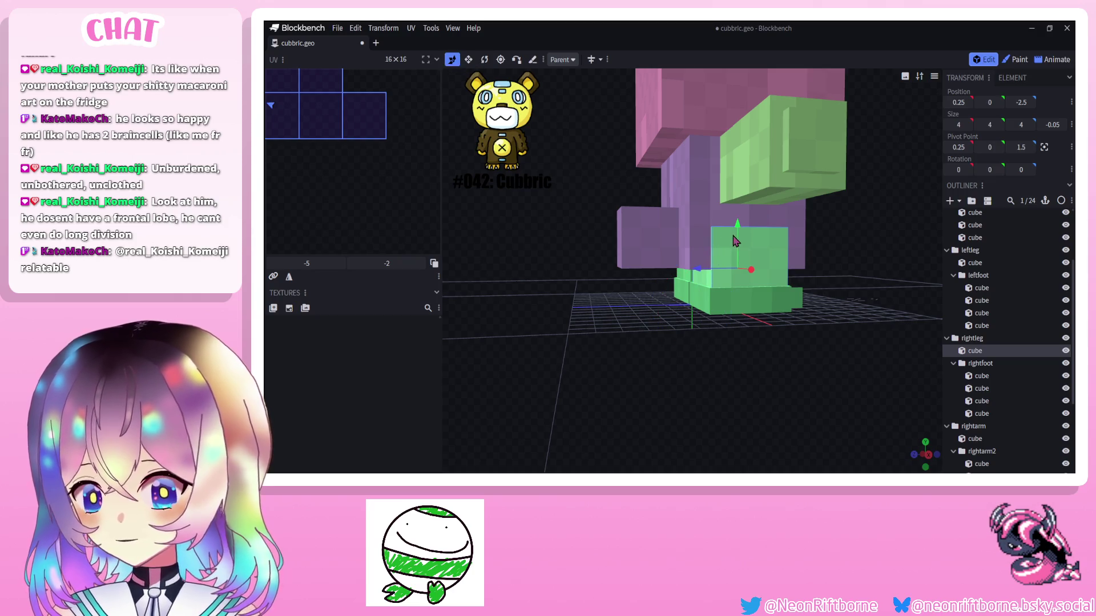
pyautogui.moveTo(739, 229); pyautogui.dragTo(738, 235)
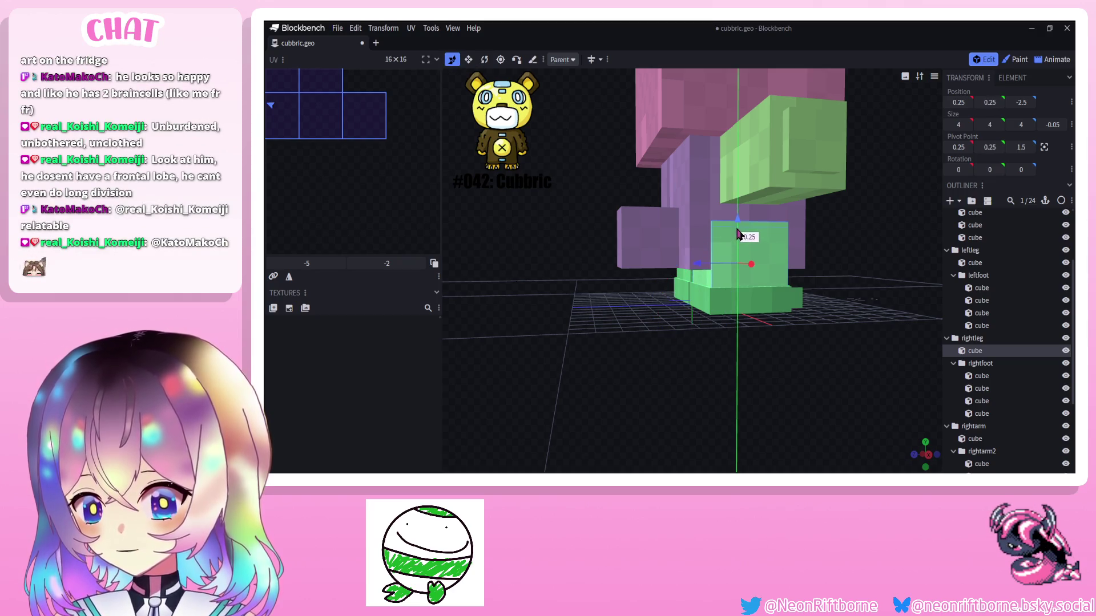
# Move the left leg cube to height 0.5 so it stands four units tall like the right leg.
pyautogui.moveTo(733, 319); pyautogui.dragTo(642, 261)
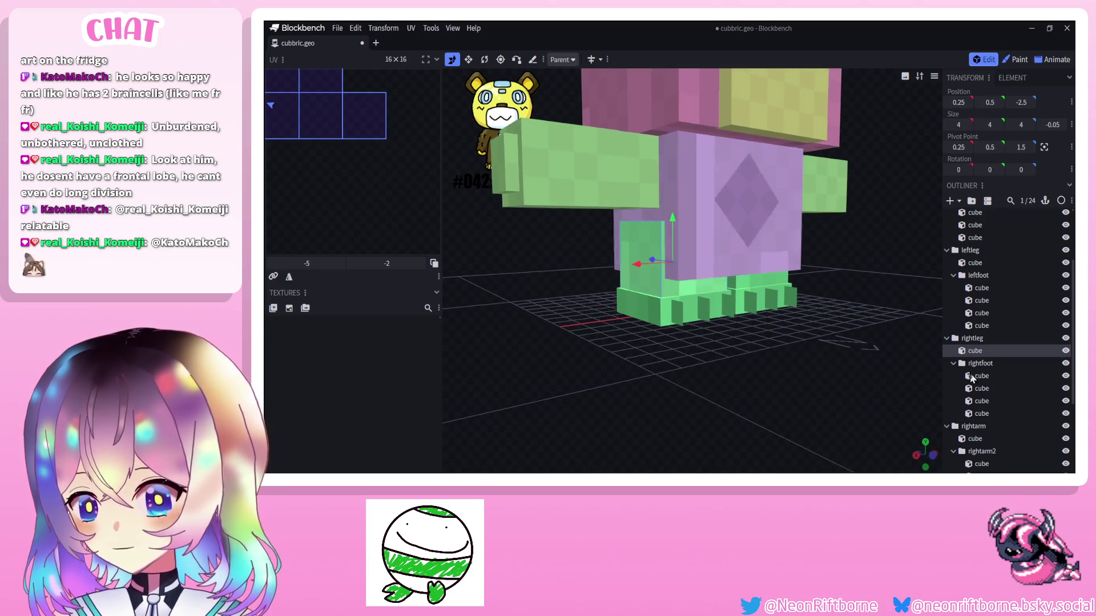
pyautogui.moveTo(676, 359); pyautogui.dragTo(770, 325)
pyautogui.click(732, 288)
pyautogui.moveTo(695, 219); pyautogui.dragTo(695, 208)
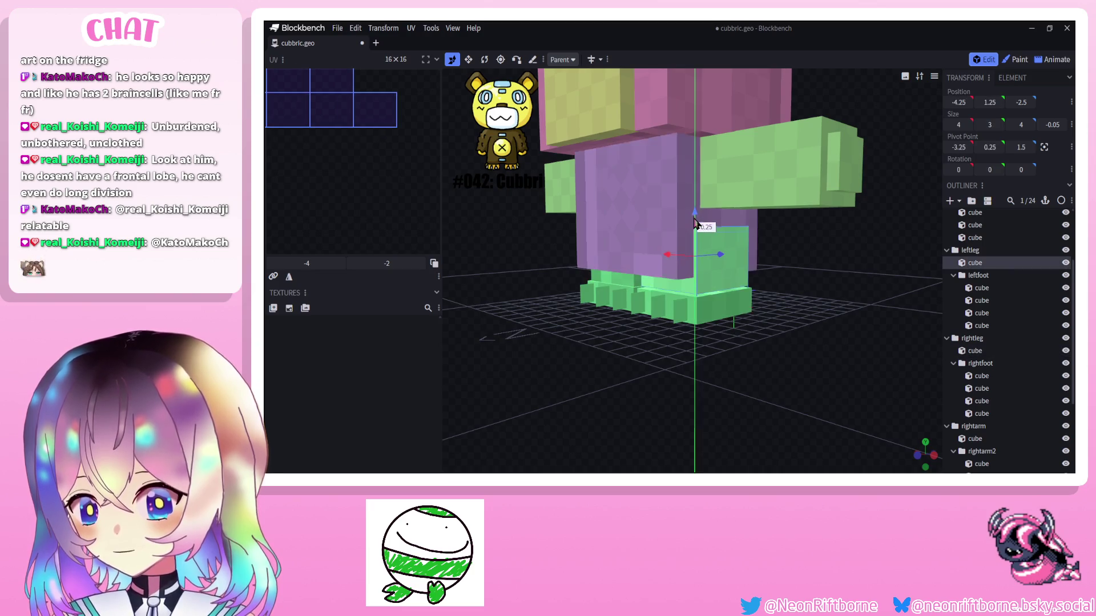
pyautogui.click(484, 59)
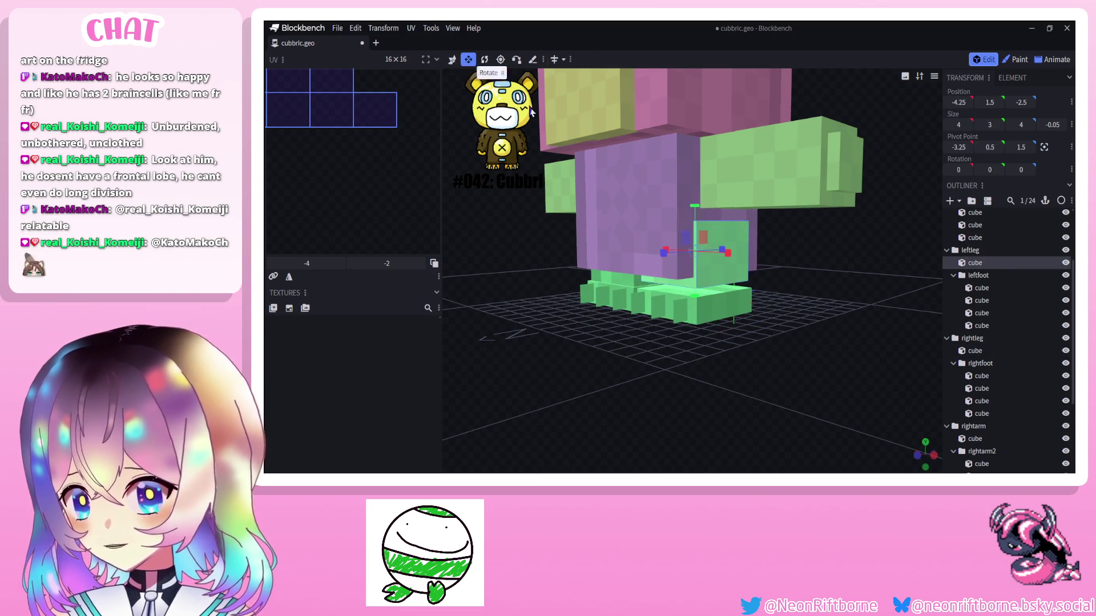
pyautogui.moveTo(701, 295); pyautogui.dragTo(702, 318)
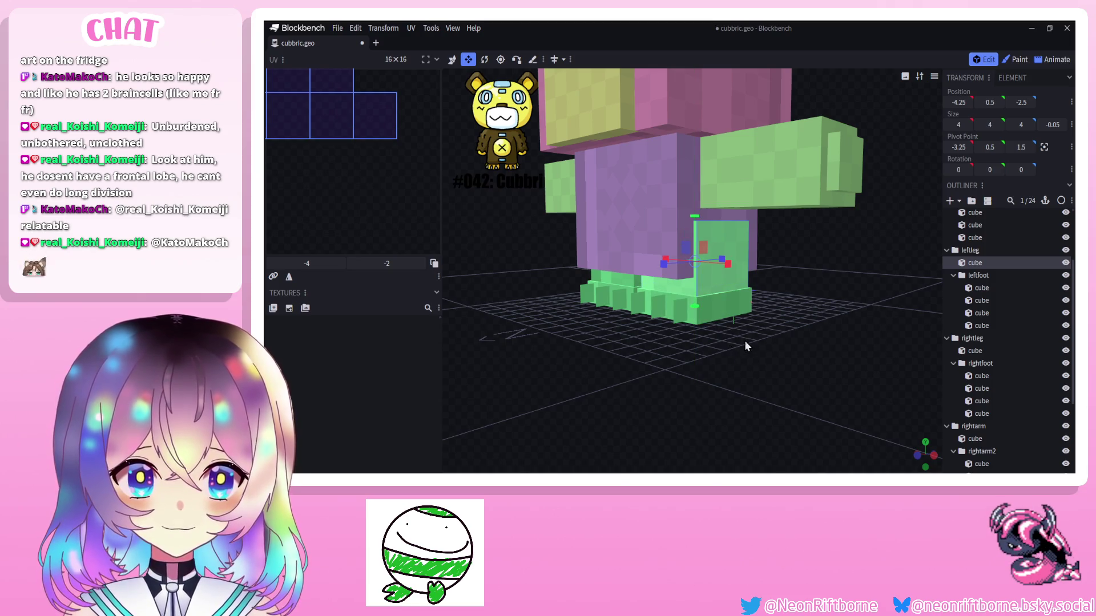
pyautogui.moveTo(881, 387)
pyautogui.mouseDown()
pyautogui.moveTo(859, 342)
pyautogui.moveTo(758, 266)
pyautogui.mouseUp()
pyautogui.click(980, 275)
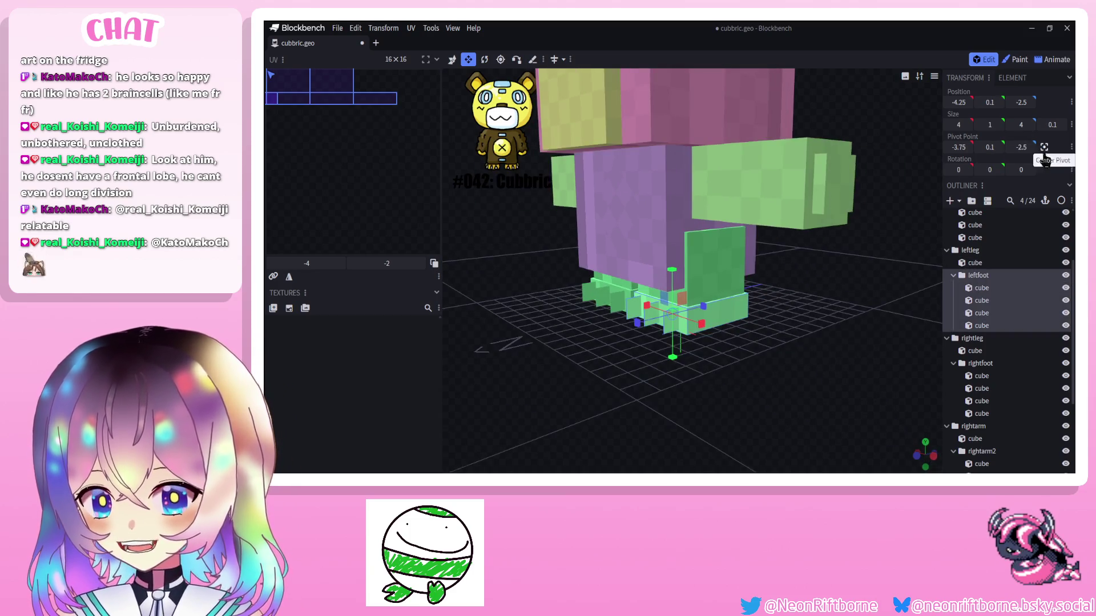
# Move the leftfoot pivot back and up to the ankle, test-tilt the foot and undo the tilt.
pyautogui.moveTo(945, 230); pyautogui.dragTo(811, 278)
pyautogui.click(500, 59)
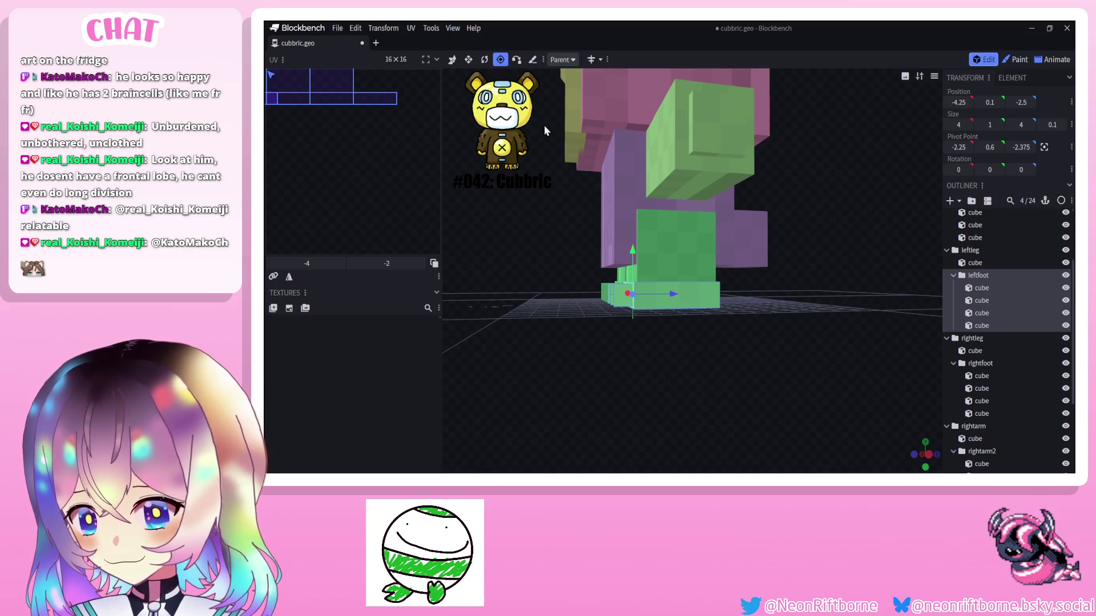
pyautogui.moveTo(525, 312)
pyautogui.mouseDown()
pyautogui.moveTo(568, 305)
pyautogui.moveTo(557, 317)
pyautogui.mouseUp()
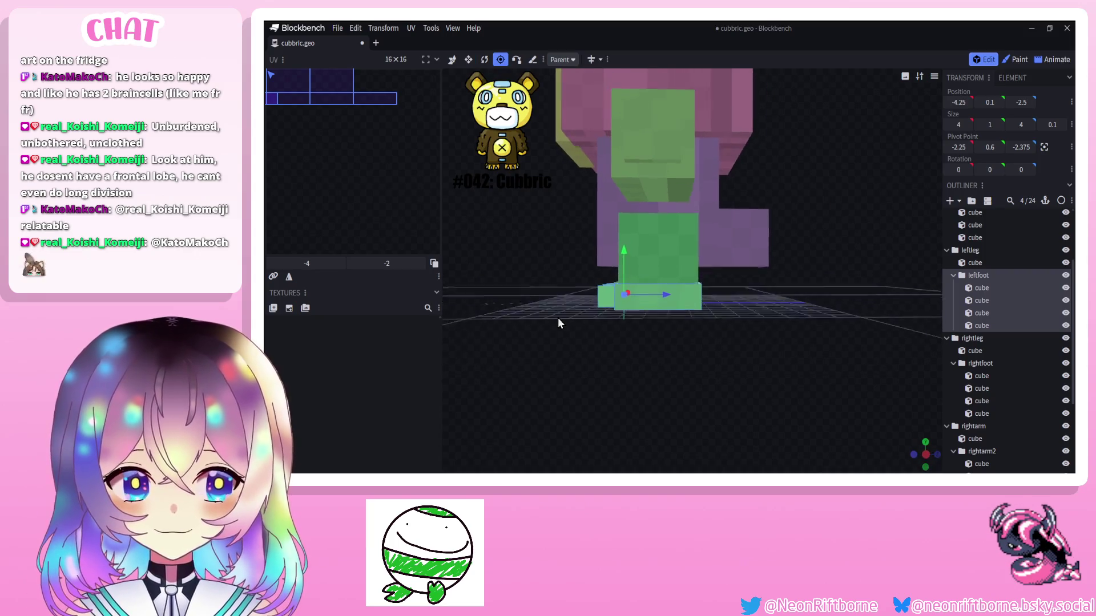
pyautogui.moveTo(686, 301)
pyautogui.mouseDown()
pyautogui.moveTo(711, 305)
pyautogui.moveTo(676, 268)
pyautogui.moveTo(672, 240)
pyautogui.mouseUp()
pyautogui.moveTo(587, 322); pyautogui.dragTo(648, 321)
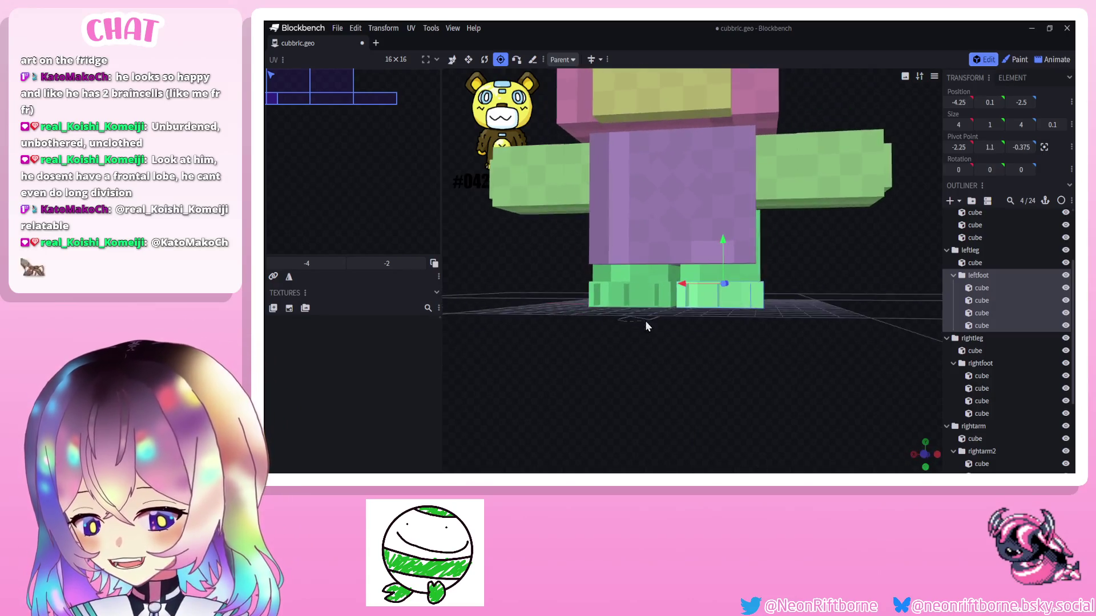
pyautogui.press('r')
pyautogui.moveTo(834, 311)
pyautogui.mouseDown()
pyautogui.moveTo(682, 280)
pyautogui.moveTo(692, 266)
pyautogui.mouseUp()
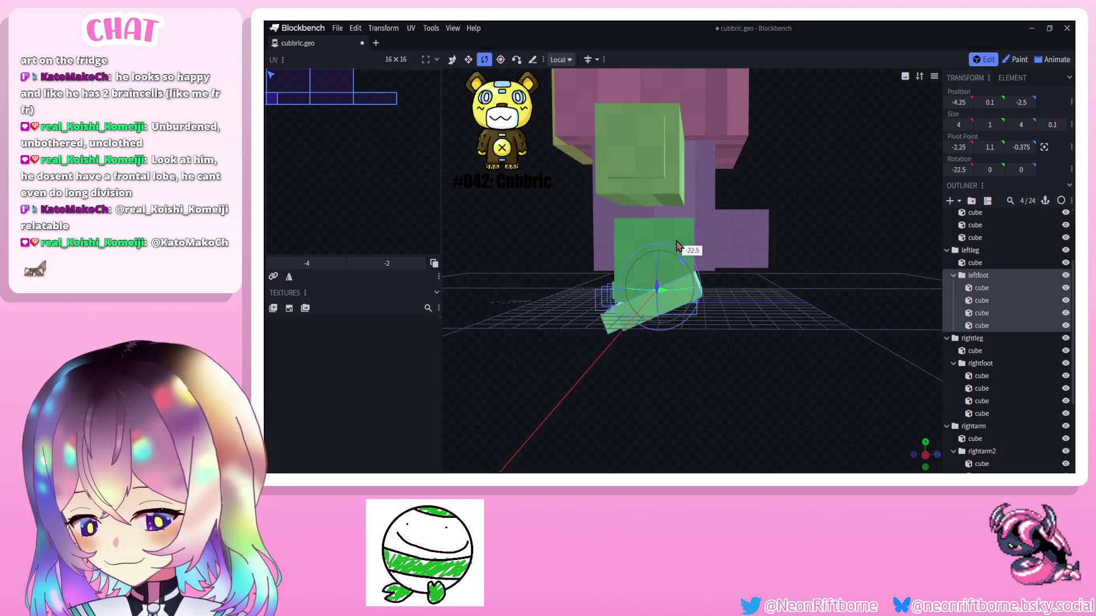
pyautogui.hotkey('ctrl', 'z')
pyautogui.moveTo(540, 313)
pyautogui.mouseDown()
pyautogui.moveTo(843, 336)
pyautogui.moveTo(762, 349)
pyautogui.mouseUp()
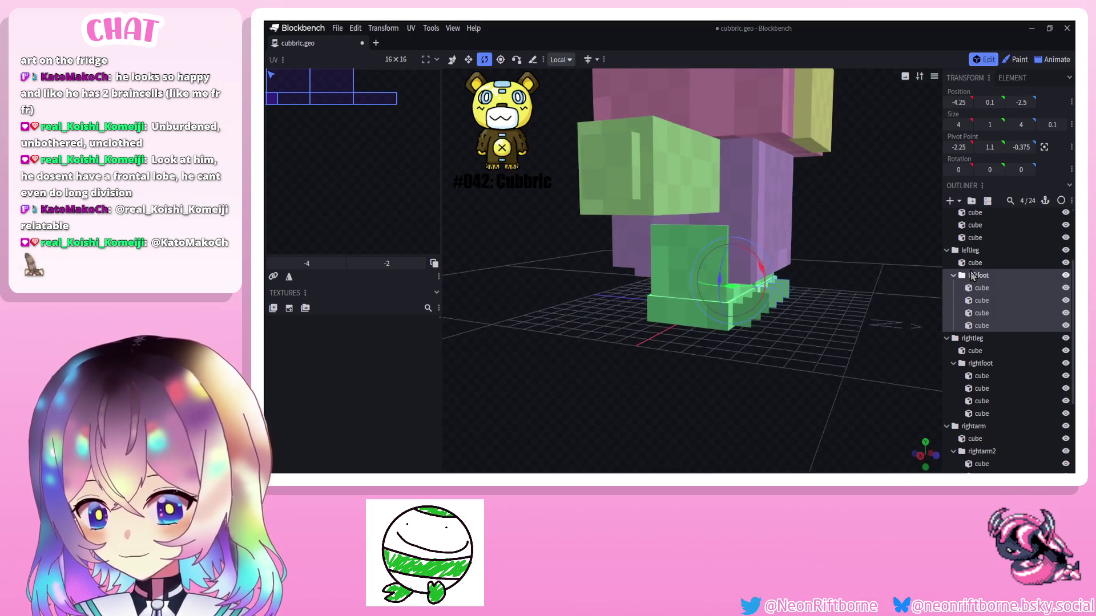
# Tilt the leftleg group forward 25° to test its pivot, then straighten it back to 0.
pyautogui.click(970, 250)
pyautogui.moveTo(651, 317)
pyautogui.mouseDown()
pyautogui.moveTo(702, 309)
pyautogui.moveTo(668, 283)
pyautogui.mouseUp()
pyautogui.moveTo(647, 237)
pyautogui.mouseDown()
pyautogui.moveTo(648, 215)
pyautogui.moveTo(522, 272)
pyautogui.moveTo(655, 238)
pyautogui.mouseUp()
pyautogui.moveTo(532, 292)
pyautogui.mouseDown()
pyautogui.moveTo(572, 334)
pyautogui.moveTo(946, 383)
pyautogui.mouseUp()
pyautogui.click(791, 371)
pyautogui.scroll(-3, 790, 371)
pyautogui.moveTo(773, 366)
pyautogui.mouseDown()
pyautogui.moveTo(662, 364)
pyautogui.moveTo(824, 369)
pyautogui.mouseUp()
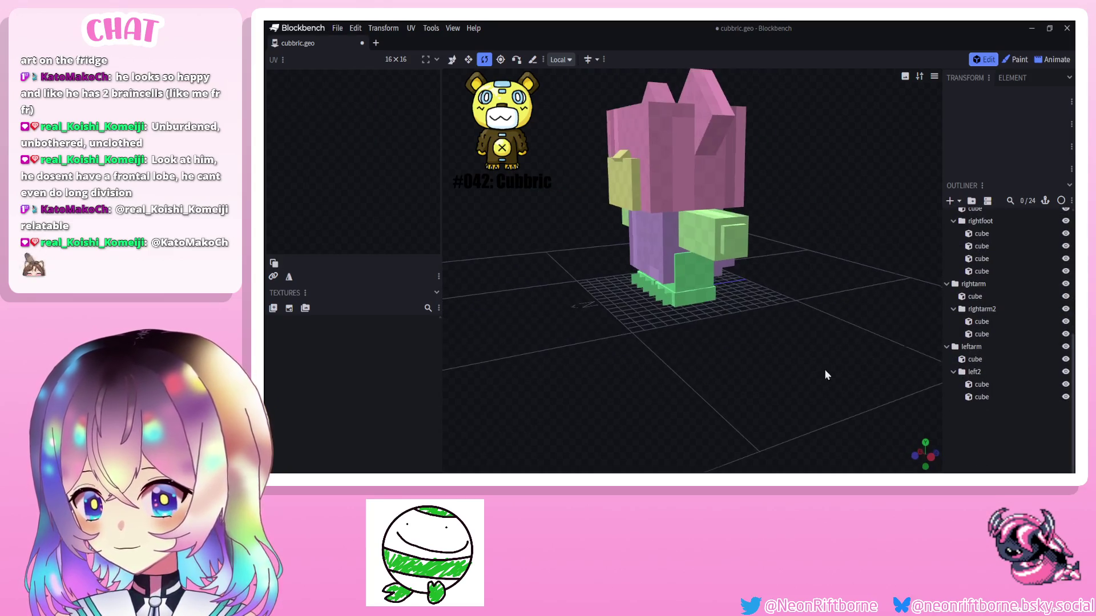
pyautogui.scroll(2, 967, 334)
# Collapse the arm, leg and tail groups in the outliner and move rightarm above the legs.
pyautogui.click(946, 374)
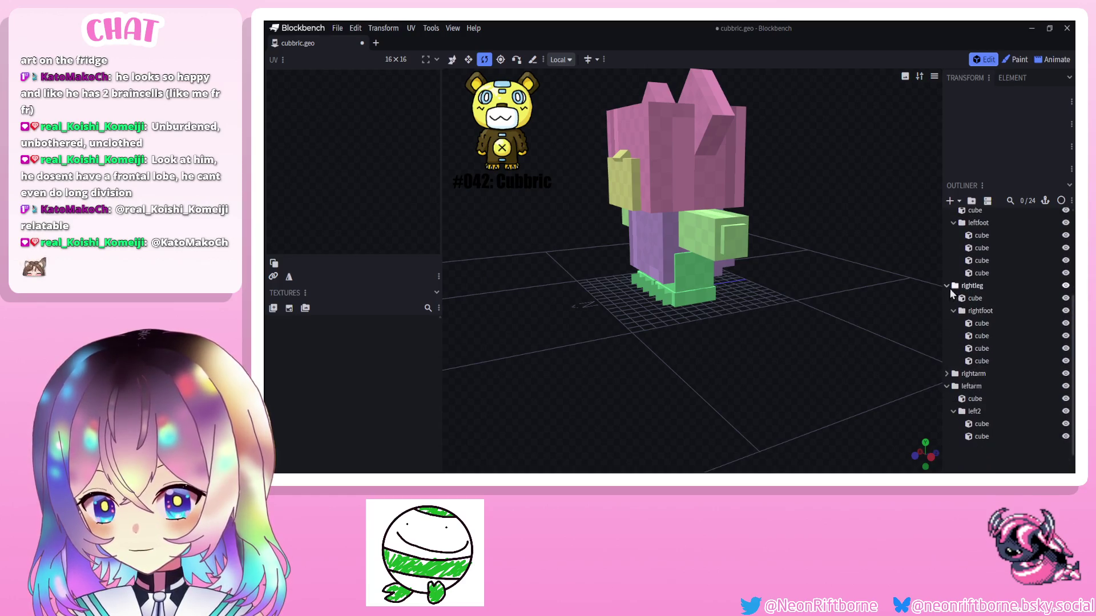
pyautogui.click(947, 285)
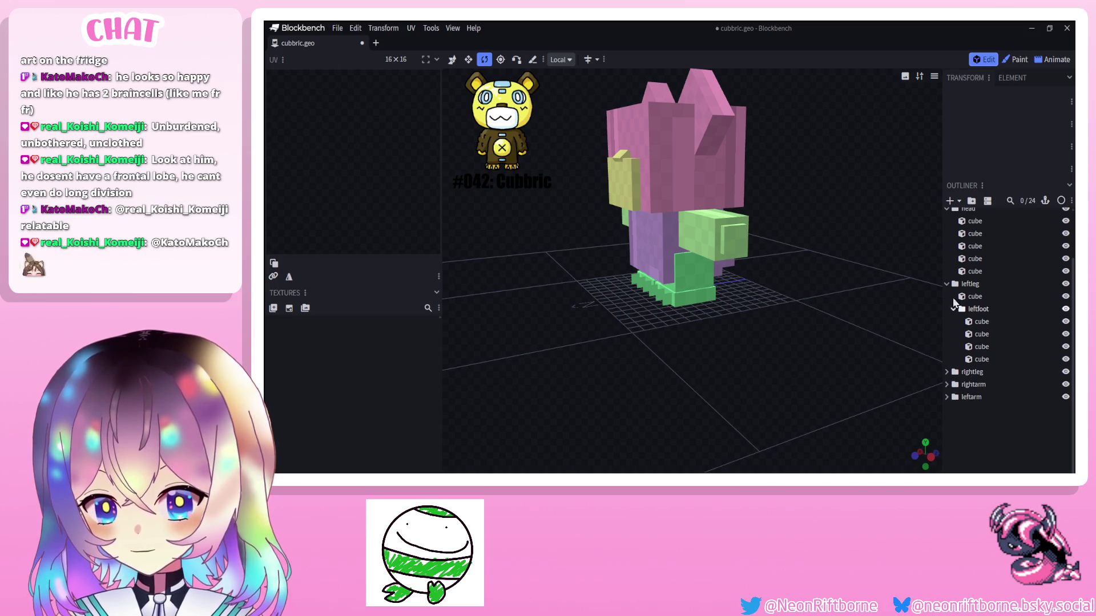
pyautogui.click(947, 284)
pyautogui.moveTo(975, 349); pyautogui.dragTo(974, 353)
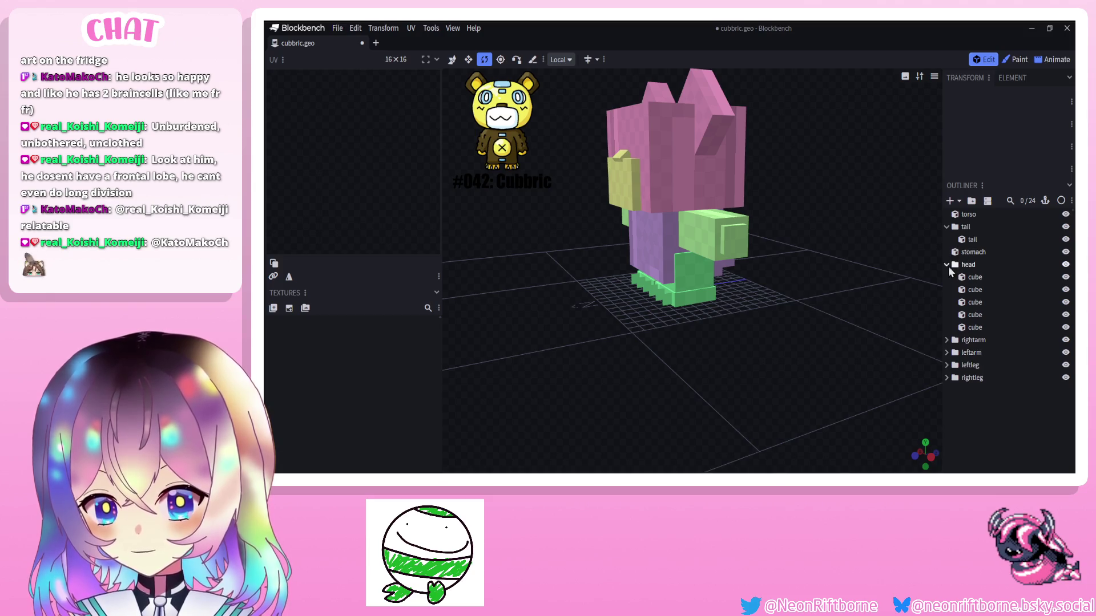
pyautogui.click(966, 265)
pyautogui.click(947, 226)
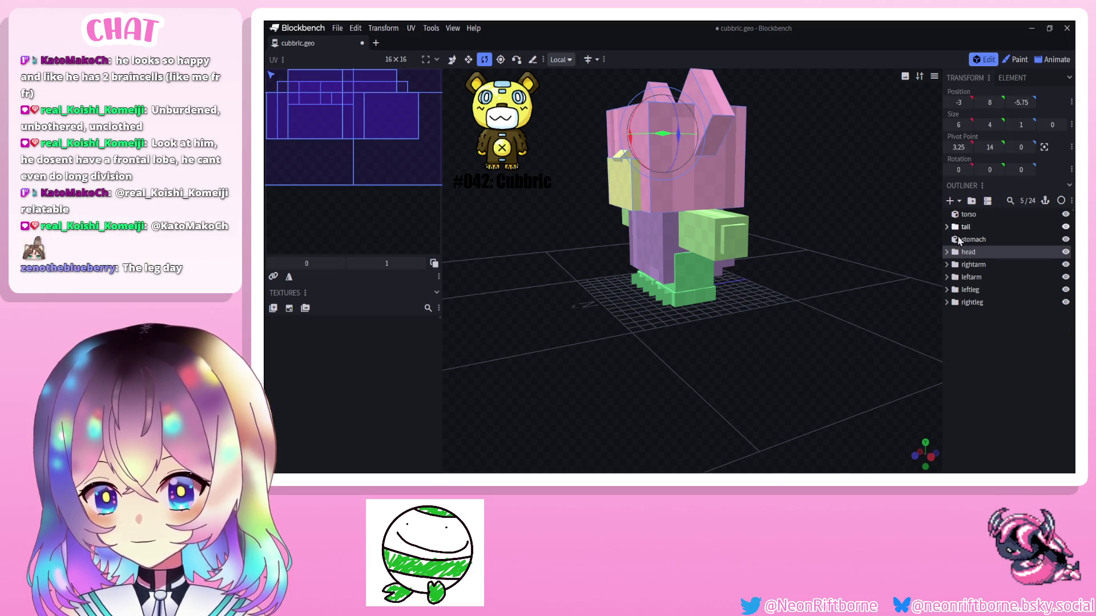
pyautogui.click(965, 240)
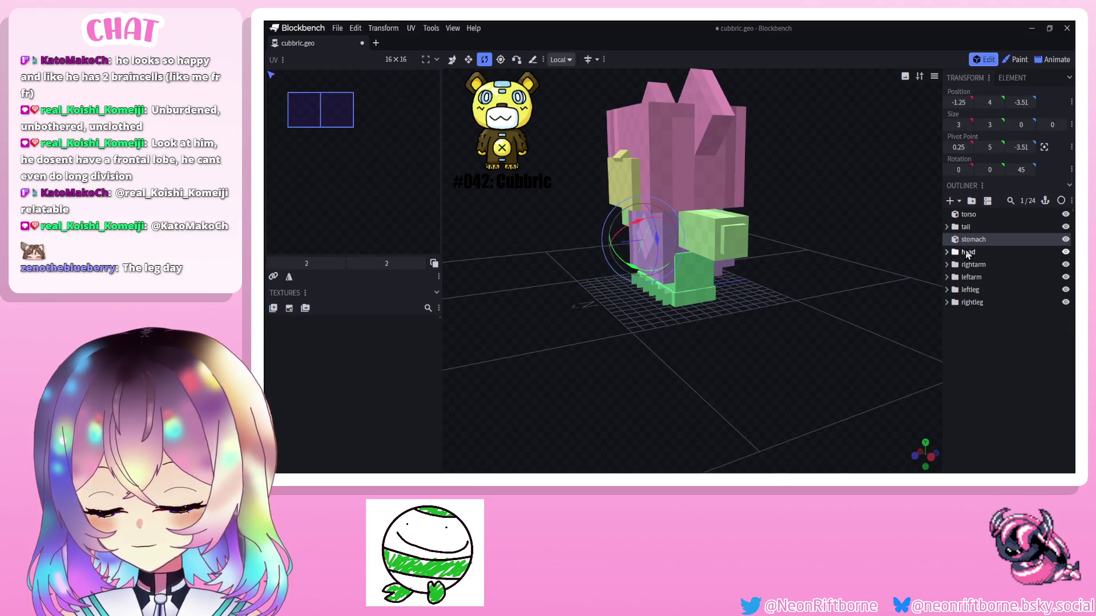
# Center the head group's pivot, then lower it about three units to neck level.
pyautogui.click(1042, 151)
pyautogui.moveTo(850, 162); pyautogui.dragTo(771, 171)
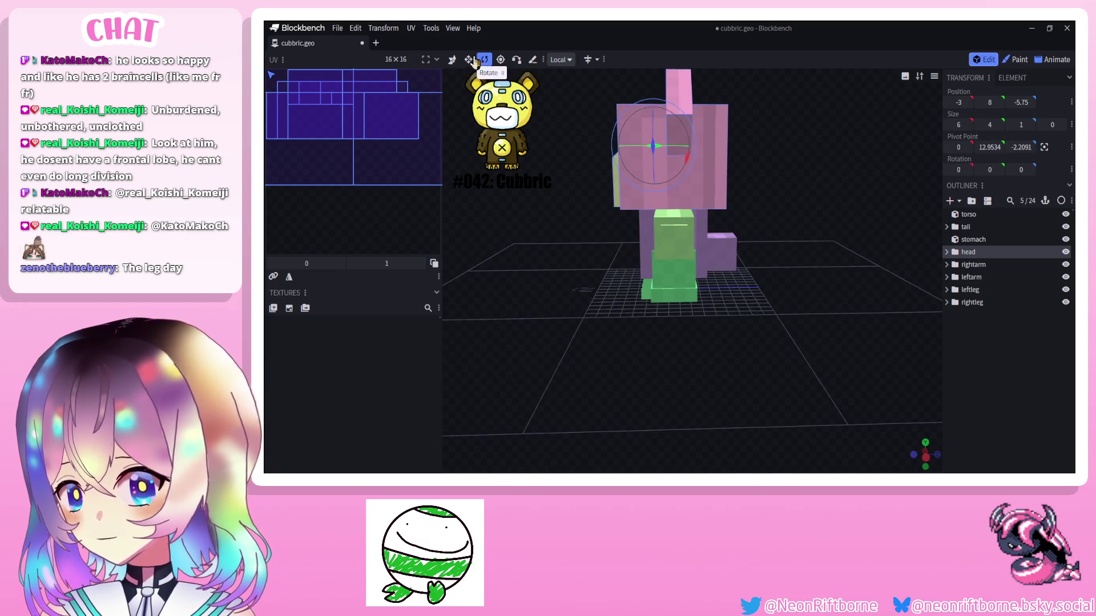
pyautogui.click(501, 59)
pyautogui.moveTo(530, 146); pyautogui.dragTo(556, 214)
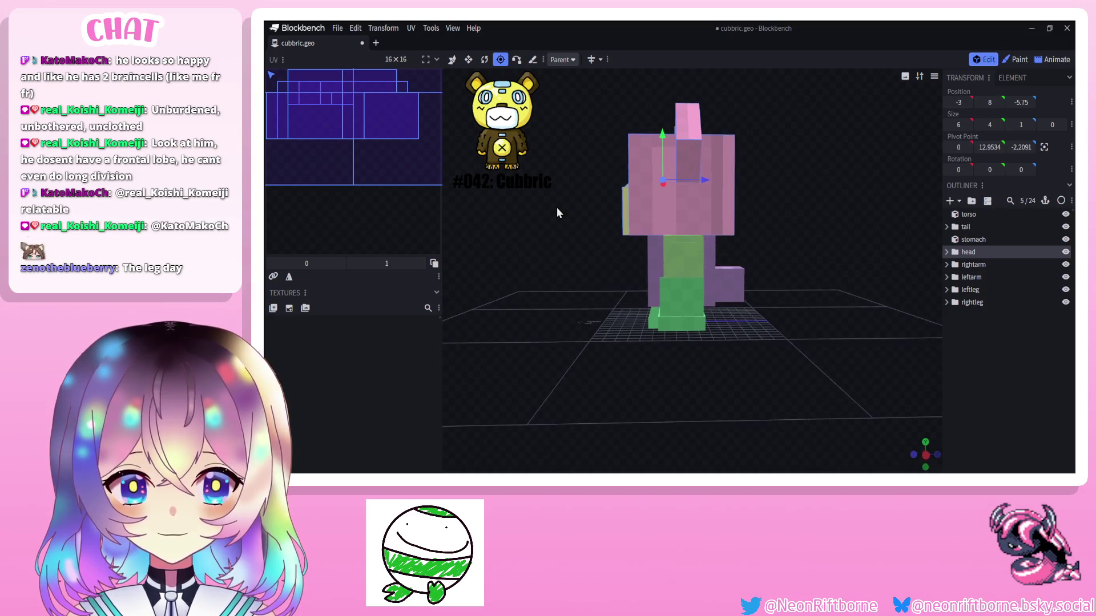
pyautogui.scroll(2, 557, 212)
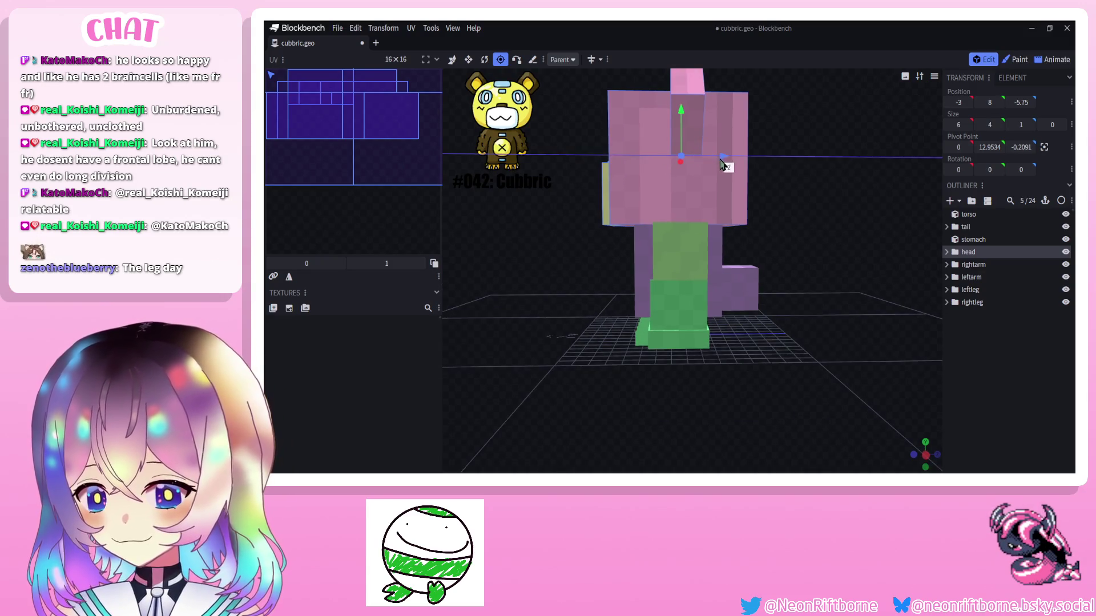
pyautogui.moveTo(679, 111); pyautogui.dragTo(686, 195)
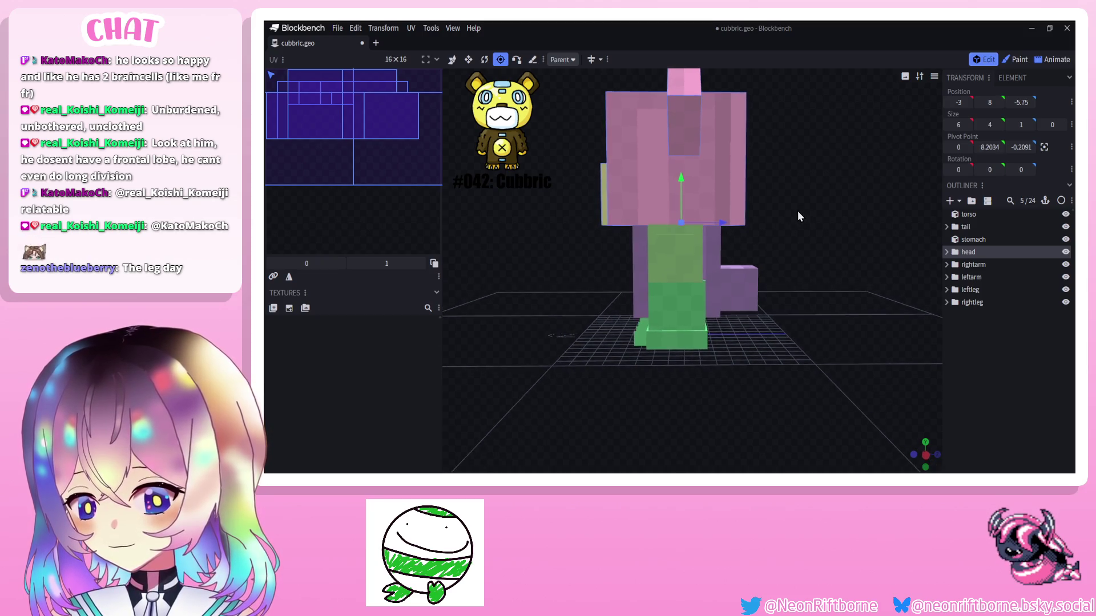
pyautogui.moveTo(678, 189); pyautogui.dragTo(682, 196)
pyautogui.moveTo(745, 215); pyautogui.dragTo(795, 227)
pyautogui.moveTo(721, 225)
pyautogui.mouseDown()
pyautogui.moveTo(646, 245)
pyautogui.moveTo(647, 257)
pyautogui.moveTo(655, 235)
pyautogui.mouseUp()
# Duplicate the torso cube to start the neck.
pyautogui.click(658, 233)
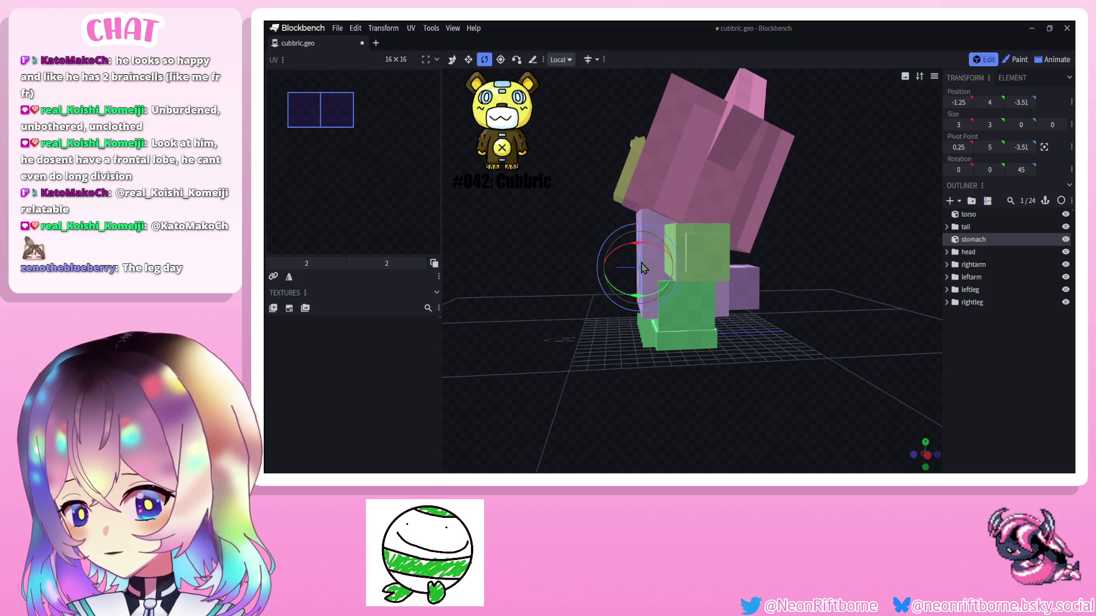
pyautogui.click(658, 233)
pyautogui.press('v')
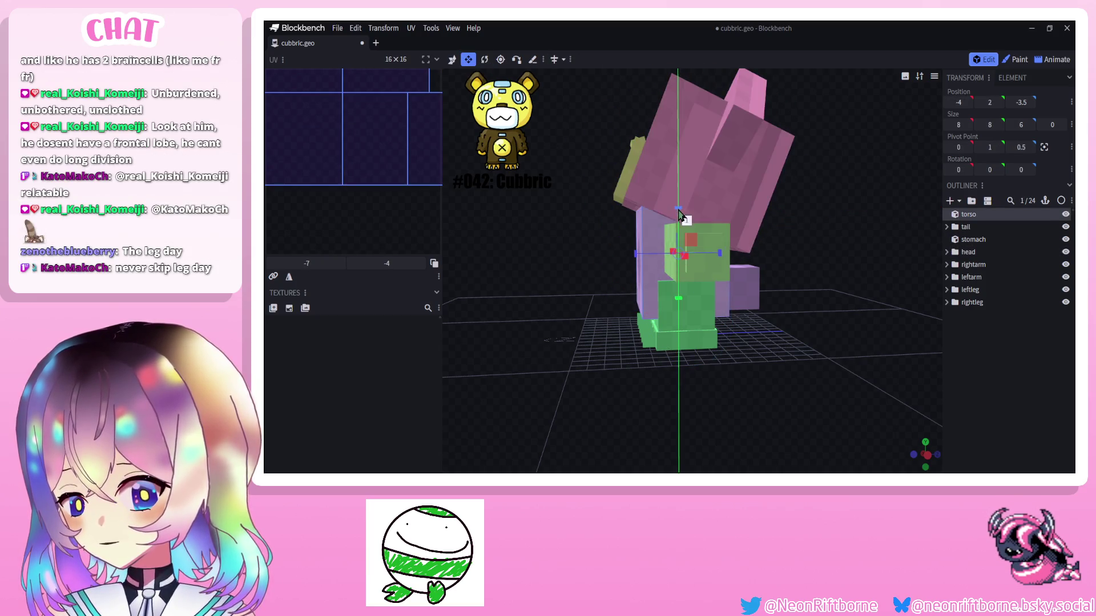
pyautogui.click(484, 59)
pyautogui.moveTo(559, 219)
pyautogui.mouseDown()
pyautogui.moveTo(773, 240)
pyautogui.moveTo(682, 250)
pyautogui.moveTo(620, 226)
pyautogui.moveTo(635, 218)
pyautogui.mouseUp()
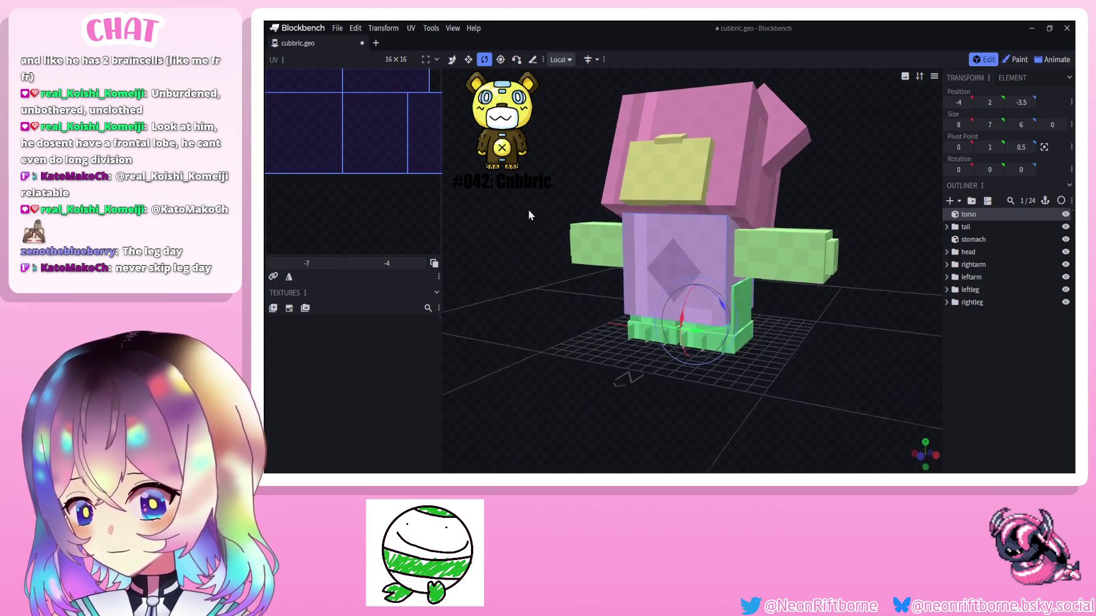
pyautogui.rightClick(651, 232)
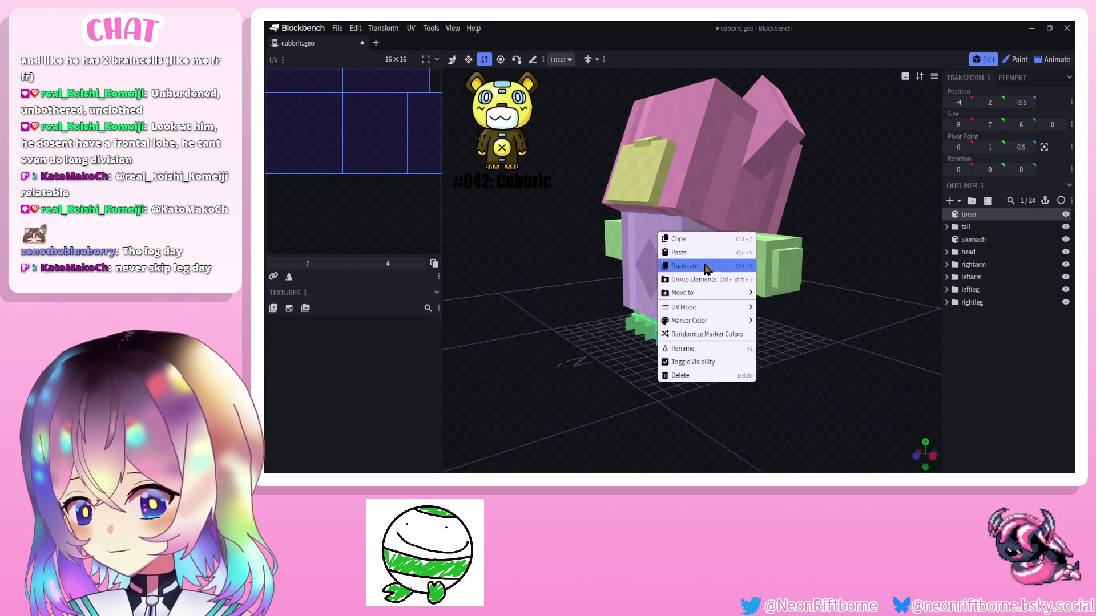
pyautogui.click(690, 249)
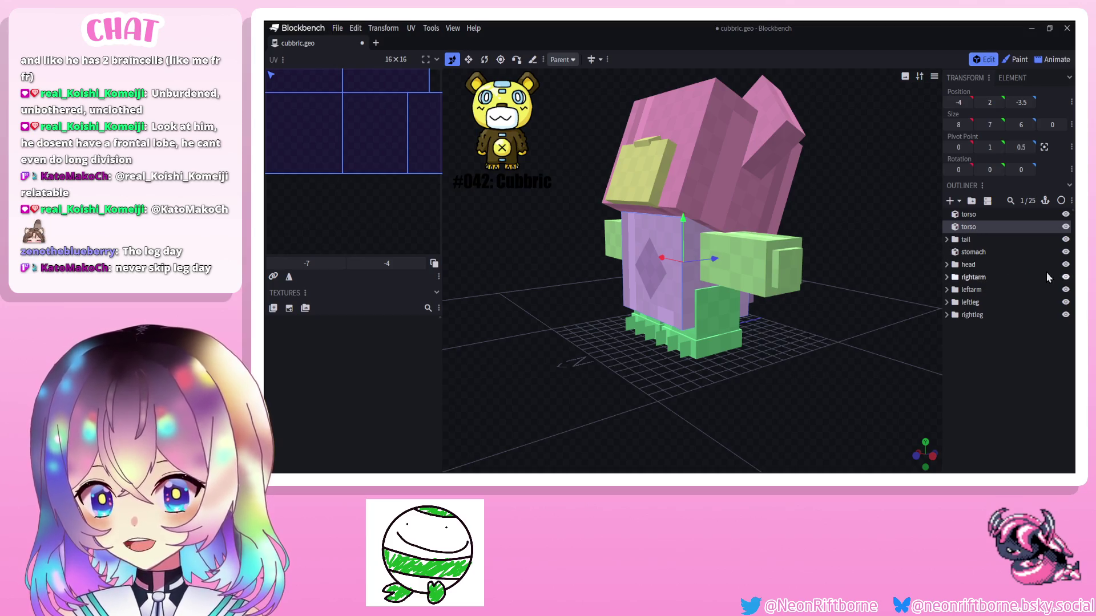
# With the head hidden, raise the copy, slim it to 6×1×4 and rename it neck, then show the head.
pyautogui.click(1064, 264)
pyautogui.moveTo(682, 218)
pyautogui.mouseDown()
pyautogui.moveTo(676, 112)
pyautogui.moveTo(686, 206)
pyautogui.mouseUp()
pyautogui.click(468, 59)
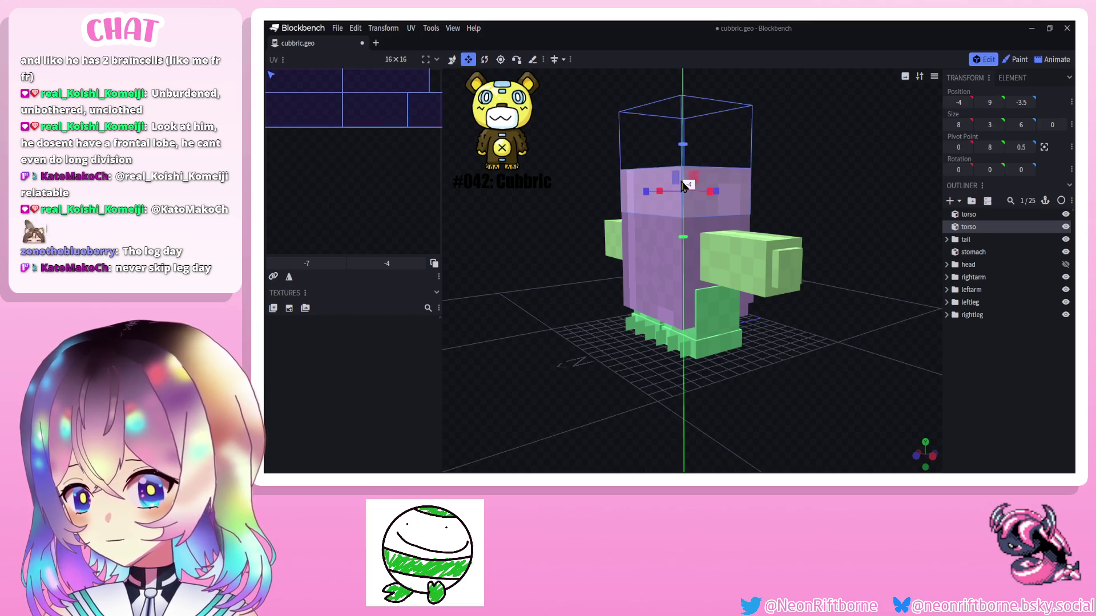
pyautogui.moveTo(611, 178); pyautogui.dragTo(655, 222)
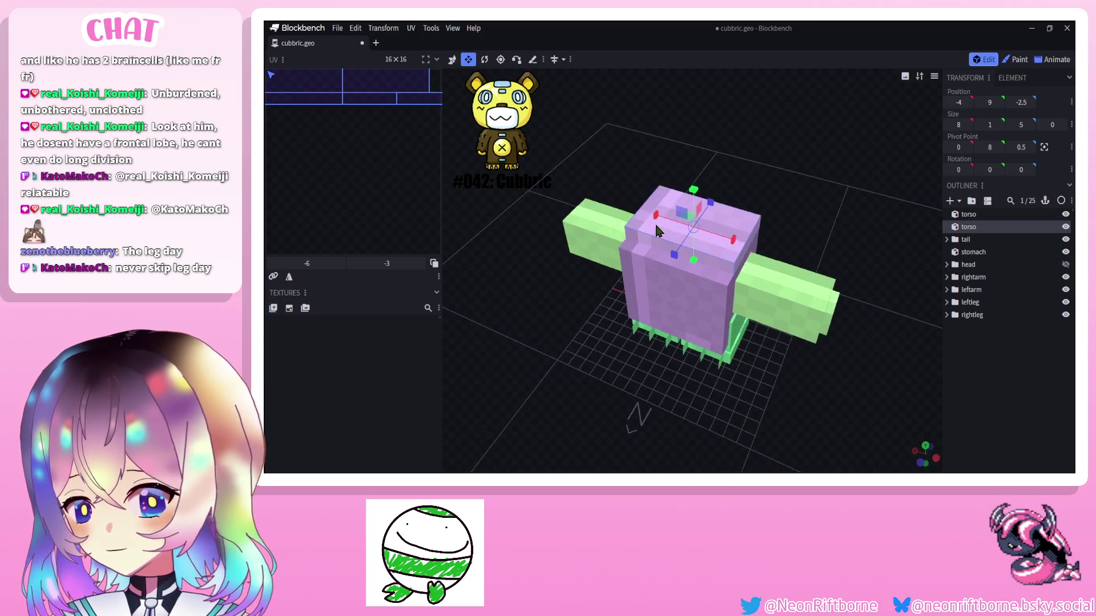
pyautogui.moveTo(737, 241)
pyautogui.mouseDown()
pyautogui.moveTo(716, 208)
pyautogui.moveTo(747, 176)
pyautogui.mouseUp()
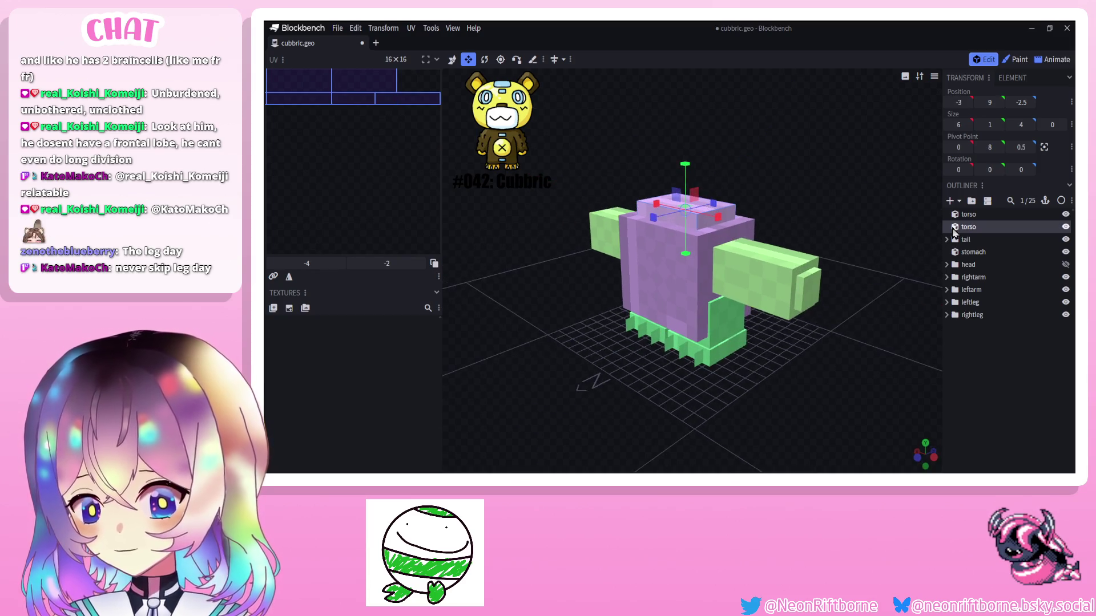
pyautogui.doubleClick(975, 227)
pyautogui.write('neck')
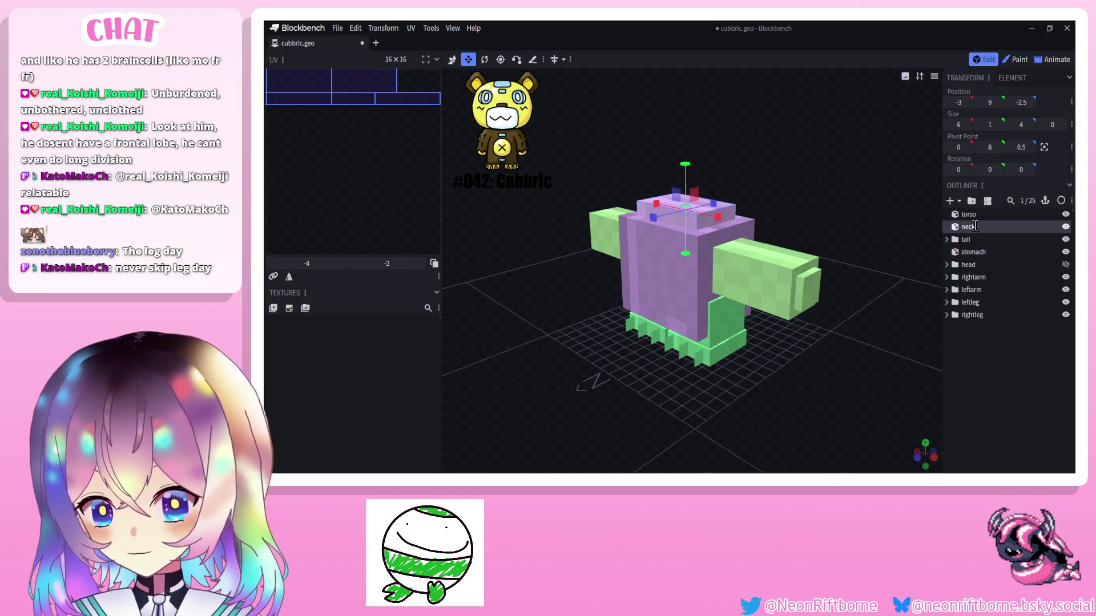
pyautogui.click(1065, 265)
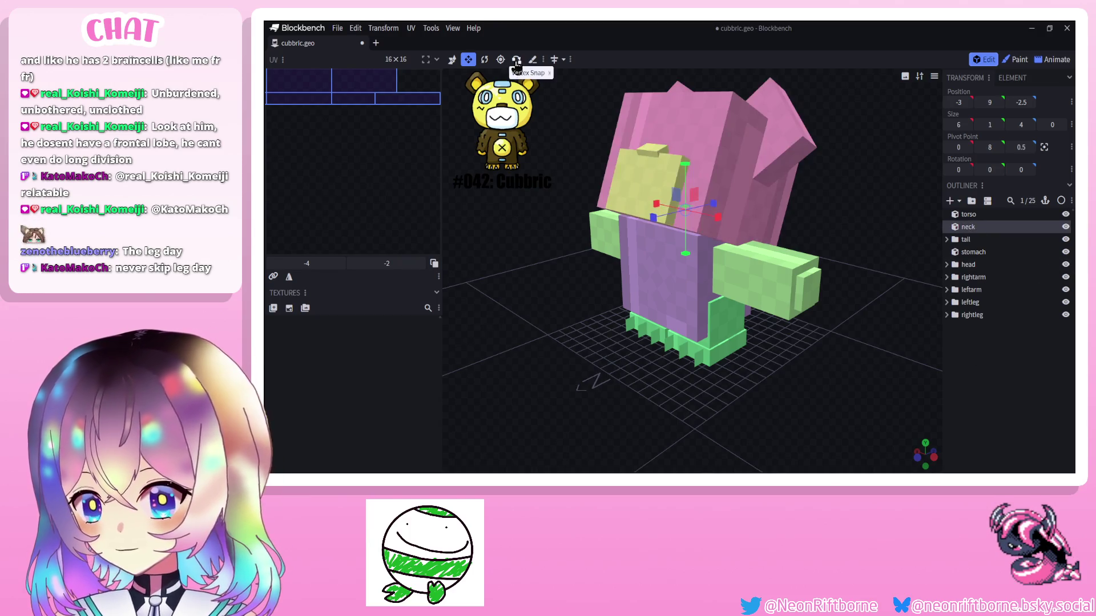
# Undo an accidental neck tilt and tilt the head group forward to Rotation X 35.
pyautogui.click(484, 59)
pyautogui.moveTo(686, 215); pyautogui.dragTo(673, 221)
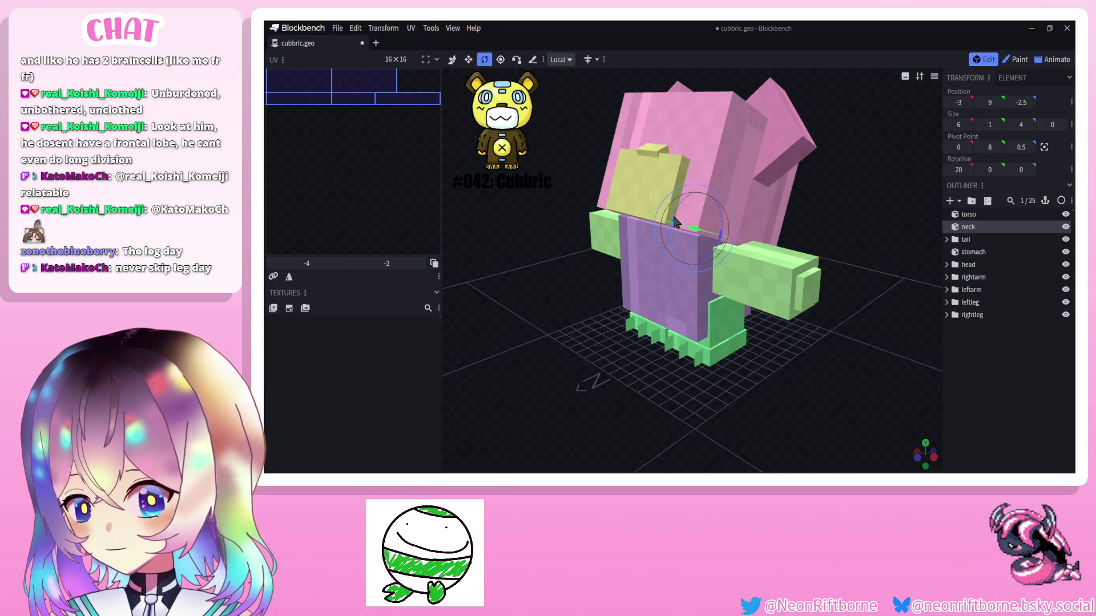
pyautogui.hotkey('ctrl', 'z')
pyautogui.click(996, 239)
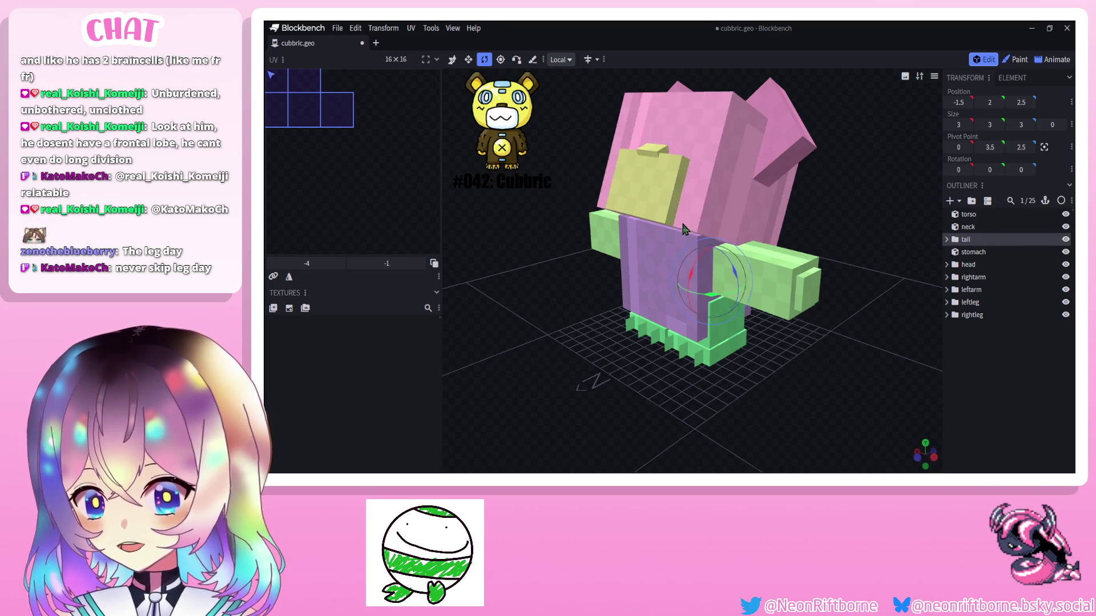
pyautogui.click(968, 264)
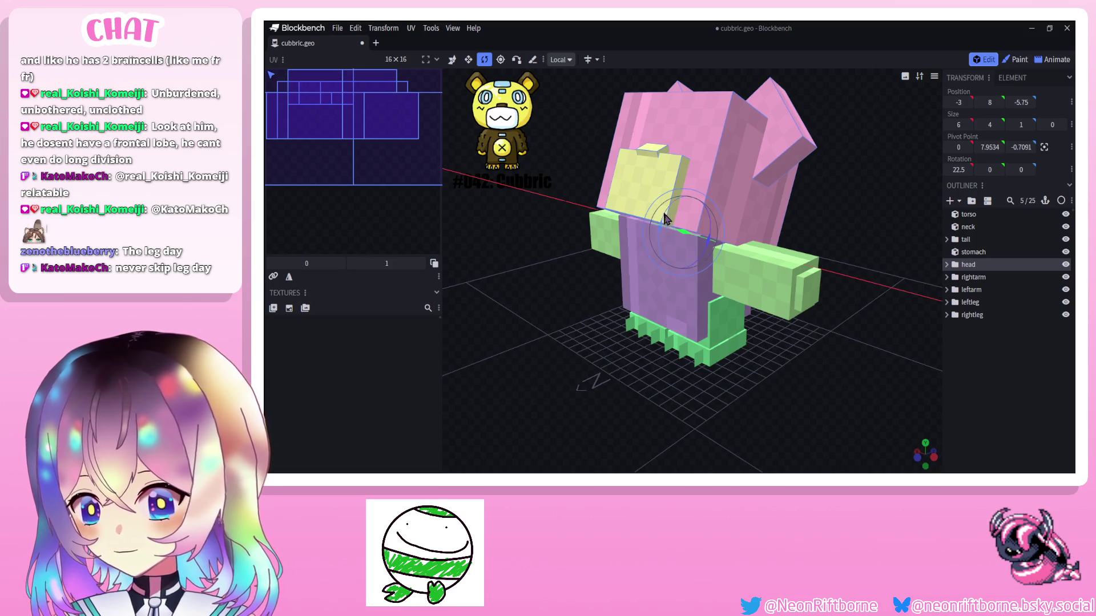
pyautogui.moveTo(663, 219); pyautogui.dragTo(718, 173)
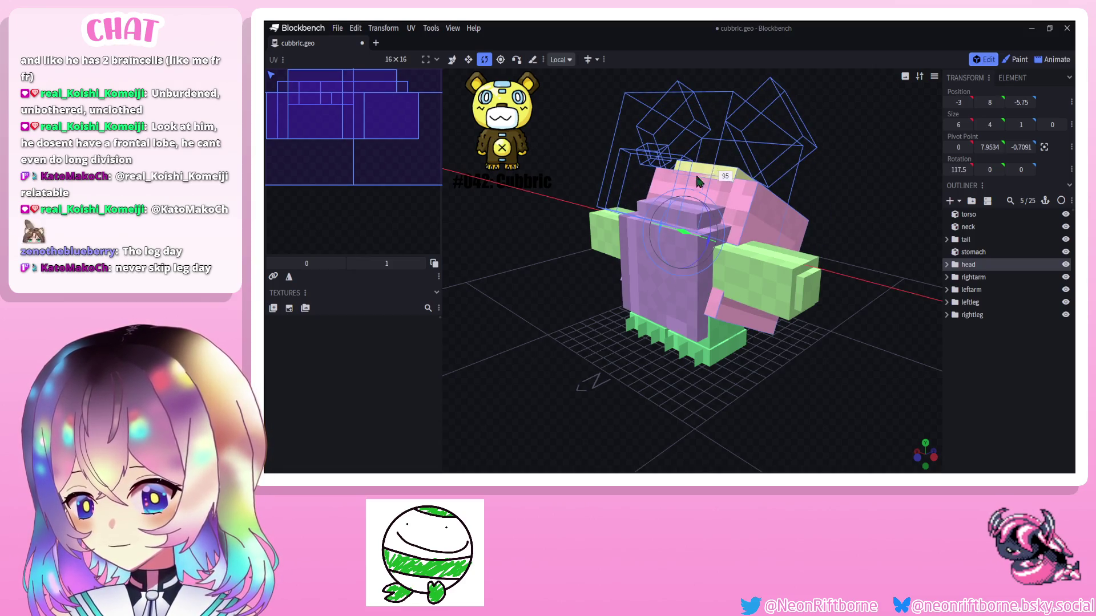
pyautogui.moveTo(698, 182)
pyautogui.mouseDown()
pyautogui.moveTo(556, 197)
pyautogui.moveTo(856, 300)
pyautogui.moveTo(716, 201)
pyautogui.moveTo(672, 188)
pyautogui.mouseUp()
pyautogui.scroll(3, 801, 288)
# Reposition the neck cube under the tilted head and nudge its pivot sideways.
pyautogui.click(715, 200)
pyautogui.click(469, 59)
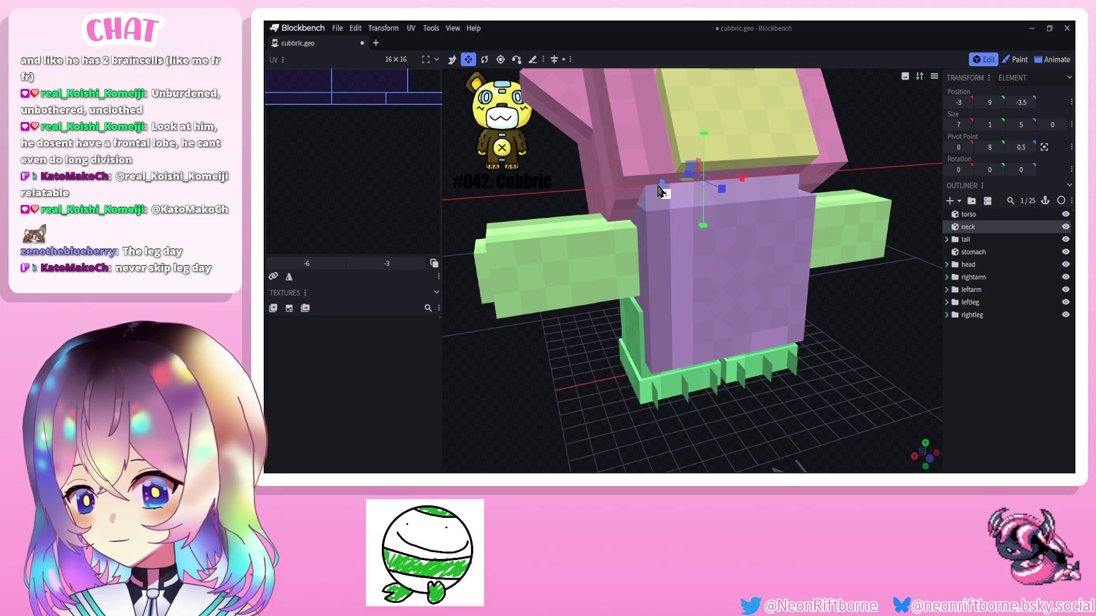
pyautogui.press('p')
pyautogui.moveTo(676, 187); pyautogui.dragTo(702, 182)
pyautogui.click(856, 385)
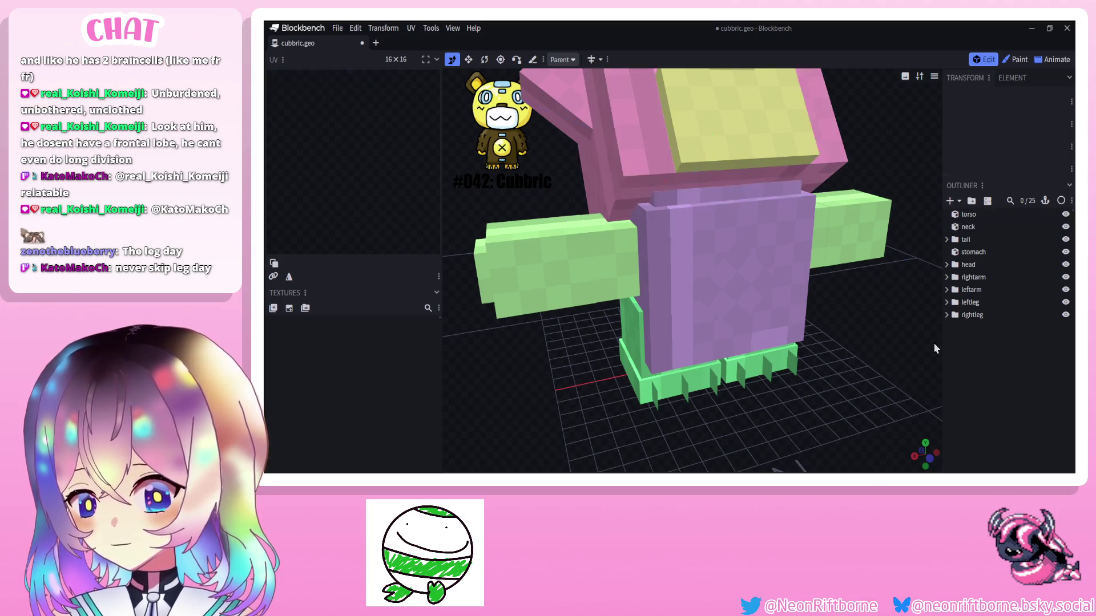
pyautogui.moveTo(933, 344)
pyautogui.mouseDown()
pyautogui.moveTo(743, 317)
pyautogui.moveTo(772, 316)
pyautogui.mouseUp()
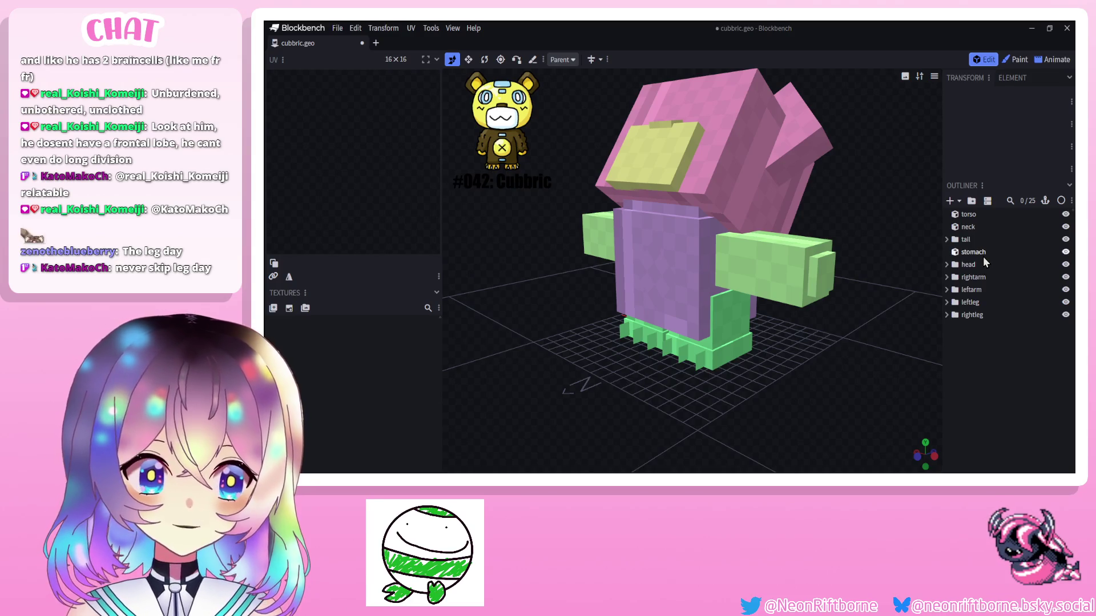
# Tilt the head group back toward upright and check it from a straight-on axis view.
pyautogui.click(986, 265)
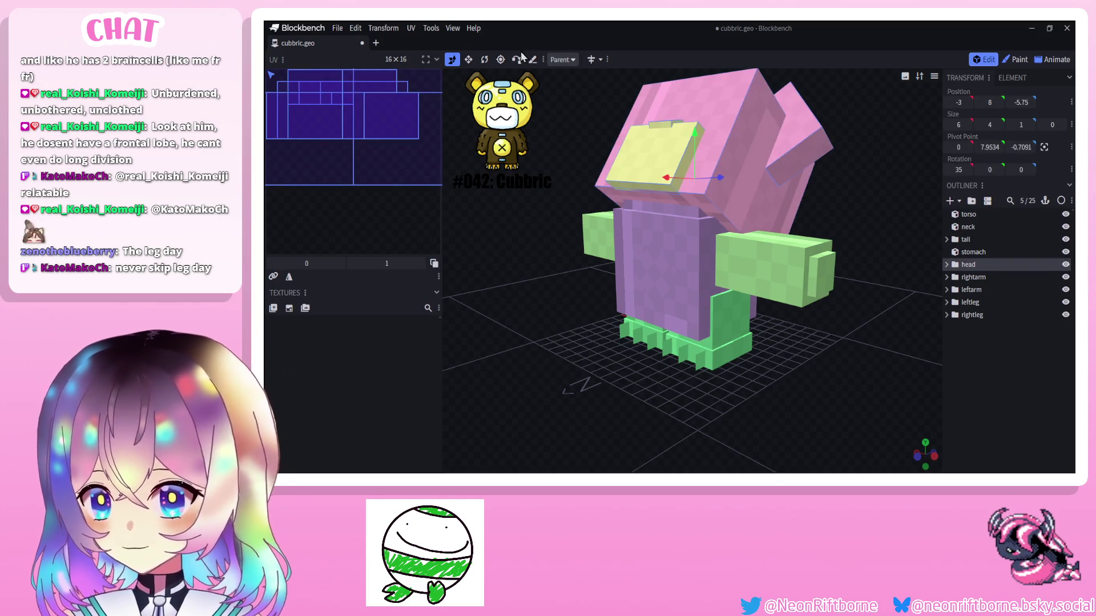
pyautogui.click(485, 59)
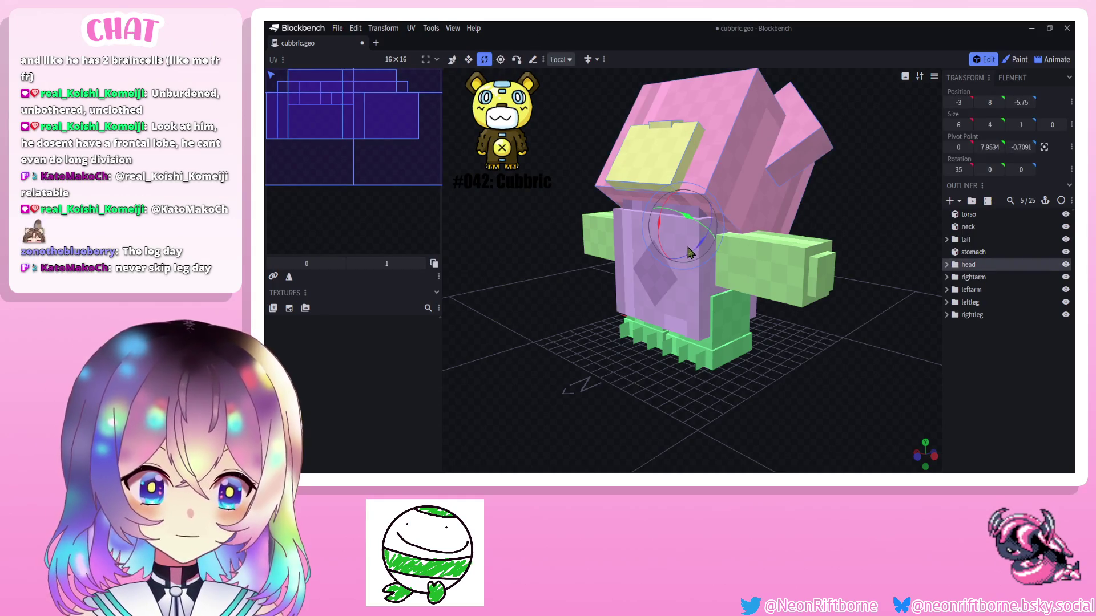
pyautogui.moveTo(661, 233); pyautogui.dragTo(660, 264)
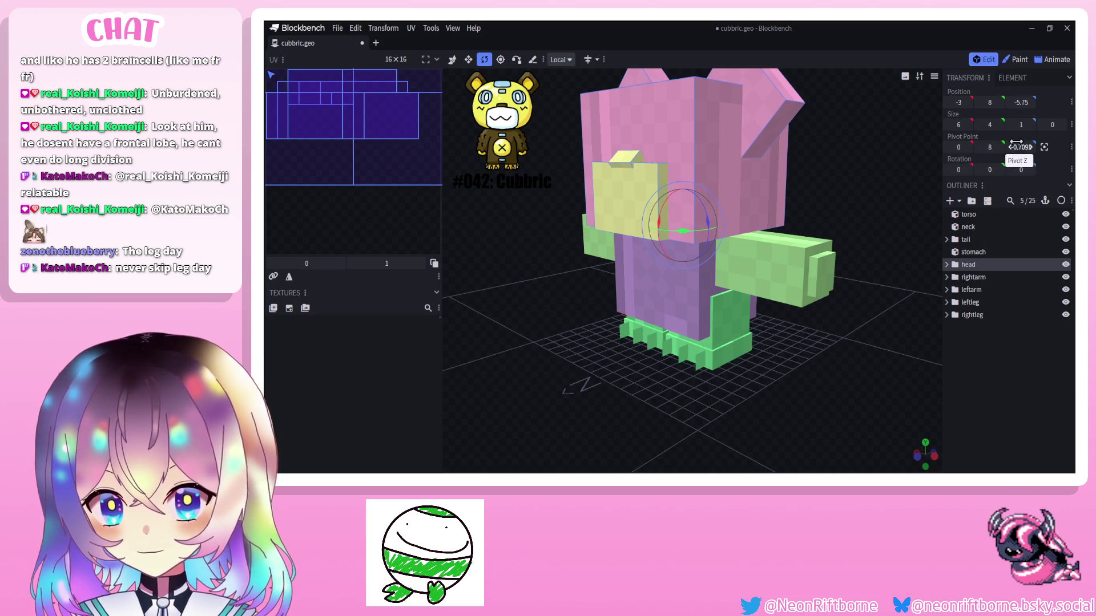
pyautogui.press('KP_1')
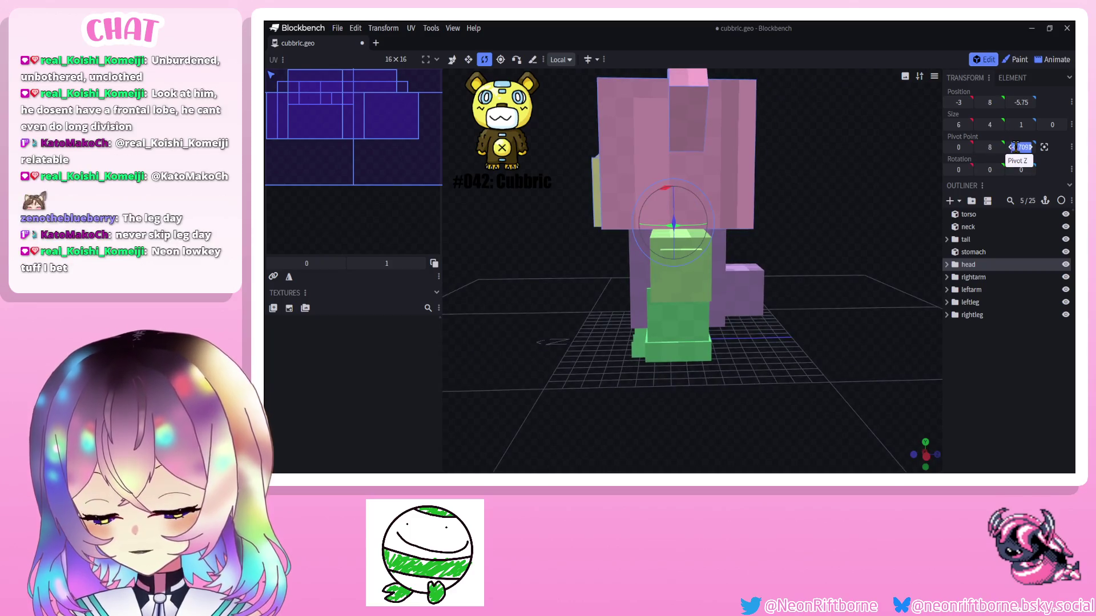
pyautogui.moveTo(686, 258); pyautogui.dragTo(650, 257, button='middle')
# Test the head tilted 35° forward and then past upright backward, and undo to leave it upright.
pyautogui.click(490, 59)
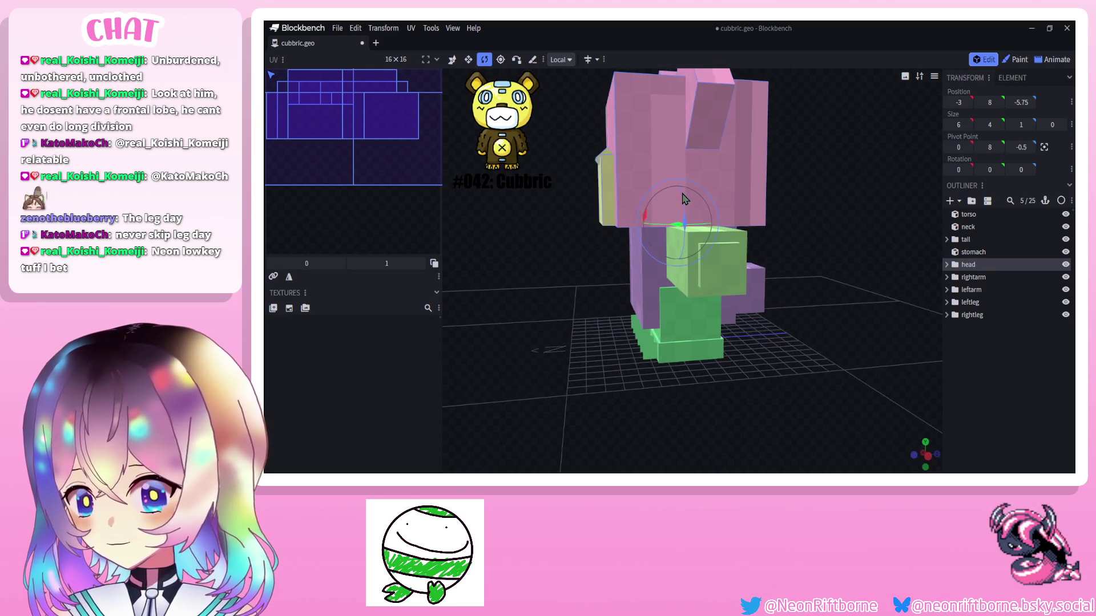
pyautogui.moveTo(681, 190); pyautogui.dragTo(666, 204)
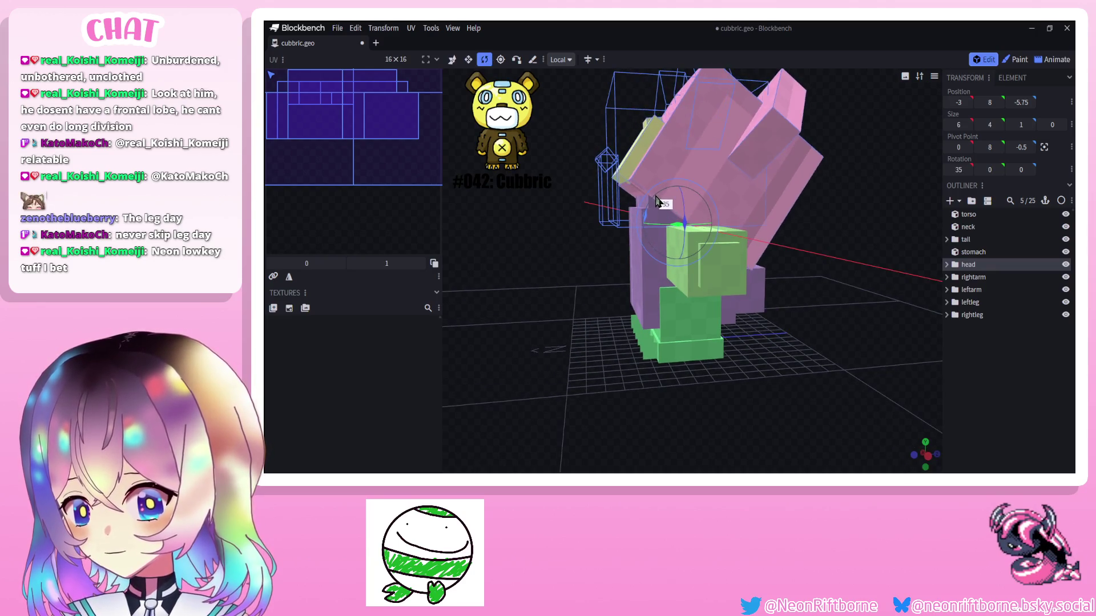
pyautogui.moveTo(599, 231)
pyautogui.mouseDown(button='middle')
pyautogui.moveTo(517, 217)
pyautogui.moveTo(633, 220)
pyautogui.mouseUp(button='middle')
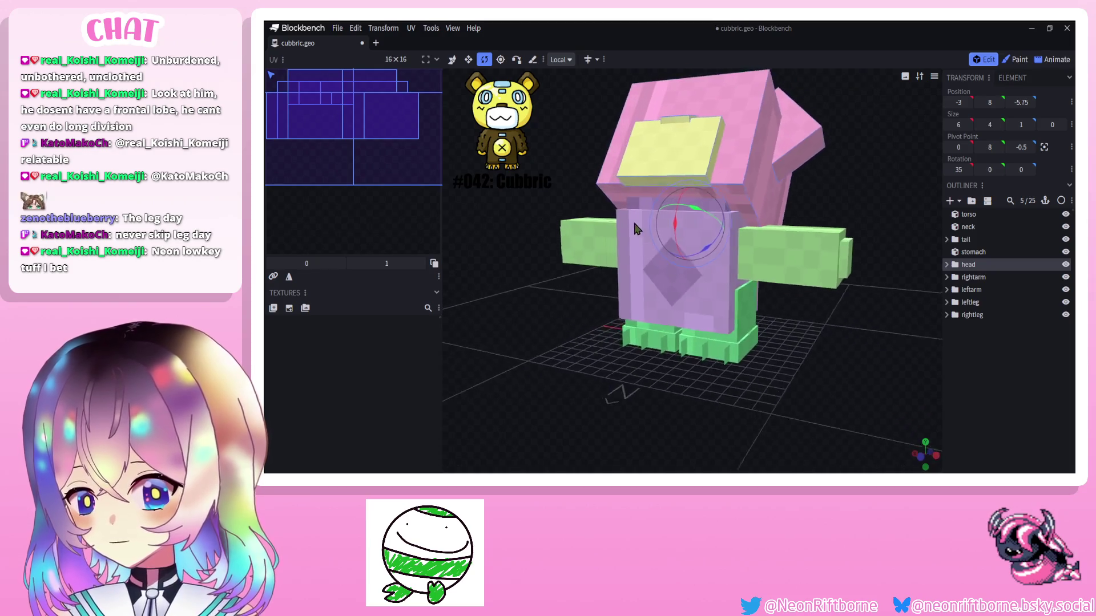
pyautogui.moveTo(681, 227); pyautogui.dragTo(677, 266)
pyautogui.moveTo(685, 283)
pyautogui.mouseDown(button='middle')
pyautogui.moveTo(450, 296)
pyautogui.moveTo(542, 299)
pyautogui.mouseUp(button='middle')
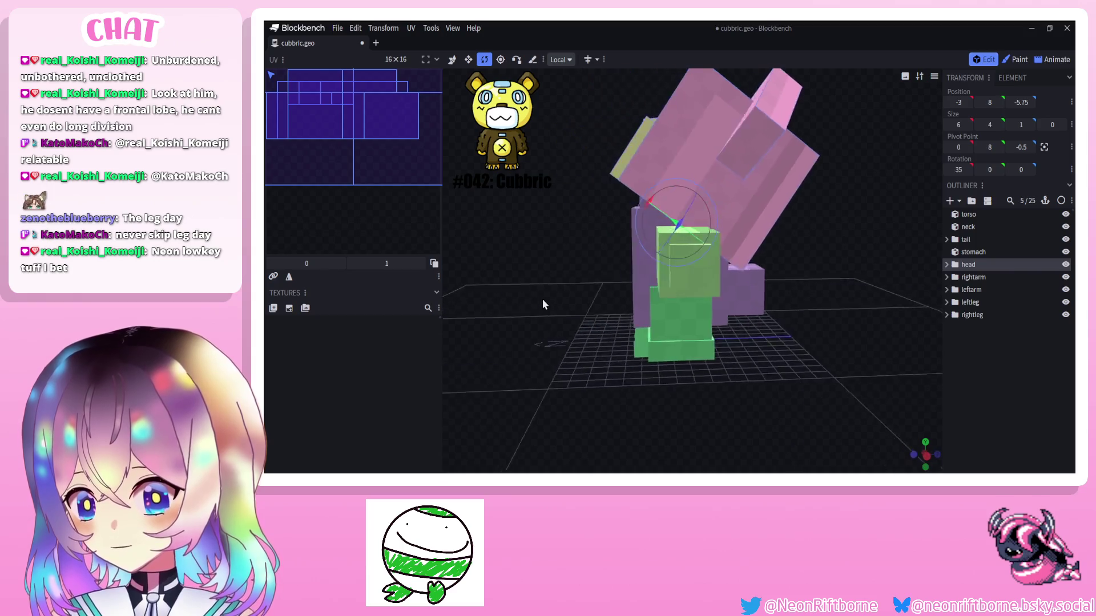
pyautogui.hotkey('ctrl', 'z')
pyautogui.click(968, 240)
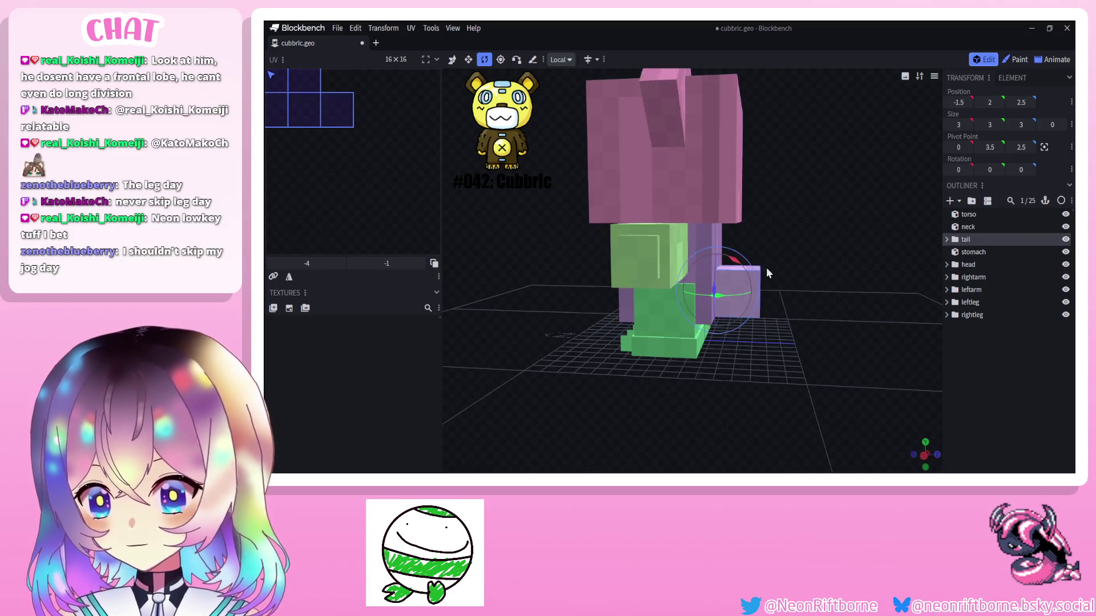
pyautogui.moveTo(738, 259); pyautogui.dragTo(772, 278)
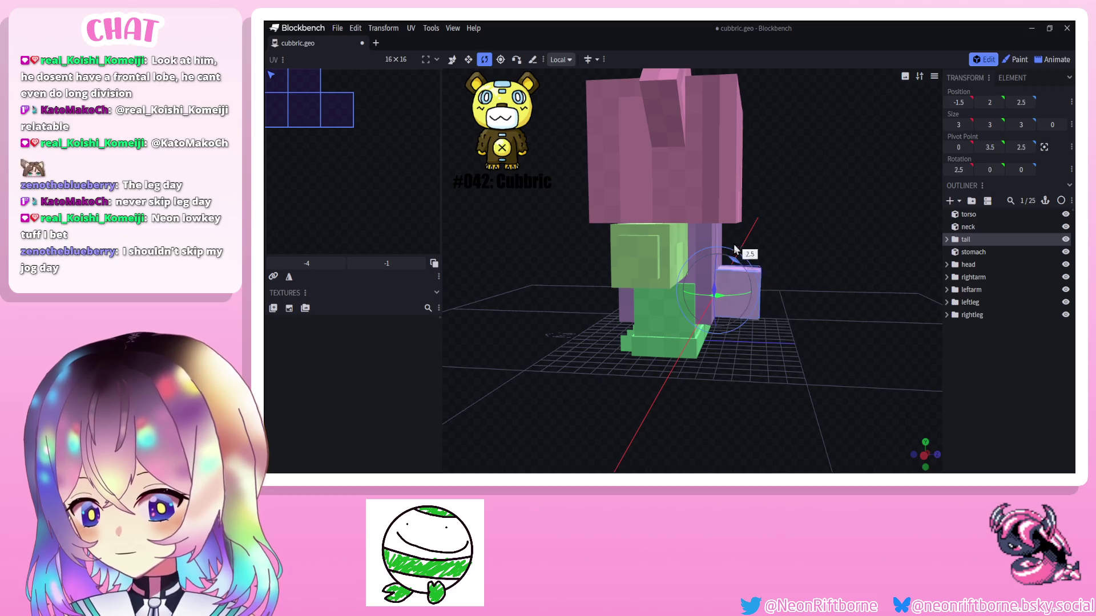
pyautogui.hotkey('ctrl', 'z')
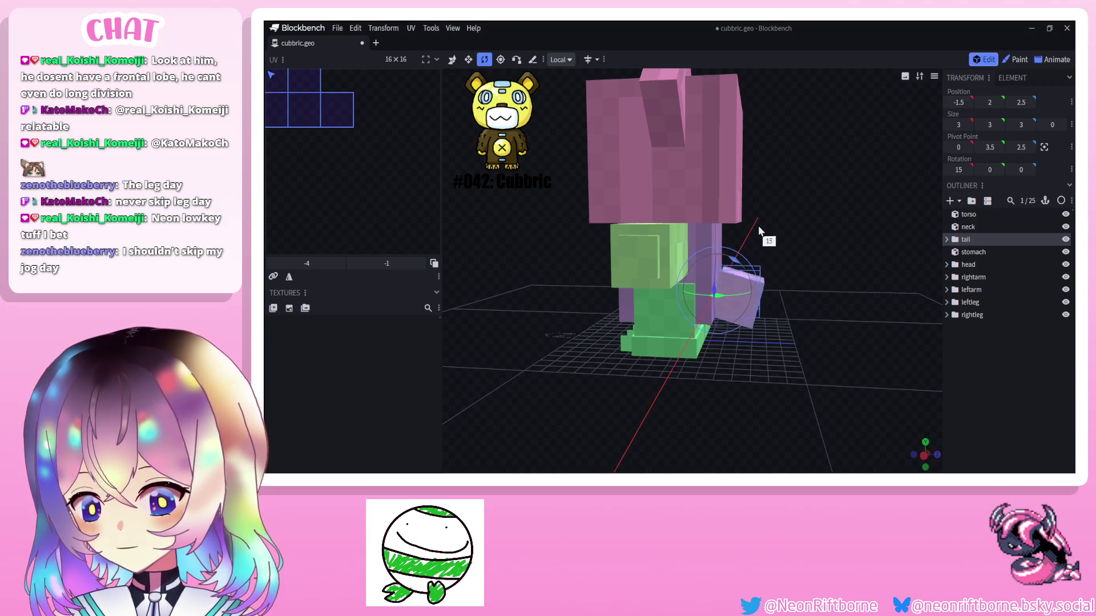
pyautogui.moveTo(805, 282); pyautogui.dragTo(942, 343)
pyautogui.click(972, 365)
pyautogui.moveTo(865, 368)
pyautogui.mouseDown()
pyautogui.moveTo(879, 370)
pyautogui.moveTo(795, 367)
pyautogui.mouseUp()
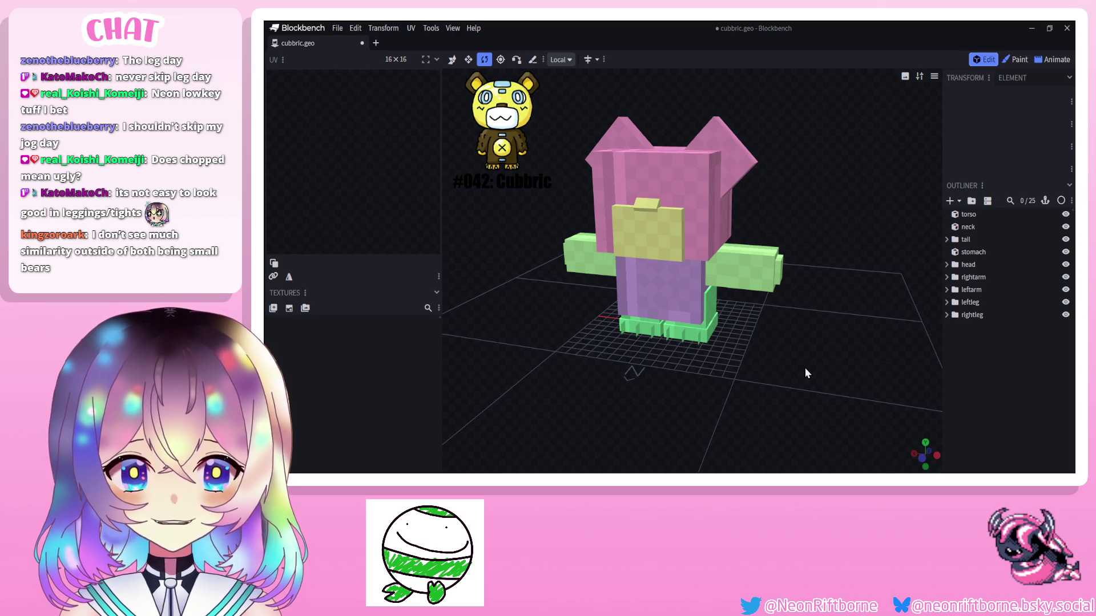
pyautogui.moveTo(806, 368)
pyautogui.mouseDown()
pyautogui.moveTo(854, 350)
pyautogui.moveTo(787, 329)
pyautogui.moveTo(852, 350)
pyautogui.mouseUp()
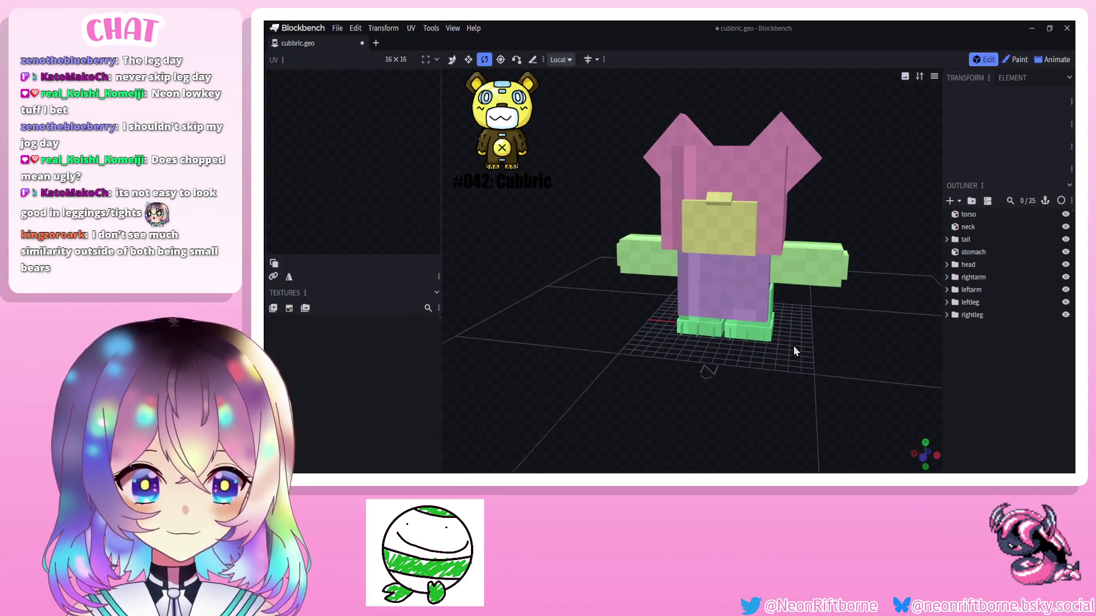
pyautogui.moveTo(793, 345)
pyautogui.mouseDown()
pyautogui.moveTo(801, 341)
pyautogui.moveTo(751, 321)
pyautogui.moveTo(754, 356)
pyautogui.moveTo(760, 287)
pyautogui.mouseUp()
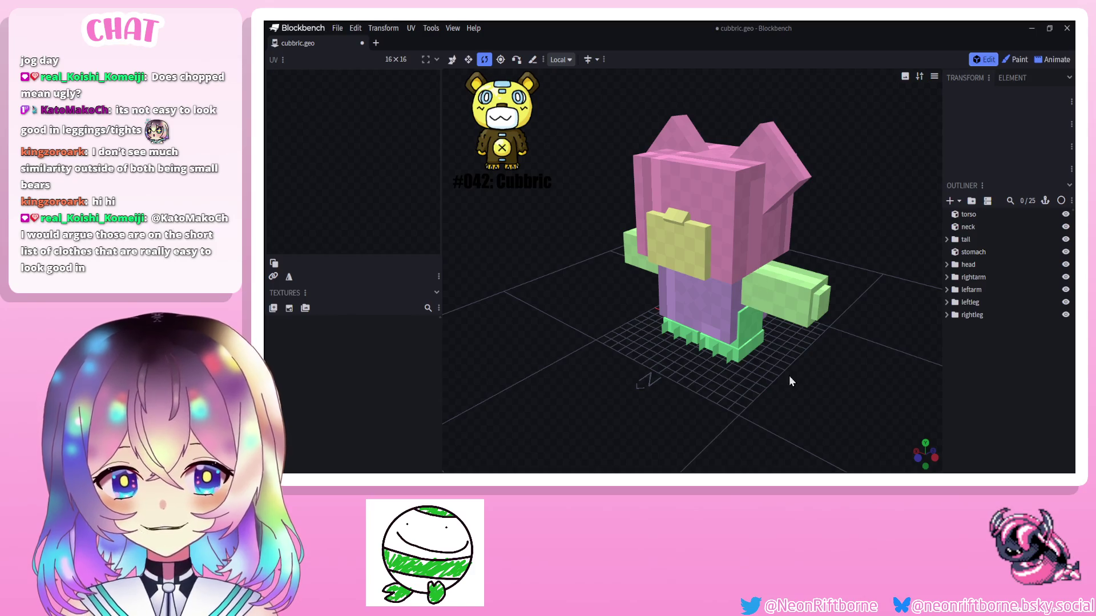
pyautogui.moveTo(788, 376); pyautogui.dragTo(807, 369)
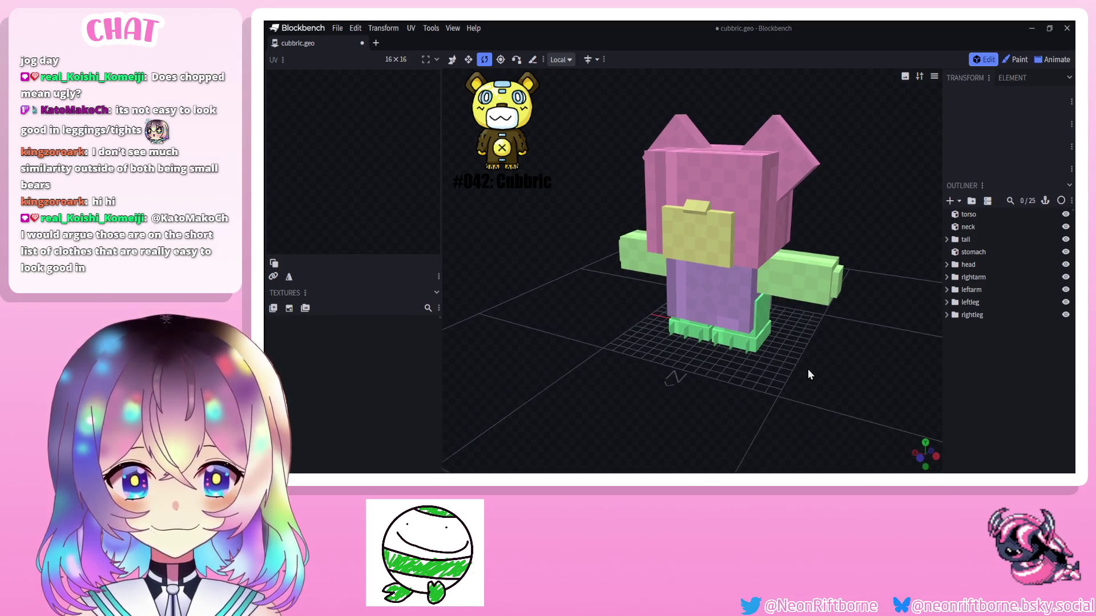
pyautogui.moveTo(810, 369)
pyautogui.mouseDown()
pyautogui.moveTo(839, 364)
pyautogui.moveTo(775, 368)
pyautogui.moveTo(1025, 390)
pyautogui.mouseUp()
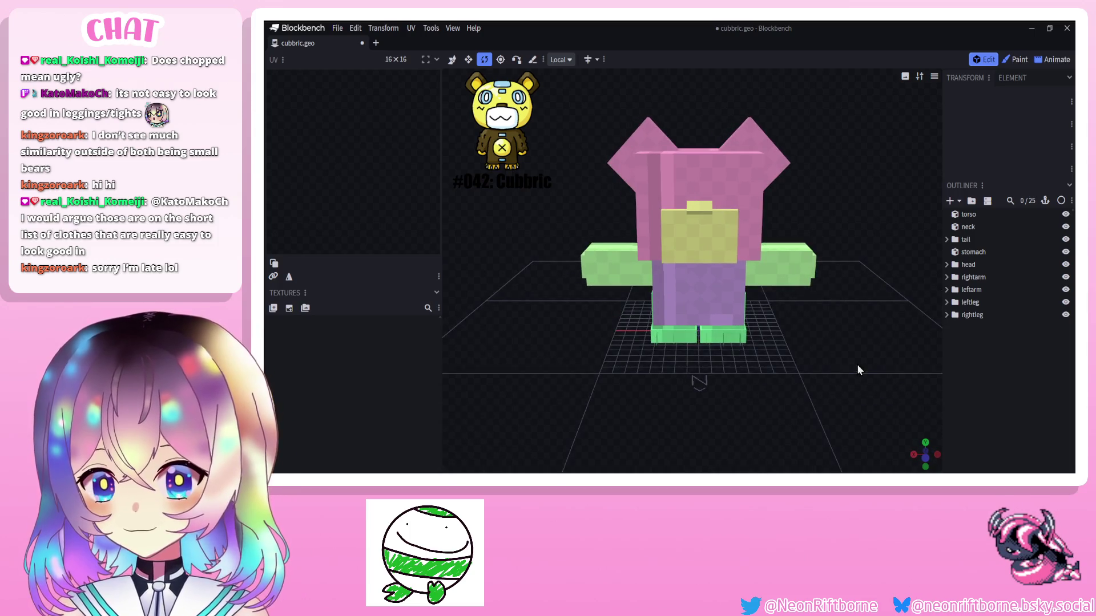
pyautogui.moveTo(857, 370); pyautogui.dragTo(826, 368)
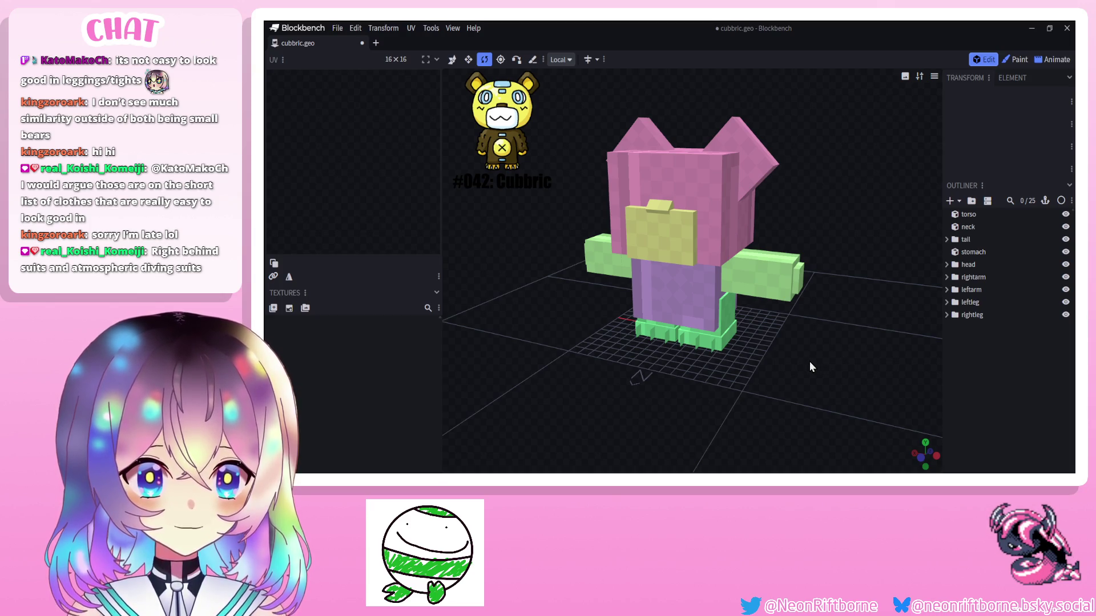
pyautogui.moveTo(810, 362); pyautogui.dragTo(843, 361)
pyautogui.moveTo(923, 366); pyautogui.dragTo(850, 354)
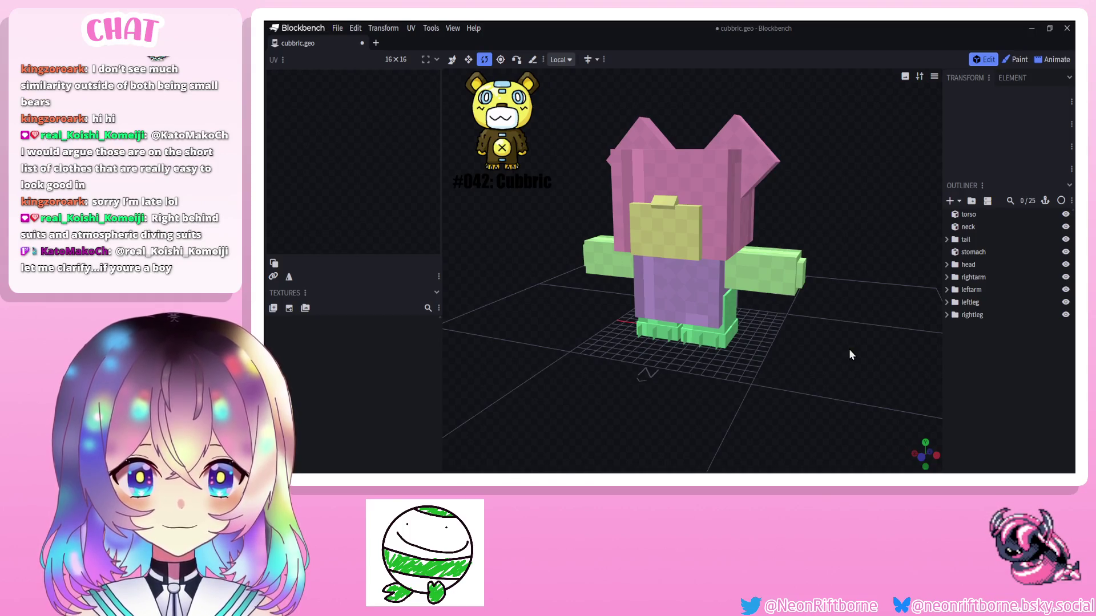
pyautogui.moveTo(848, 348); pyautogui.dragTo(755, 229)
# Duplicate the left arm cube and make the copy one unit taller.
pyautogui.click(783, 257)
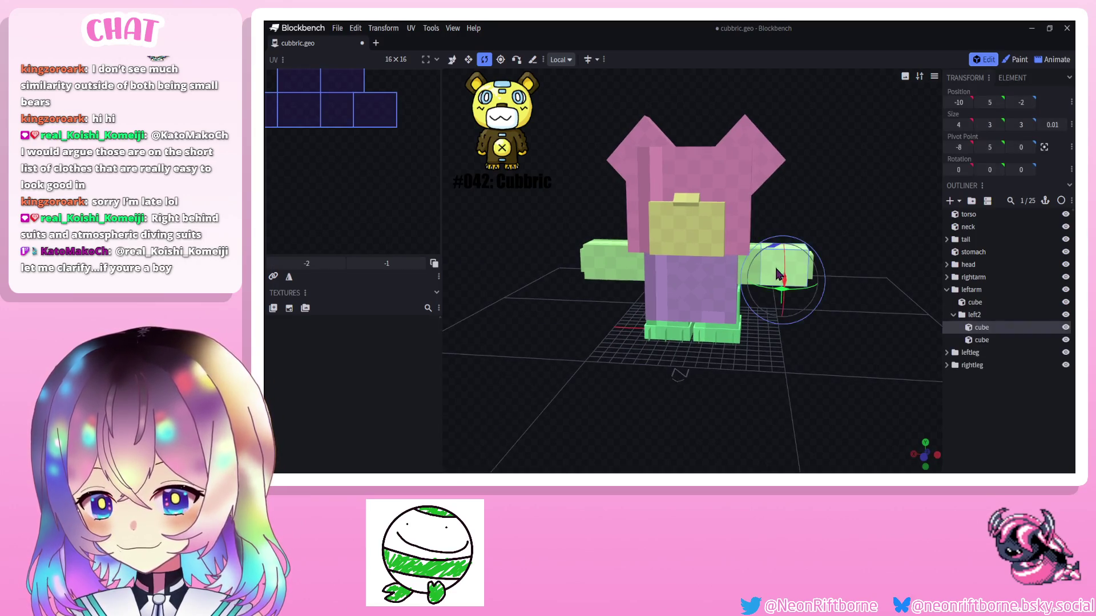
pyautogui.rightClick(775, 267)
pyautogui.click(800, 302)
pyautogui.moveTo(869, 304); pyautogui.dragTo(898, 285)
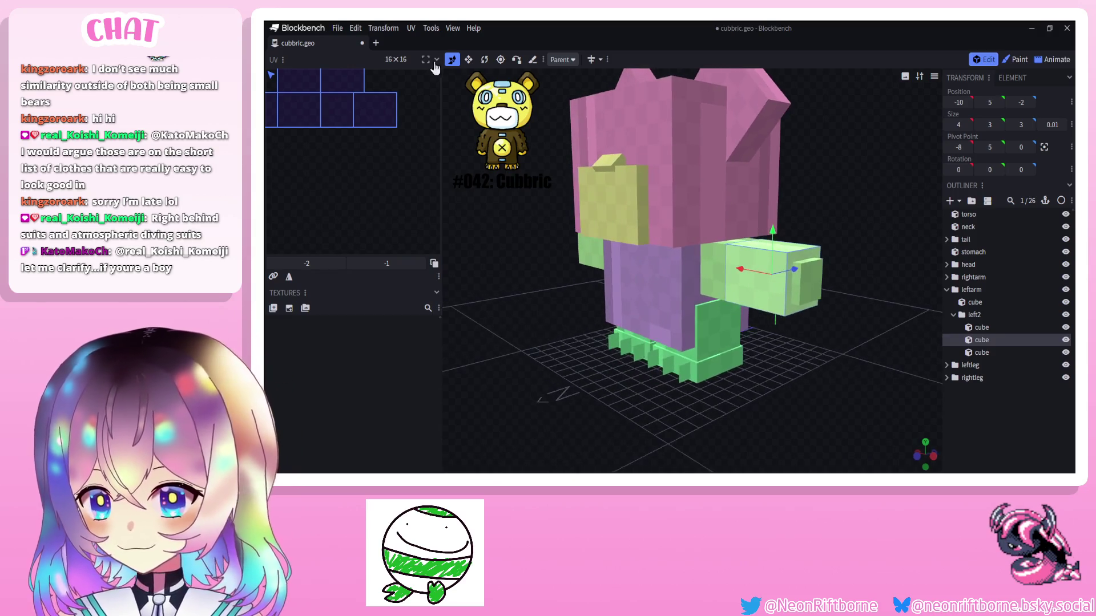
pyautogui.press('s')
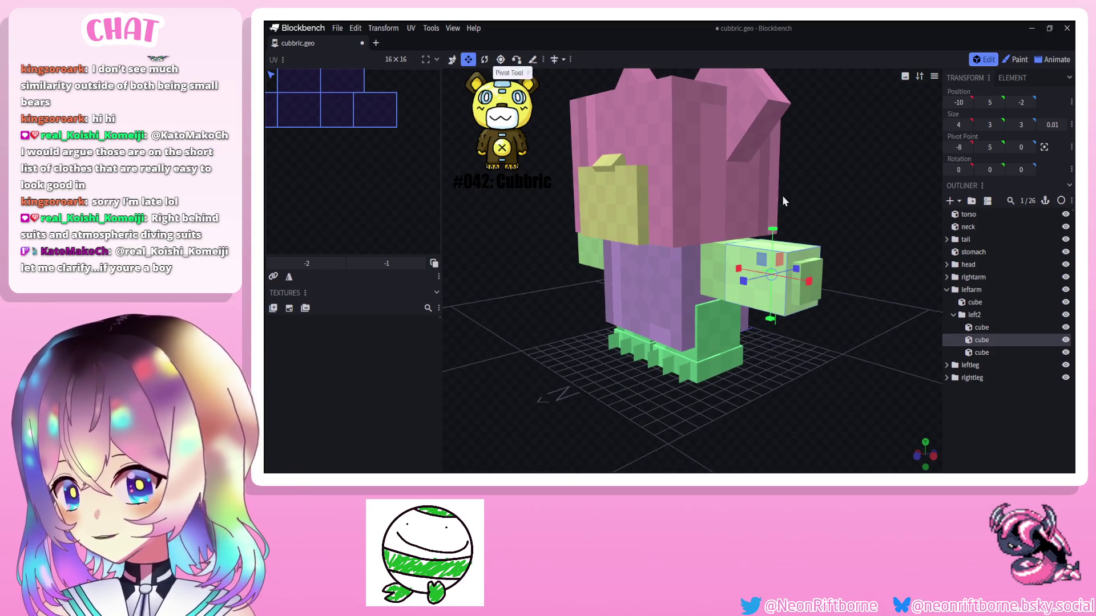
pyautogui.moveTo(772, 234)
pyautogui.mouseDown()
pyautogui.moveTo(777, 214)
pyautogui.moveTo(774, 258)
pyautogui.mouseUp()
pyautogui.press('v')
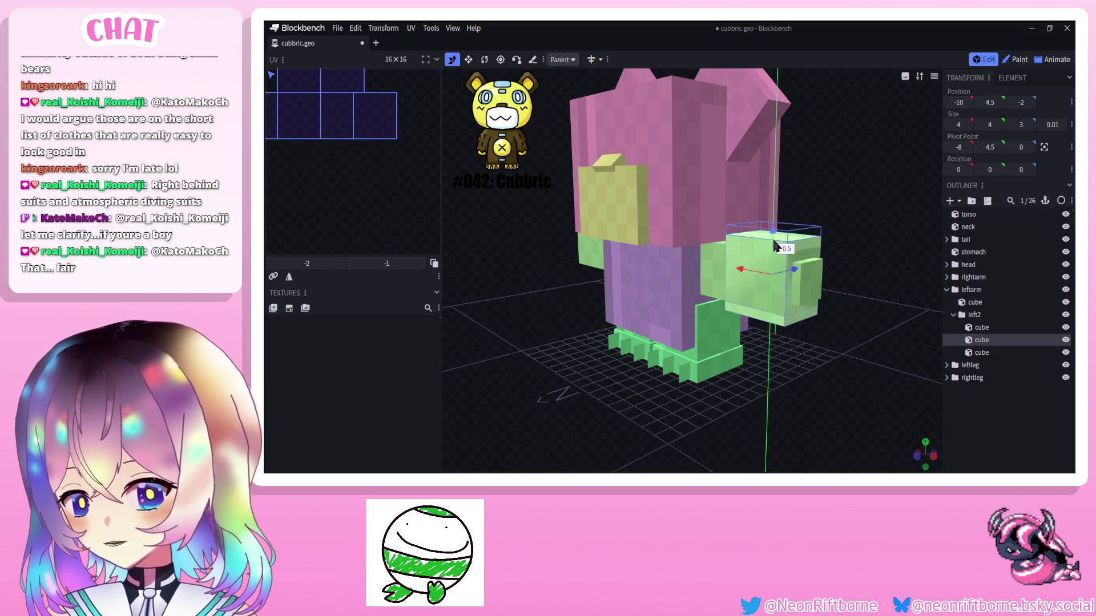
pyautogui.click(470, 59)
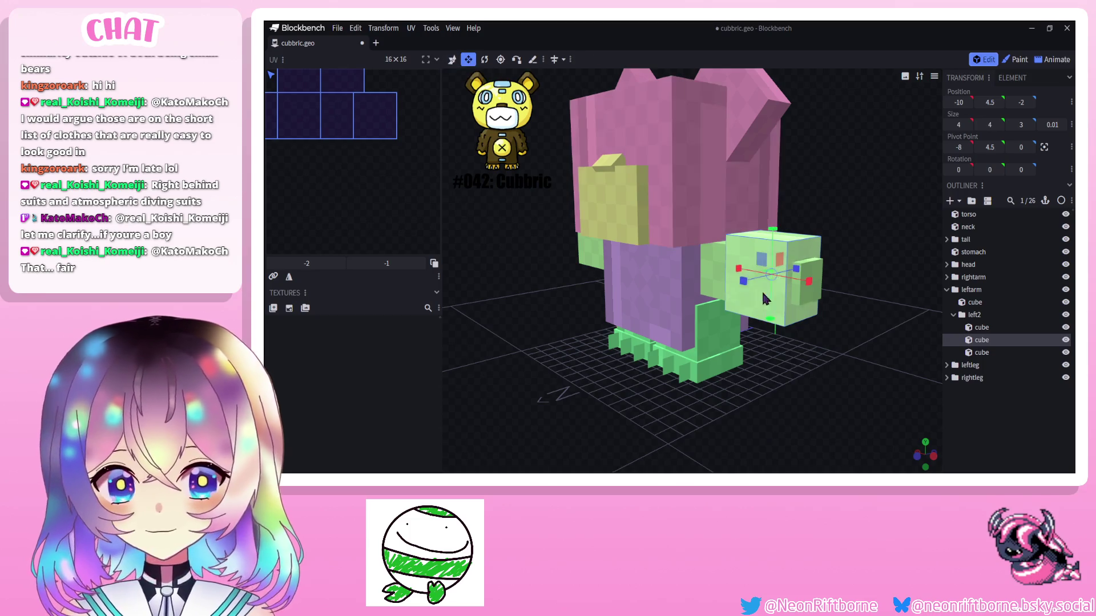
pyautogui.moveTo(834, 266); pyautogui.dragTo(824, 272)
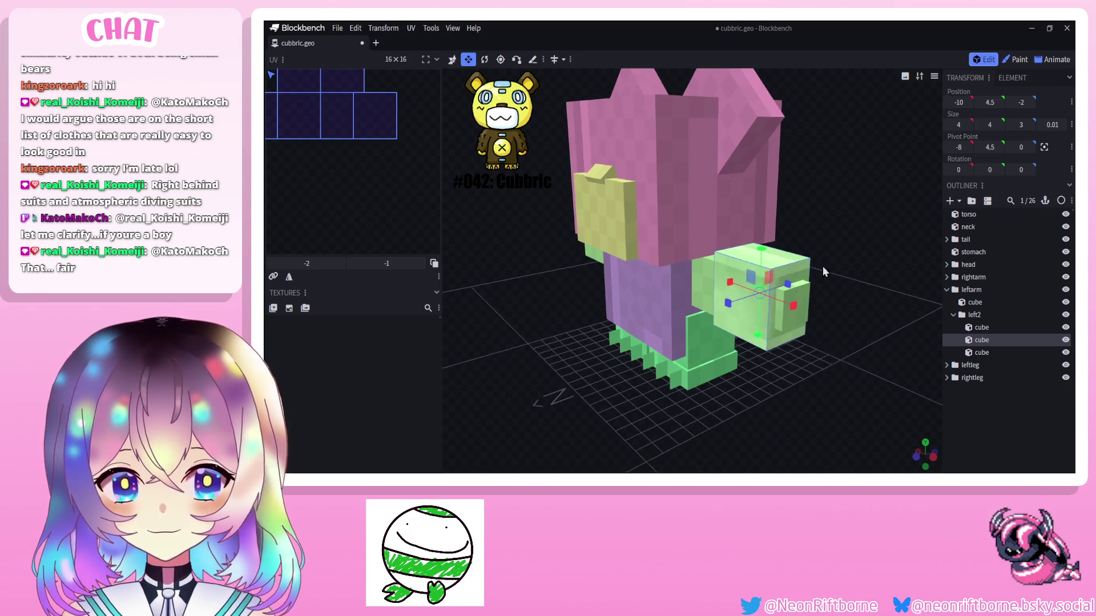
# Move the left2 hand cube back along Z and duplicate it.
pyautogui.click(749, 312)
pyautogui.click(452, 59)
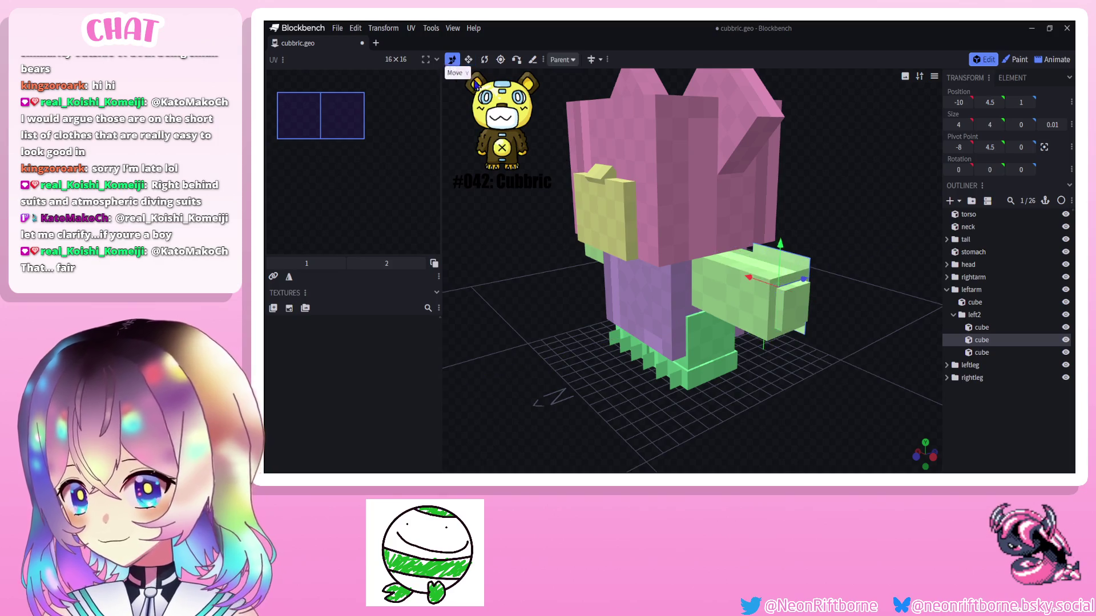
pyautogui.moveTo(804, 279); pyautogui.dragTo(789, 288)
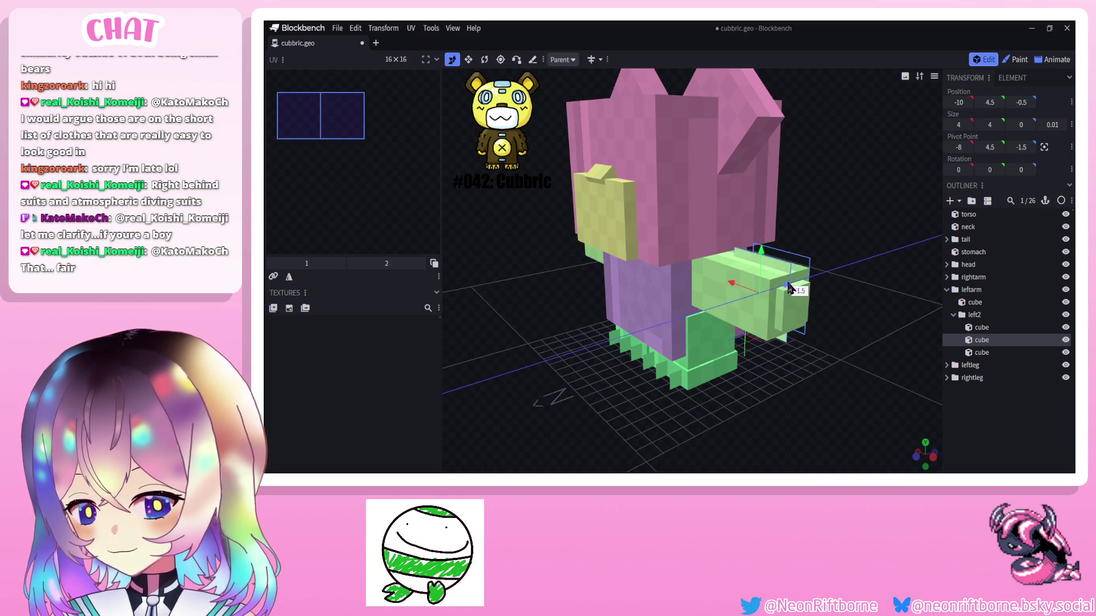
pyautogui.moveTo(860, 257); pyautogui.dragTo(789, 276)
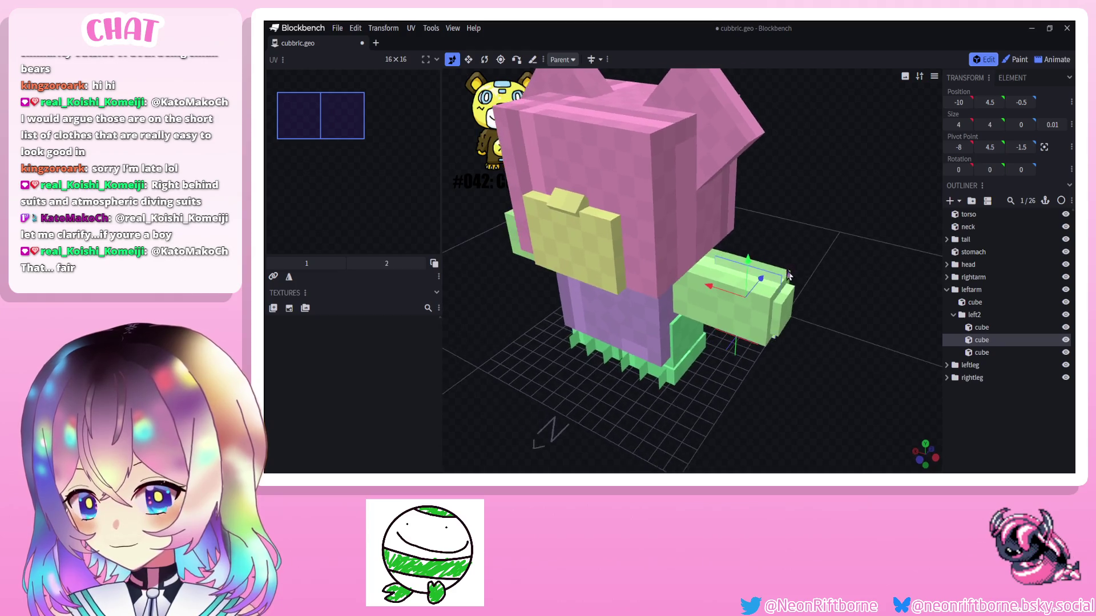
pyautogui.rightClick(994, 345)
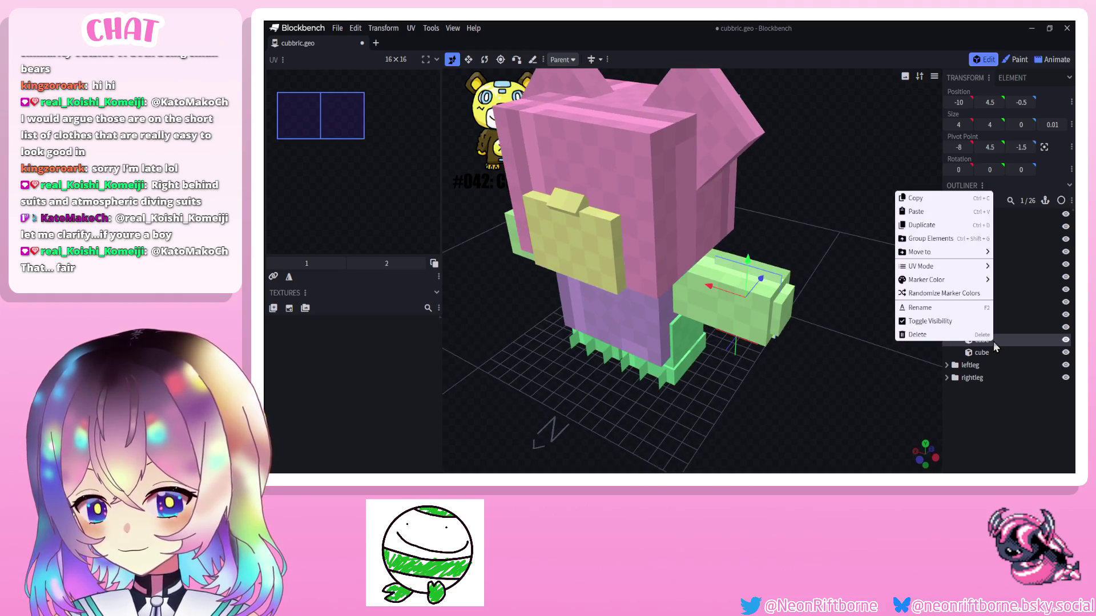
pyautogui.click(933, 240)
# Turn one hand cube to Y rotation 40 and the other about -37.5 so the left hand splays outward.
pyautogui.click(484, 59)
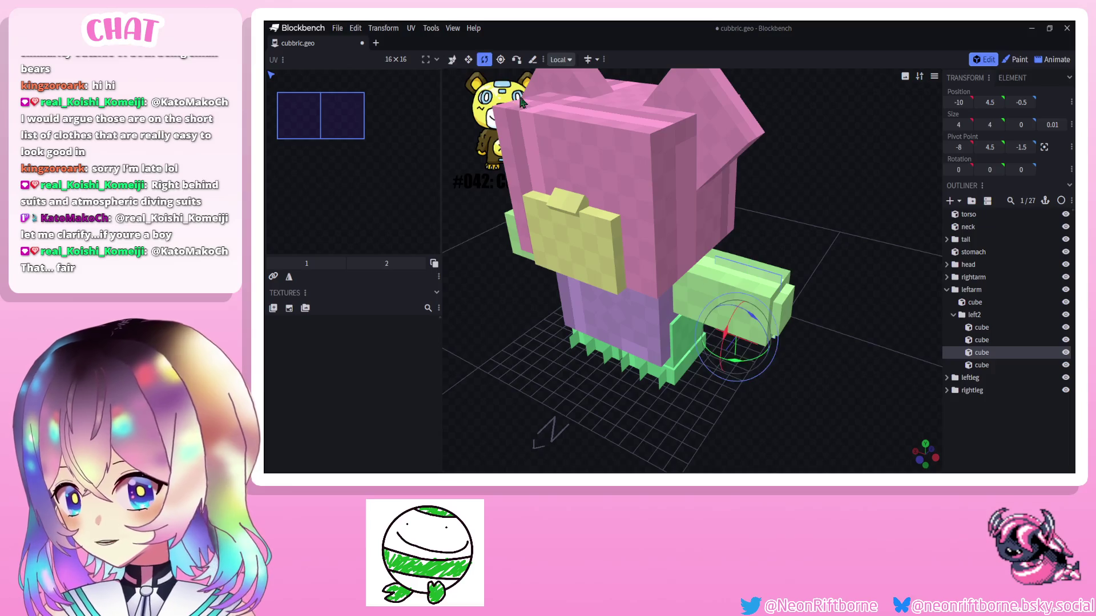
pyautogui.moveTo(752, 344); pyautogui.dragTo(772, 326)
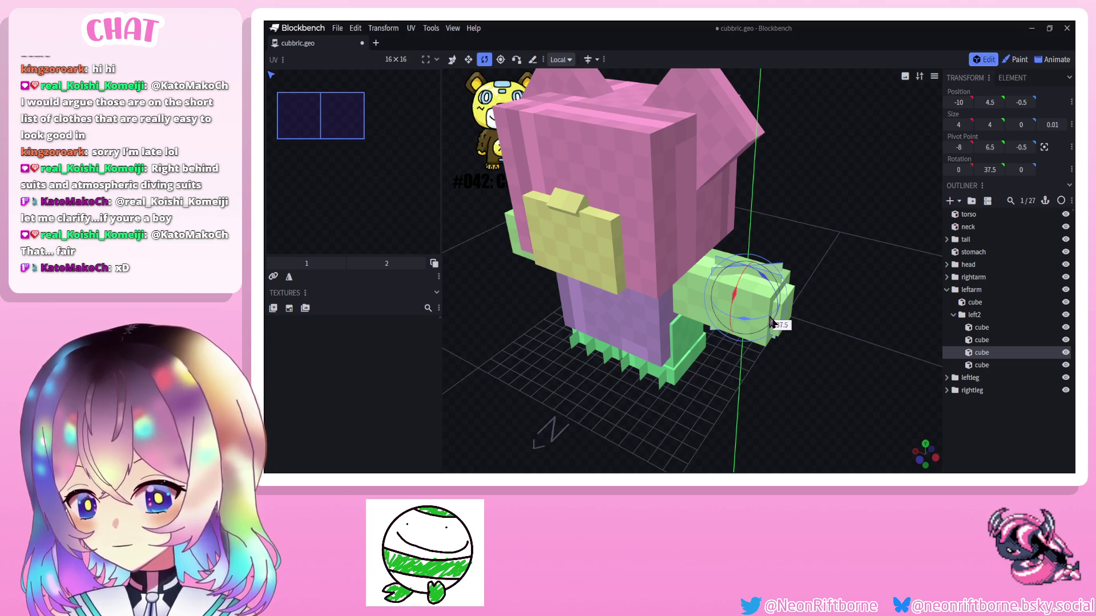
pyautogui.moveTo(772, 323); pyautogui.dragTo(772, 293)
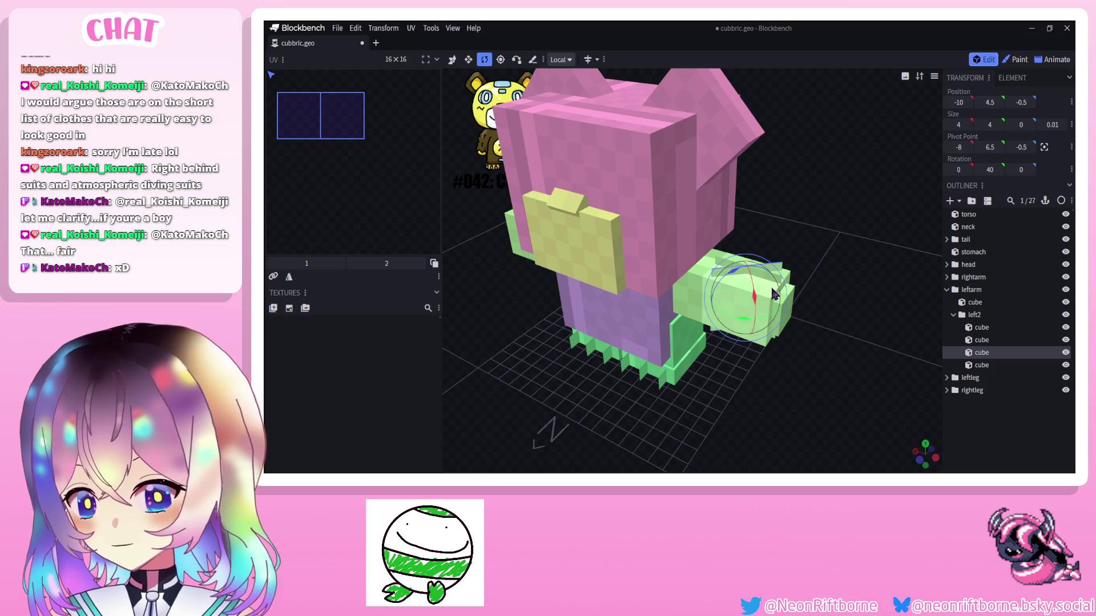
pyautogui.click(769, 281)
pyautogui.moveTo(745, 362); pyautogui.dragTo(723, 368)
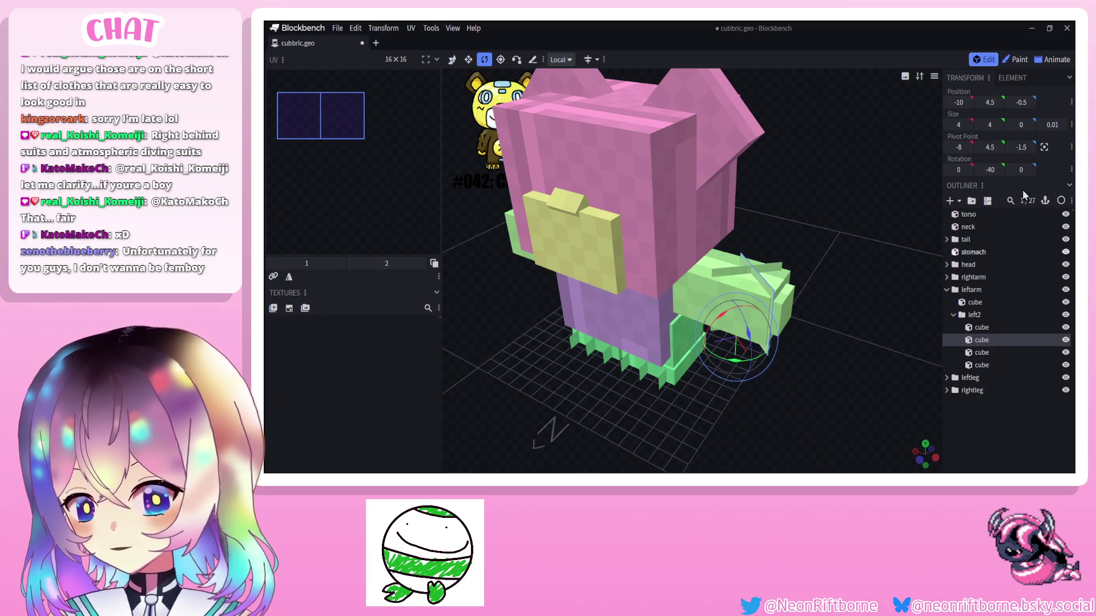
pyautogui.hotkey('ctrl', 'z')
pyautogui.click(749, 328)
pyautogui.moveTo(750, 327); pyautogui.dragTo(722, 329)
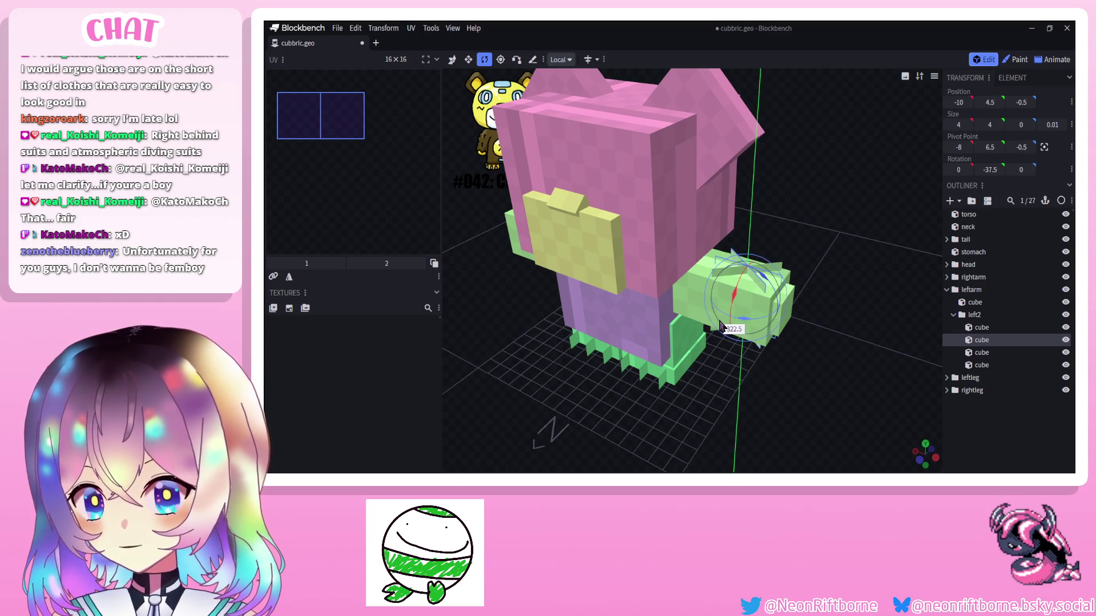
pyautogui.click(816, 382)
pyautogui.moveTo(816, 382)
pyautogui.mouseDown()
pyautogui.moveTo(857, 347)
pyautogui.moveTo(838, 351)
pyautogui.moveTo(829, 337)
pyautogui.moveTo(840, 340)
pyautogui.mouseUp()
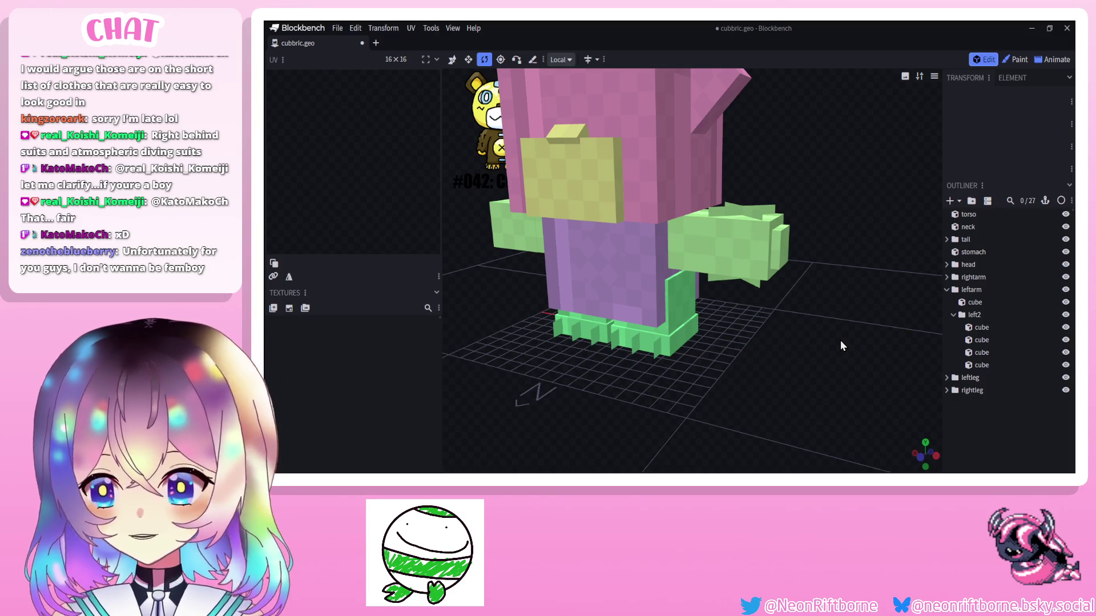
pyautogui.moveTo(839, 339)
pyautogui.mouseDown()
pyautogui.moveTo(816, 318)
pyautogui.moveTo(850, 335)
pyautogui.mouseUp()
# Duplicate the rightarm2 hand cube, raise the copy half a unit and make it one unit taller.
pyautogui.click(573, 248)
pyautogui.rightClick(572, 248)
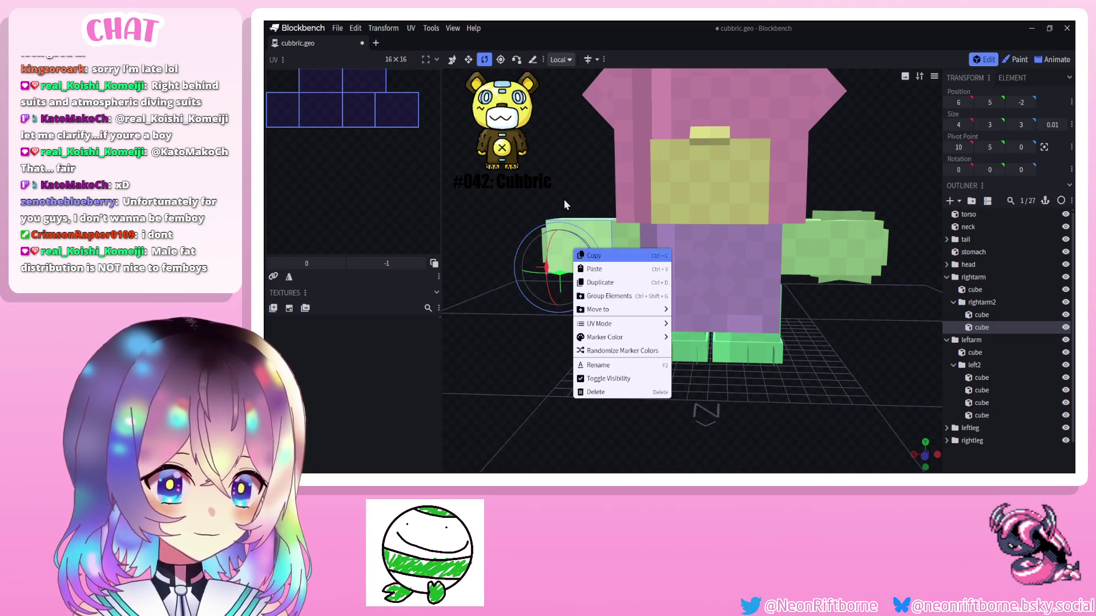
pyautogui.click(563, 198)
pyautogui.moveTo(574, 204); pyautogui.dragTo(625, 225)
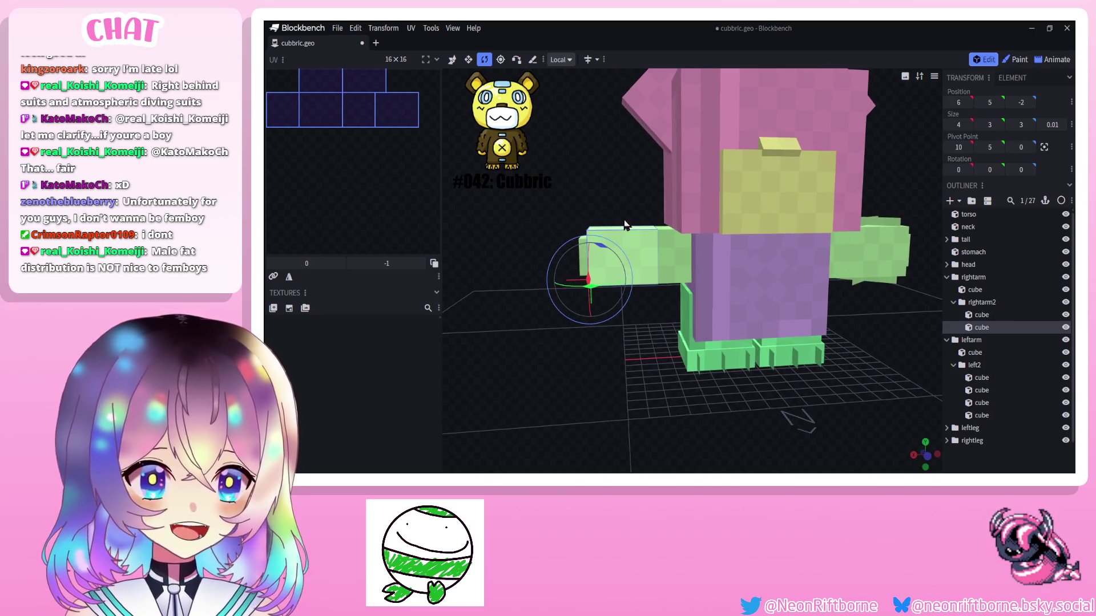
pyautogui.rightClick(640, 260)
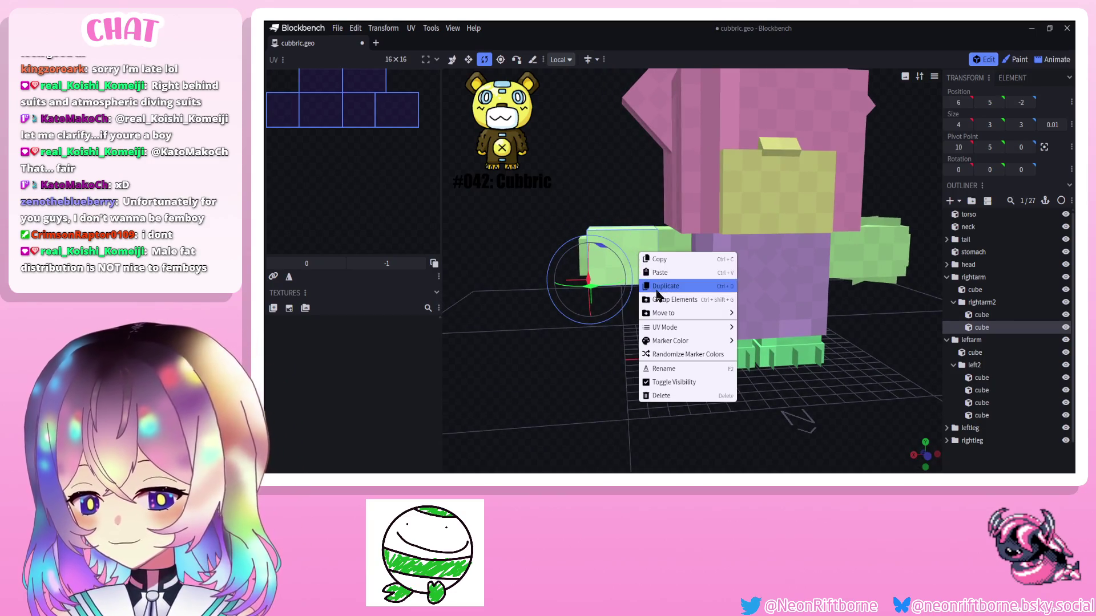
pyautogui.click(677, 291)
pyautogui.moveTo(623, 213); pyautogui.dragTo(623, 199)
pyautogui.press('s')
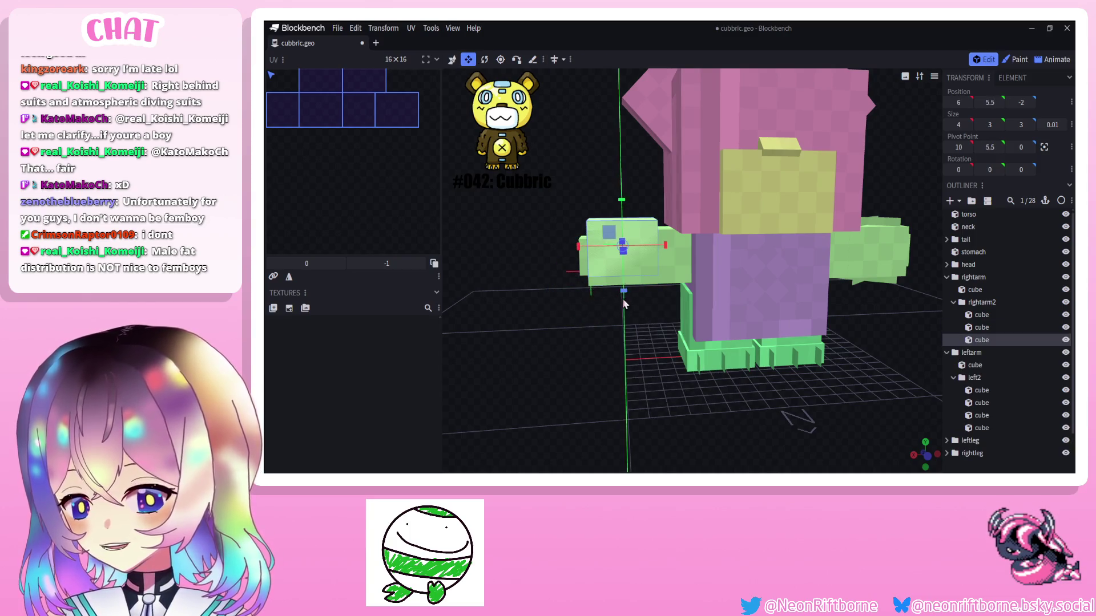
pyautogui.moveTo(623, 292); pyautogui.dragTo(623, 308)
# Slide the copy forward on Z and angle it 40 degrees around Y.
pyautogui.moveTo(771, 343); pyautogui.dragTo(685, 299)
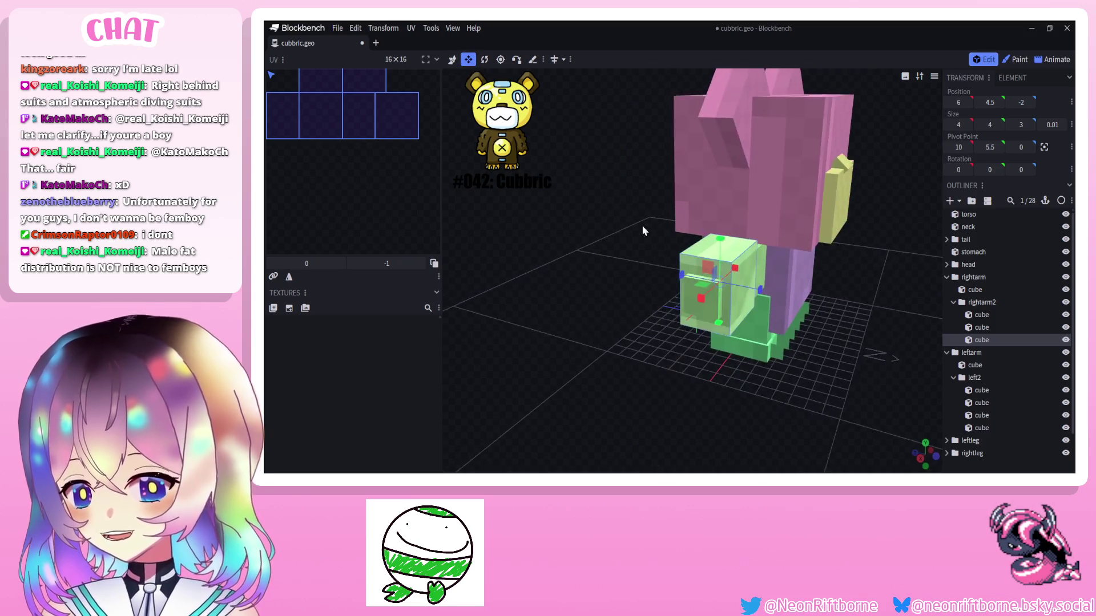
pyautogui.click(733, 274)
pyautogui.click(452, 60)
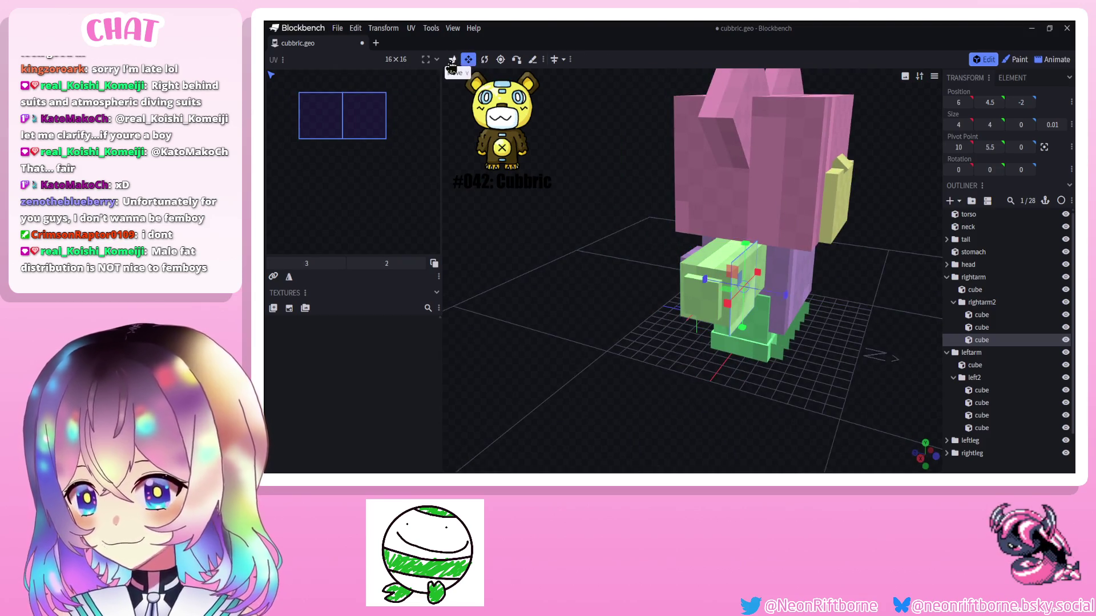
pyautogui.moveTo(729, 297); pyautogui.dragTo(705, 285)
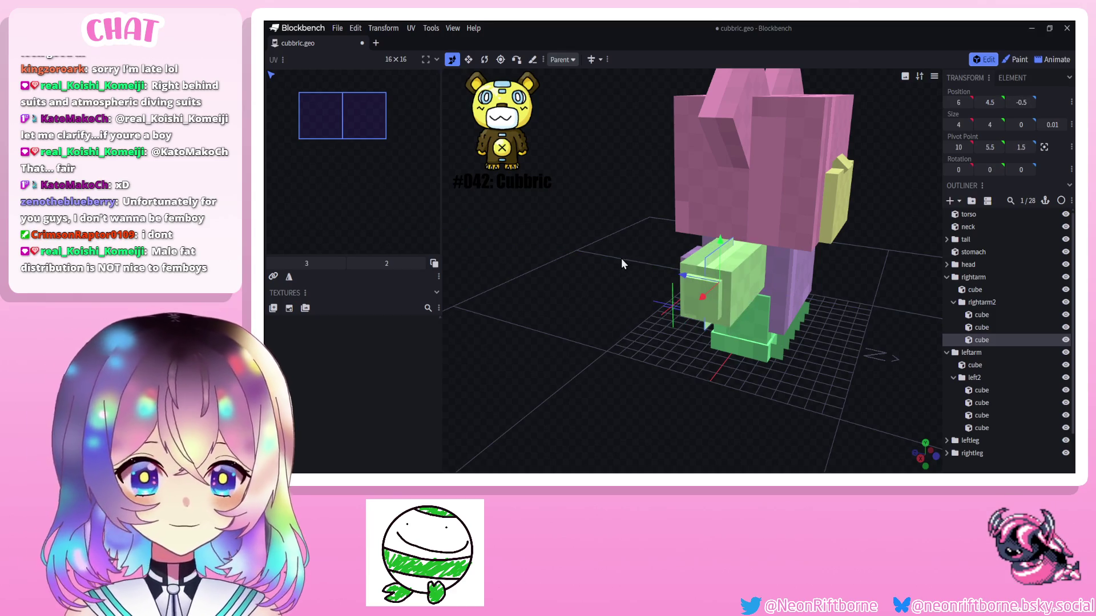
pyautogui.moveTo(630, 259); pyautogui.dragTo(569, 229)
pyautogui.click(484, 59)
pyautogui.moveTo(684, 257)
pyautogui.mouseDown()
pyautogui.moveTo(653, 300)
pyautogui.moveTo(706, 315)
pyautogui.moveTo(599, 240)
pyautogui.mouseUp()
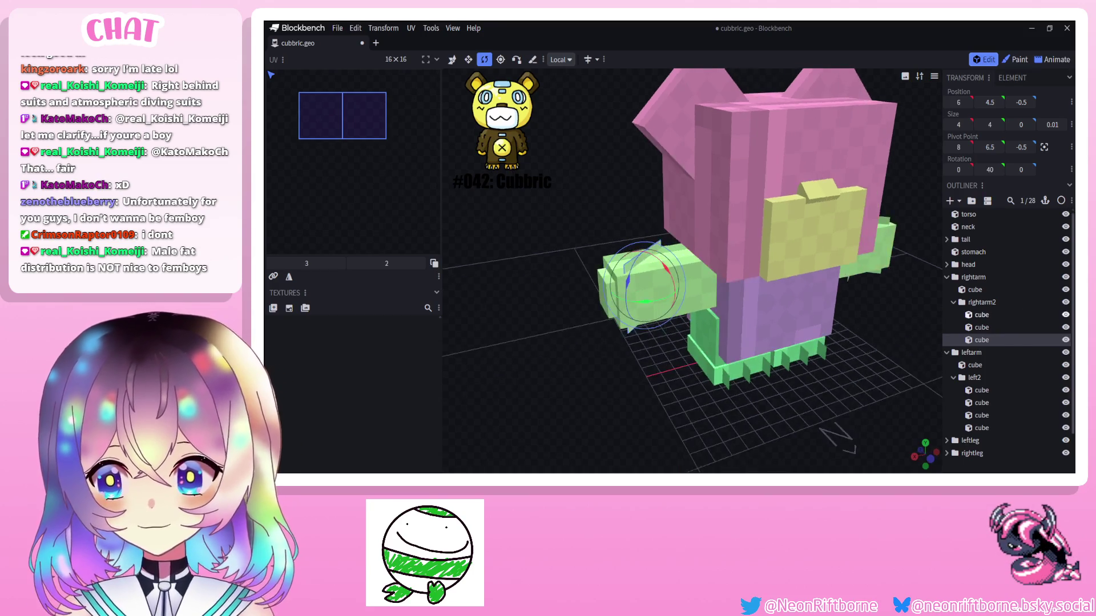
# Duplicate it again as a fourth hand cube angled about -40 degrees on Y, then deselect.
pyautogui.rightClick(982, 341)
pyautogui.click(944, 239)
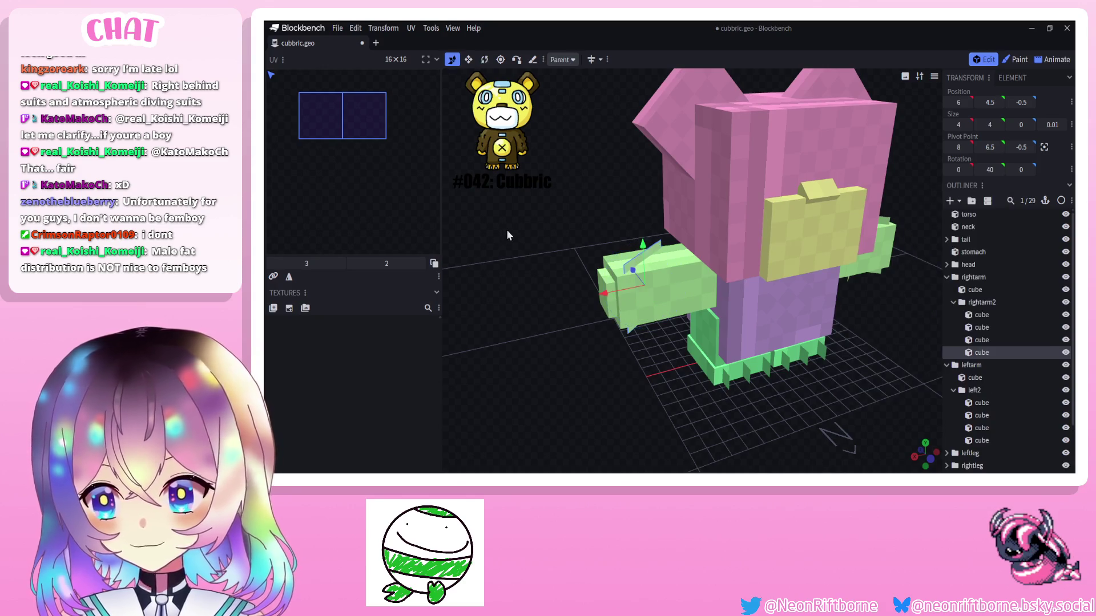
pyautogui.moveTo(649, 299); pyautogui.dragTo(605, 307)
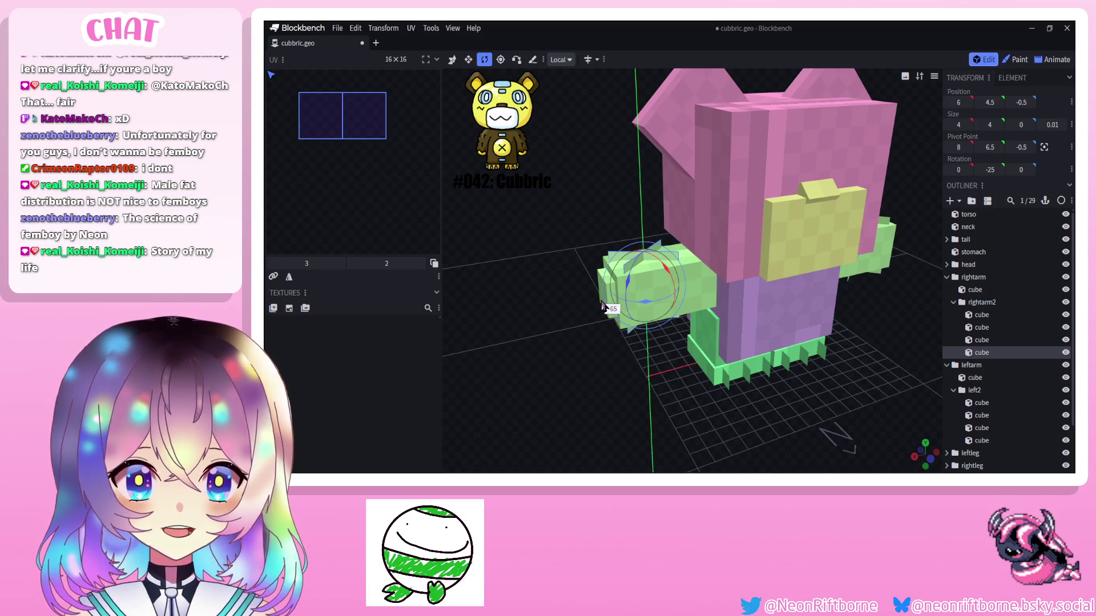
pyautogui.moveTo(601, 308); pyautogui.dragTo(613, 304)
pyautogui.scroll(-2, 976, 410)
pyautogui.click(815, 382)
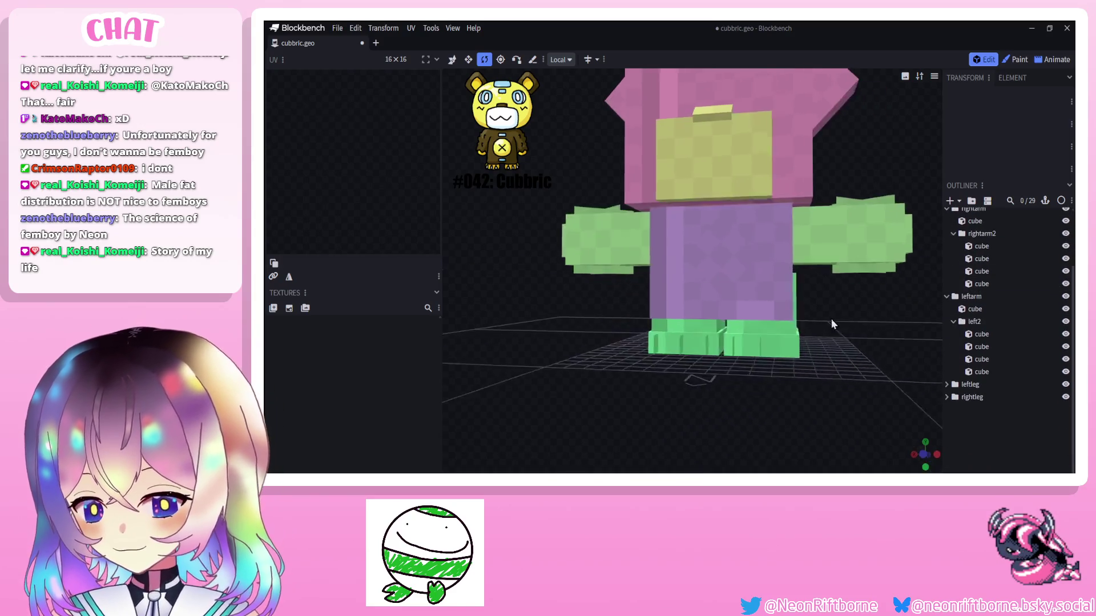
pyautogui.moveTo(815, 381); pyautogui.dragTo(838, 328)
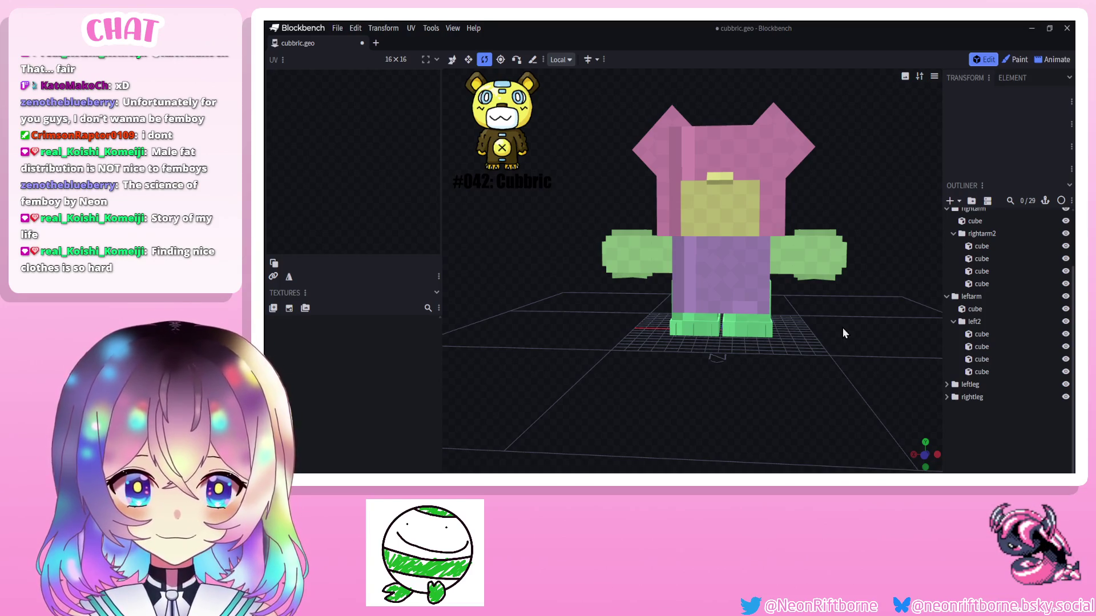
pyautogui.moveTo(842, 328)
pyautogui.mouseDown()
pyautogui.moveTo(587, 372)
pyautogui.moveTo(676, 381)
pyautogui.moveTo(654, 378)
pyautogui.moveTo(674, 367)
pyautogui.moveTo(681, 407)
pyautogui.moveTo(661, 412)
pyautogui.moveTo(640, 389)
pyautogui.moveTo(736, 376)
pyautogui.moveTo(843, 381)
pyautogui.moveTo(638, 376)
pyautogui.moveTo(665, 378)
pyautogui.moveTo(649, 381)
pyautogui.moveTo(700, 360)
pyautogui.moveTo(665, 358)
pyautogui.moveTo(676, 357)
pyautogui.mouseUp()
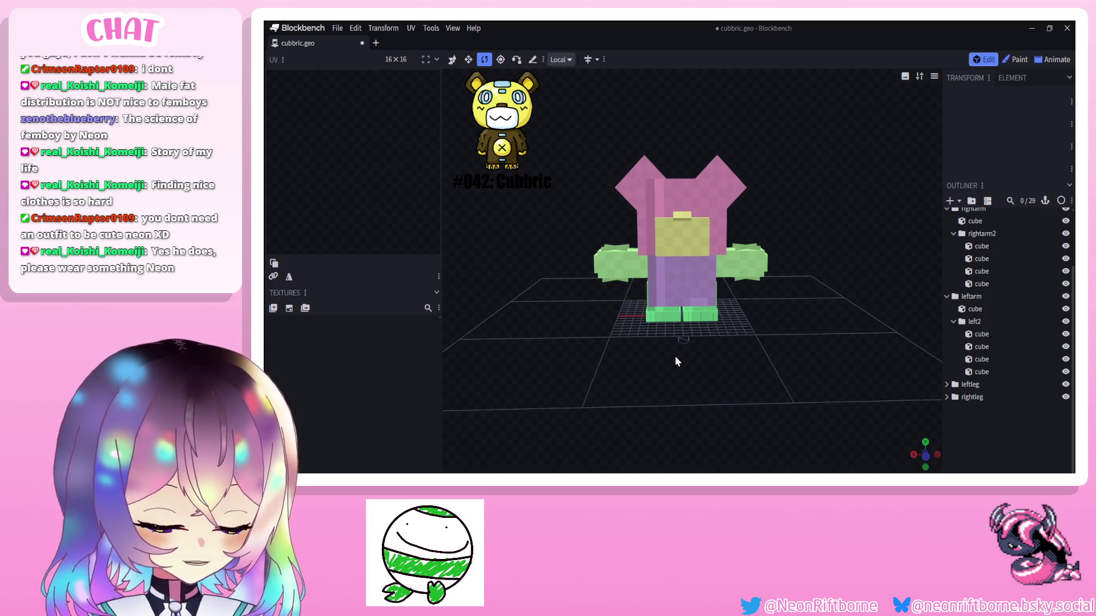
pyautogui.moveTo(670, 357)
pyautogui.mouseDown()
pyautogui.moveTo(658, 358)
pyautogui.moveTo(684, 376)
pyautogui.moveTo(711, 376)
pyautogui.moveTo(673, 379)
pyautogui.mouseUp()
pyautogui.scroll(3, 682, 373)
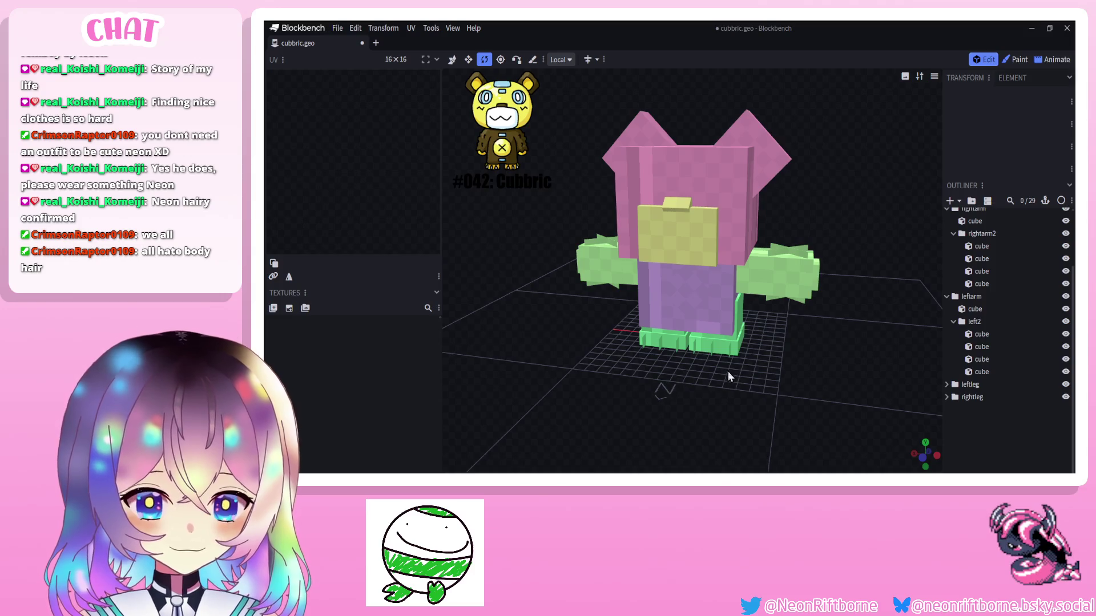
pyautogui.moveTo(725, 373); pyautogui.dragTo(737, 391)
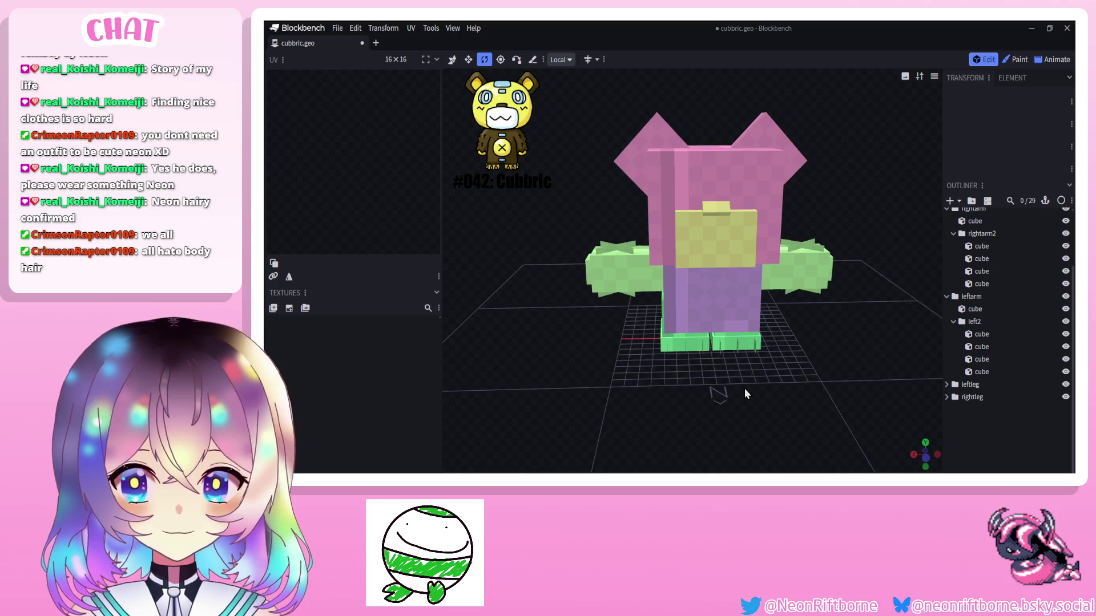
pyautogui.moveTo(744, 388)
pyautogui.mouseDown()
pyautogui.moveTo(731, 366)
pyautogui.moveTo(706, 381)
pyautogui.moveTo(746, 381)
pyautogui.mouseUp()
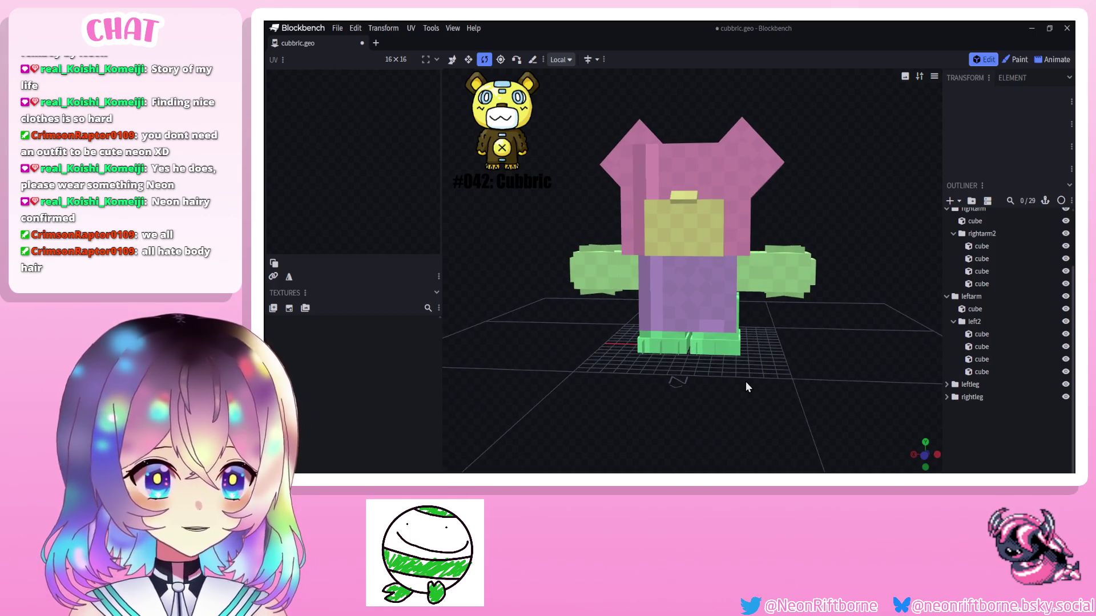
pyautogui.moveTo(746, 381)
pyautogui.mouseDown()
pyautogui.moveTo(750, 393)
pyautogui.moveTo(760, 387)
pyautogui.moveTo(745, 382)
pyautogui.mouseUp()
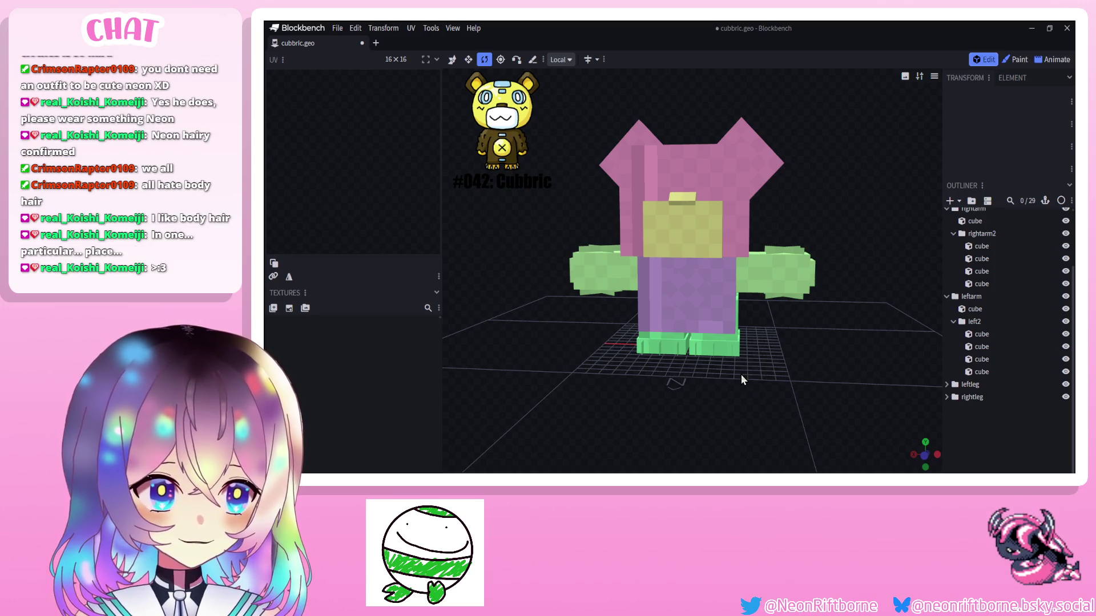
pyautogui.moveTo(810, 343); pyautogui.dragTo(832, 365)
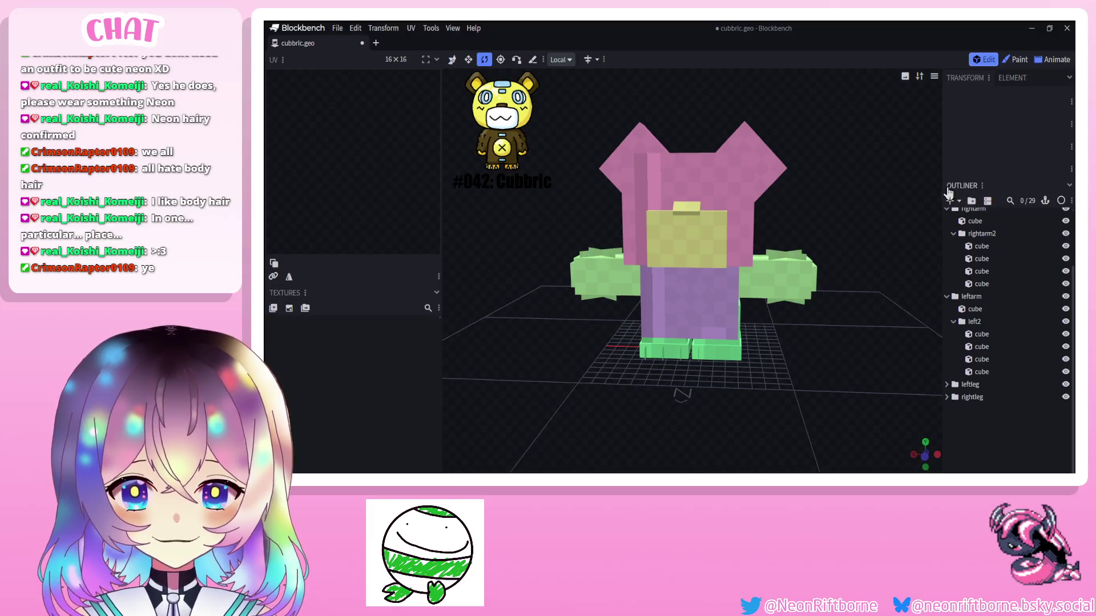
pyautogui.scroll(3, 976, 257)
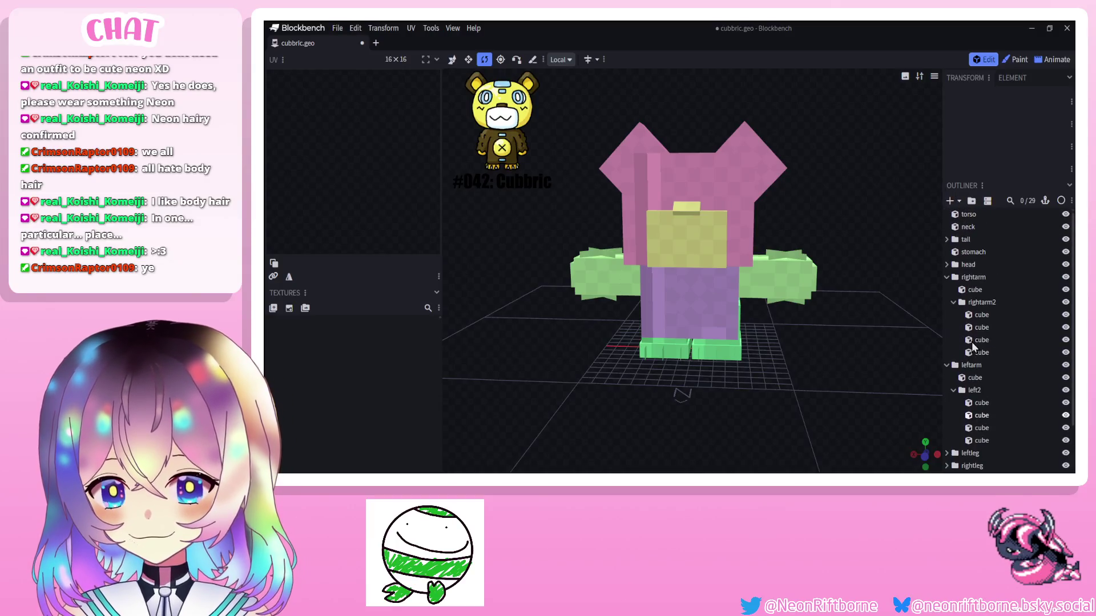
# Lower the stomach diamond piece by a quarter unit and clear the selection.
pyautogui.click(978, 227)
pyautogui.click(968, 239)
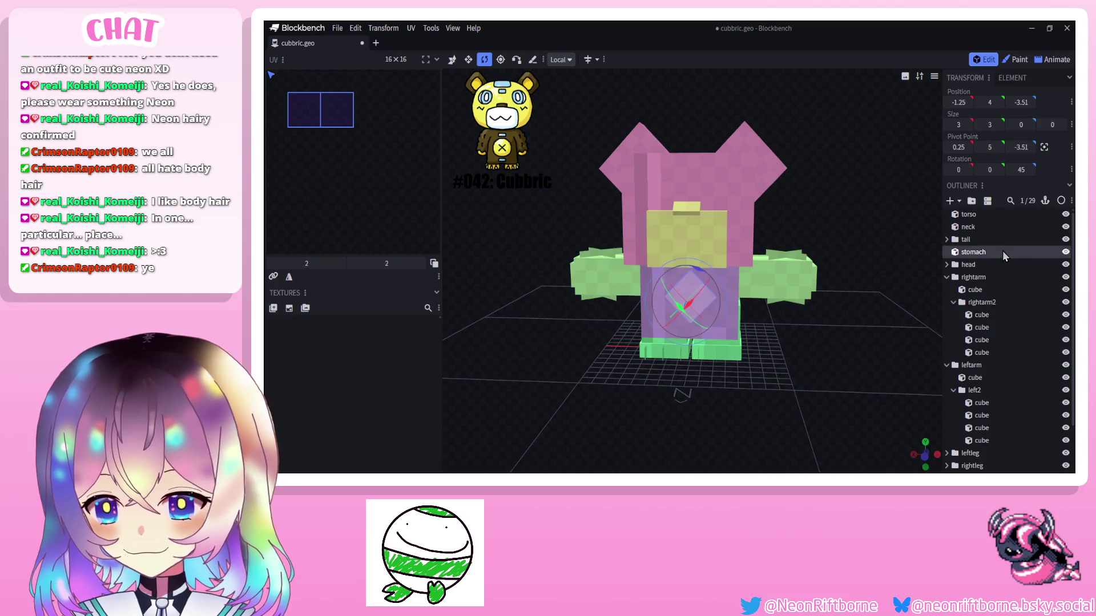
pyautogui.moveTo(864, 304)
pyautogui.mouseDown()
pyautogui.moveTo(873, 291)
pyautogui.moveTo(860, 283)
pyautogui.mouseUp()
pyautogui.click(982, 252)
pyautogui.click(451, 59)
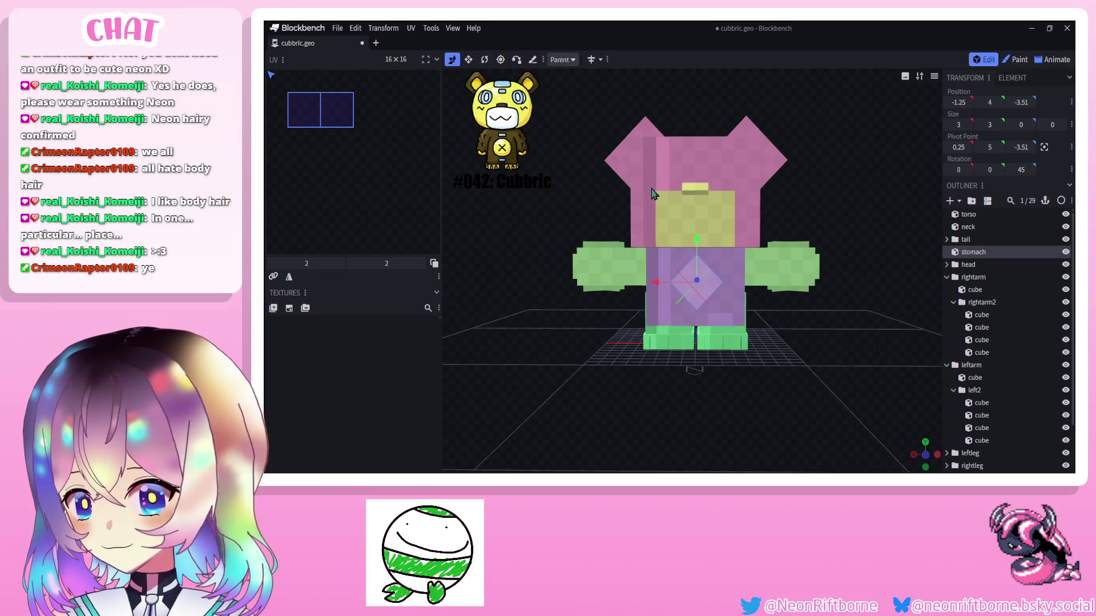
pyautogui.moveTo(696, 241); pyautogui.dragTo(697, 254)
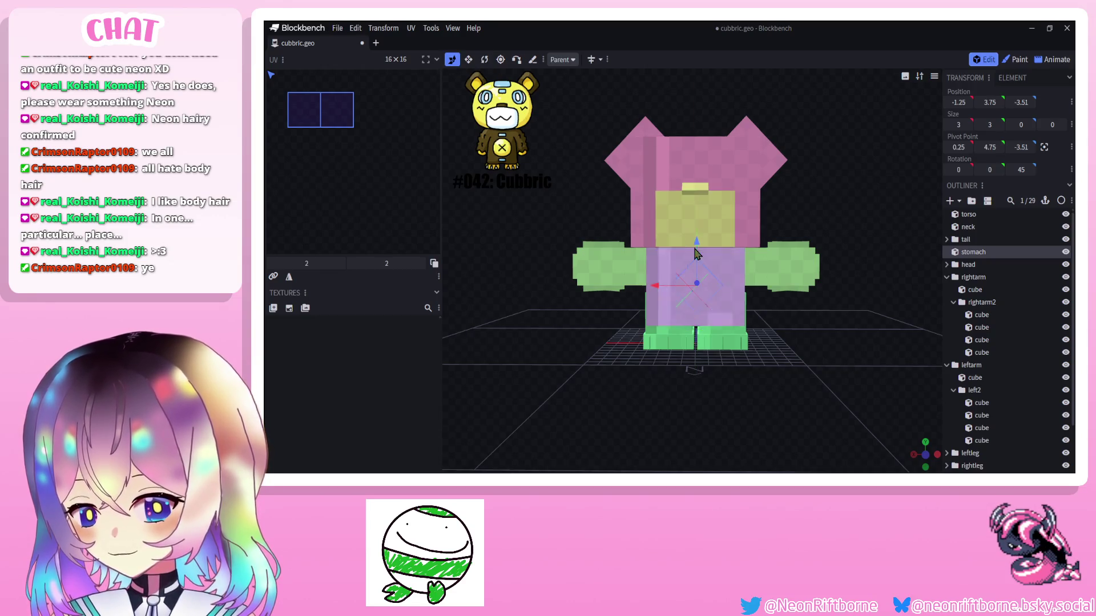
pyautogui.scroll(1, 484, 270)
pyautogui.scroll(3, 485, 269)
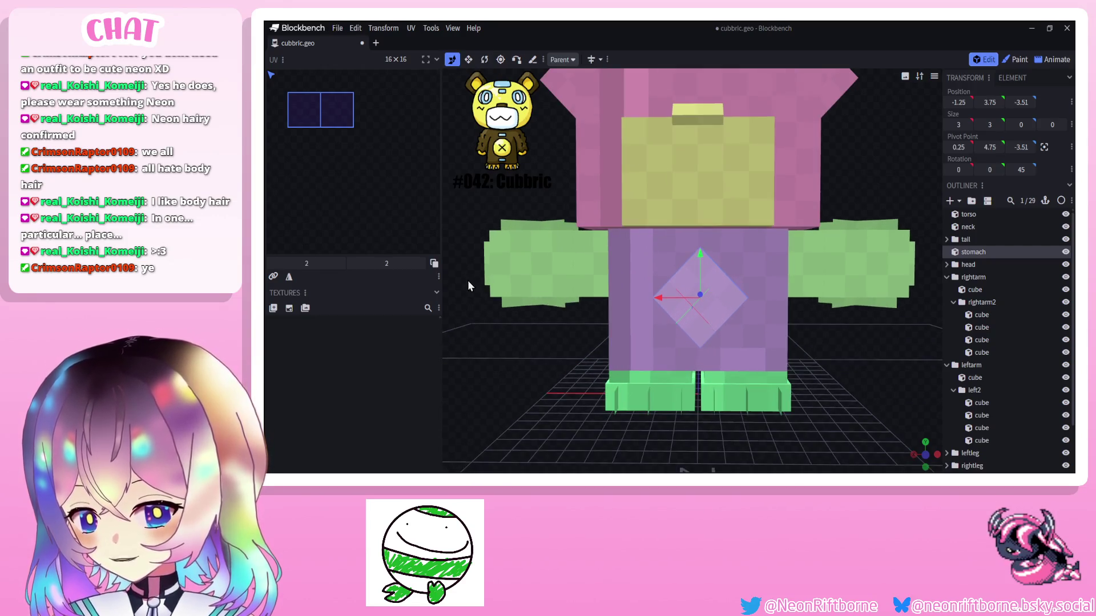
pyautogui.scroll(1, 467, 279)
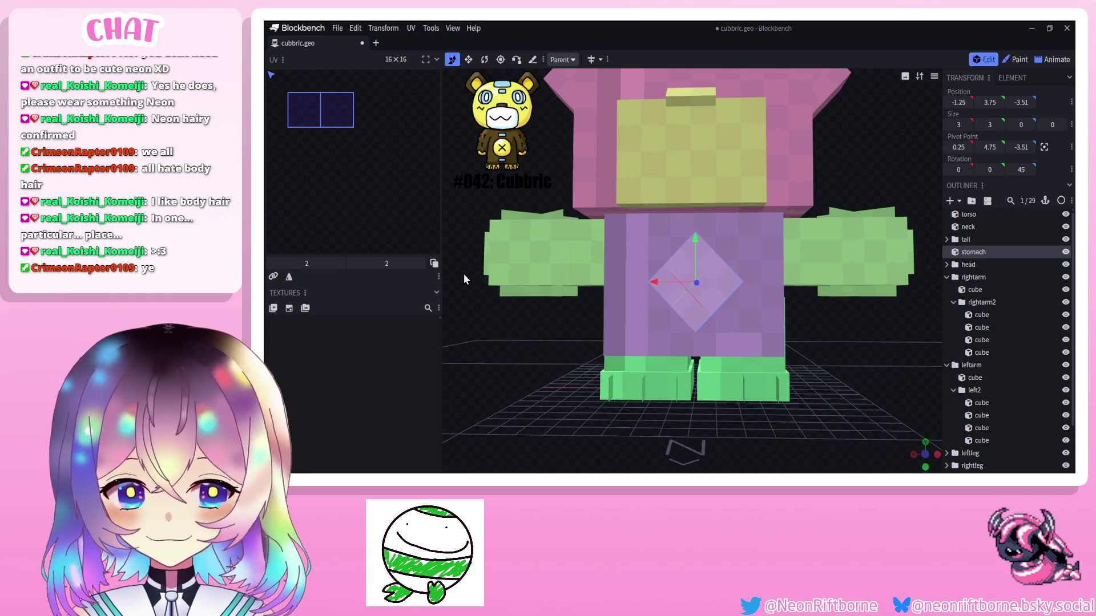
pyautogui.click(978, 404)
pyautogui.scroll(-2, 993, 417)
# Nudge the tail cube closer against the back of the body, then deselect.
pyautogui.press('Escape')
pyautogui.moveTo(832, 380)
pyautogui.mouseDown()
pyautogui.moveTo(634, 348)
pyautogui.moveTo(733, 363)
pyautogui.mouseUp()
pyautogui.scroll(-3, 693, 363)
pyautogui.click(692, 291)
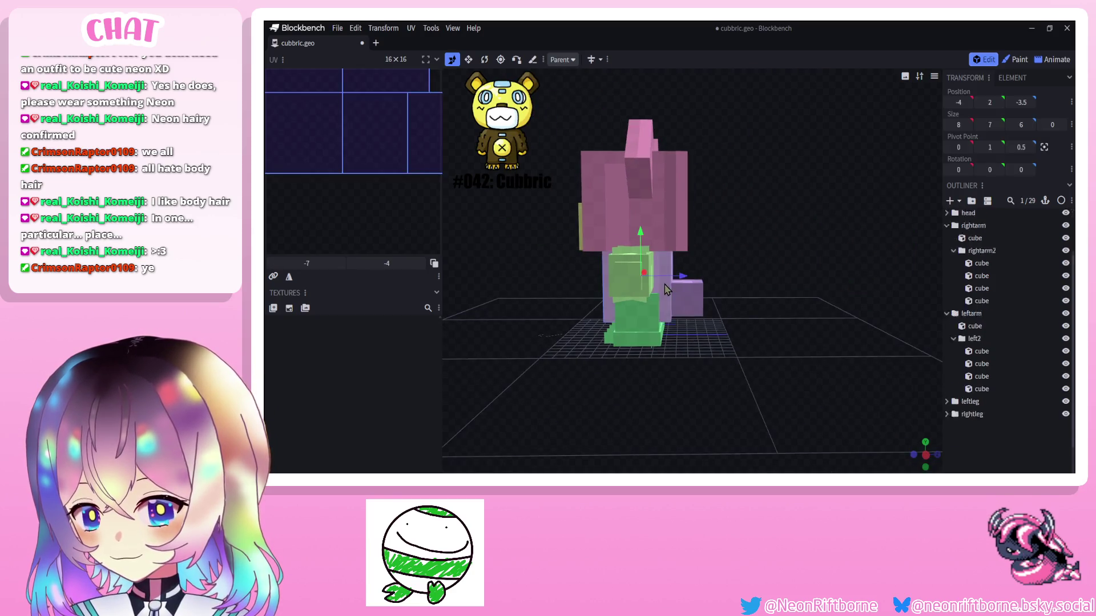
pyautogui.moveTo(726, 299); pyautogui.dragTo(710, 304)
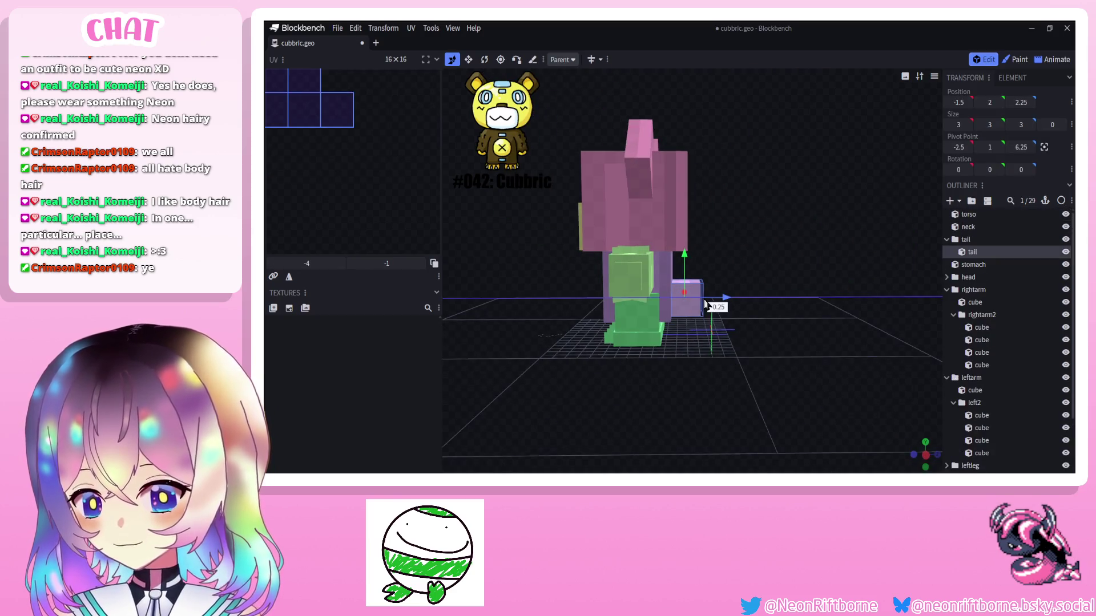
pyautogui.moveTo(688, 255); pyautogui.dragTo(683, 277)
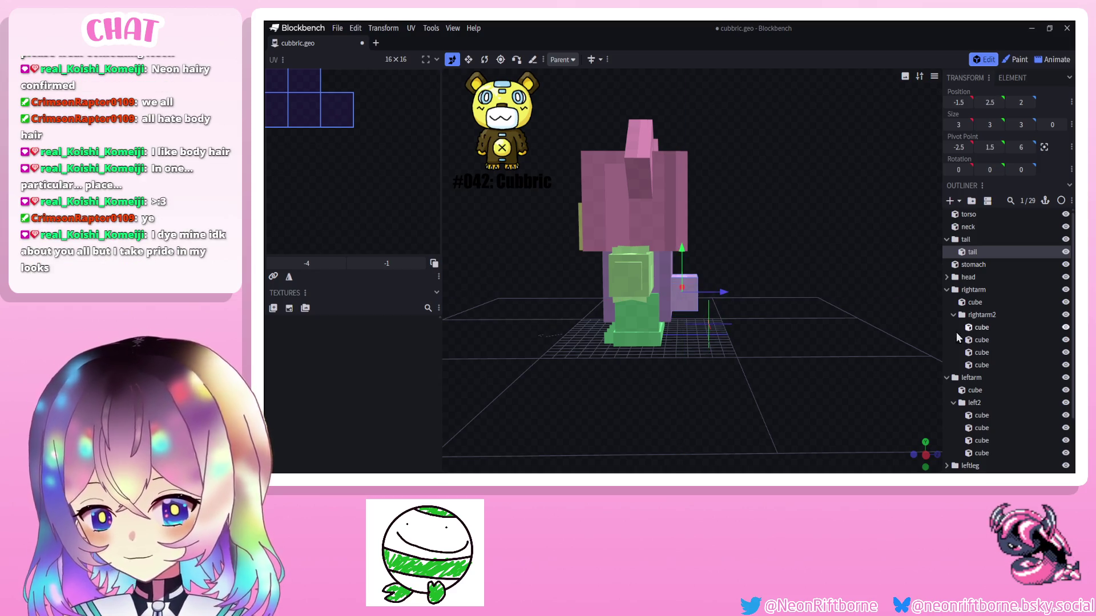
pyautogui.scroll(-2, 967, 343)
pyautogui.click(789, 354)
pyautogui.moveTo(788, 355); pyautogui.dragTo(882, 342)
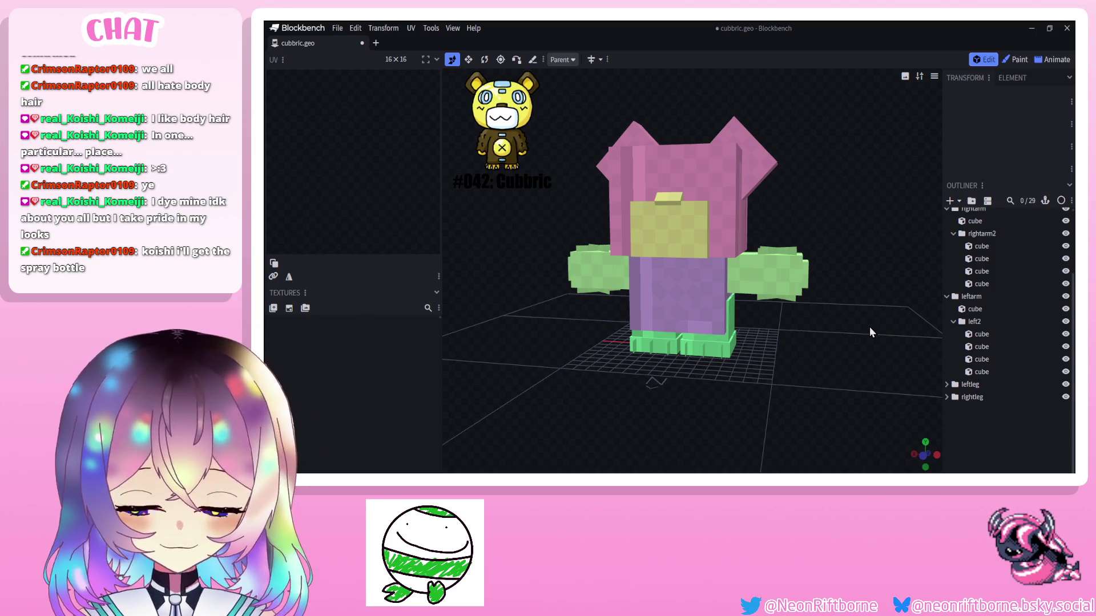
# Orbit and zoom around the untextured Cubbric model to inspect it from the front.
pyautogui.moveTo(593, 371); pyautogui.dragTo(602, 363)
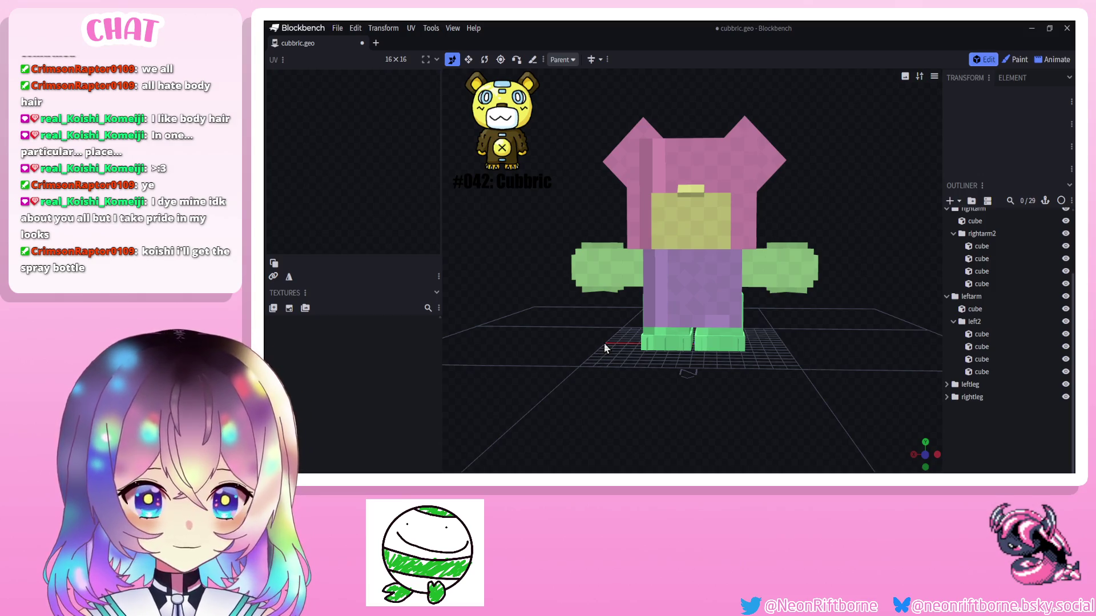
pyautogui.moveTo(607, 336)
pyautogui.mouseDown()
pyautogui.moveTo(580, 366)
pyautogui.moveTo(623, 351)
pyautogui.mouseUp()
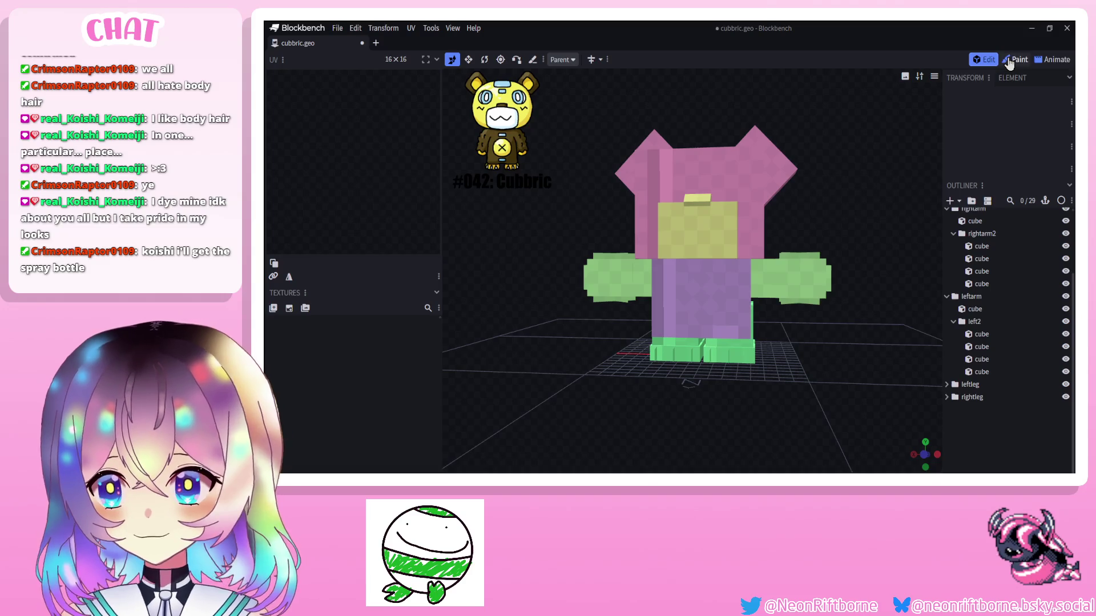
pyautogui.moveTo(847, 102); pyautogui.dragTo(844, 109)
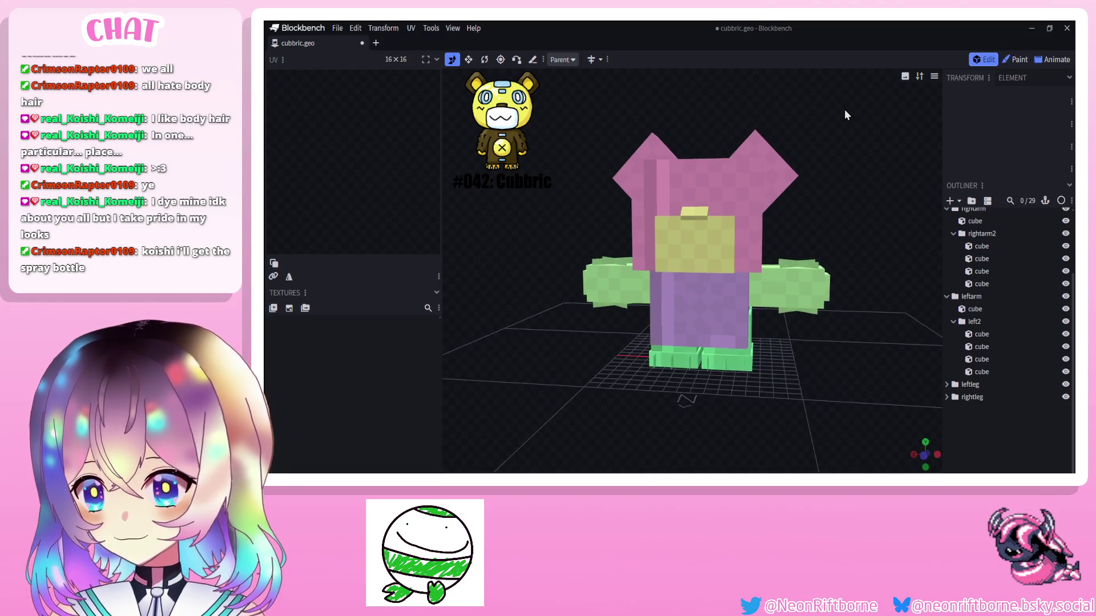
pyautogui.scroll(3, 566, 189)
pyautogui.moveTo(566, 189)
pyautogui.mouseDown()
pyautogui.moveTo(494, 176)
pyautogui.moveTo(560, 183)
pyautogui.mouseUp()
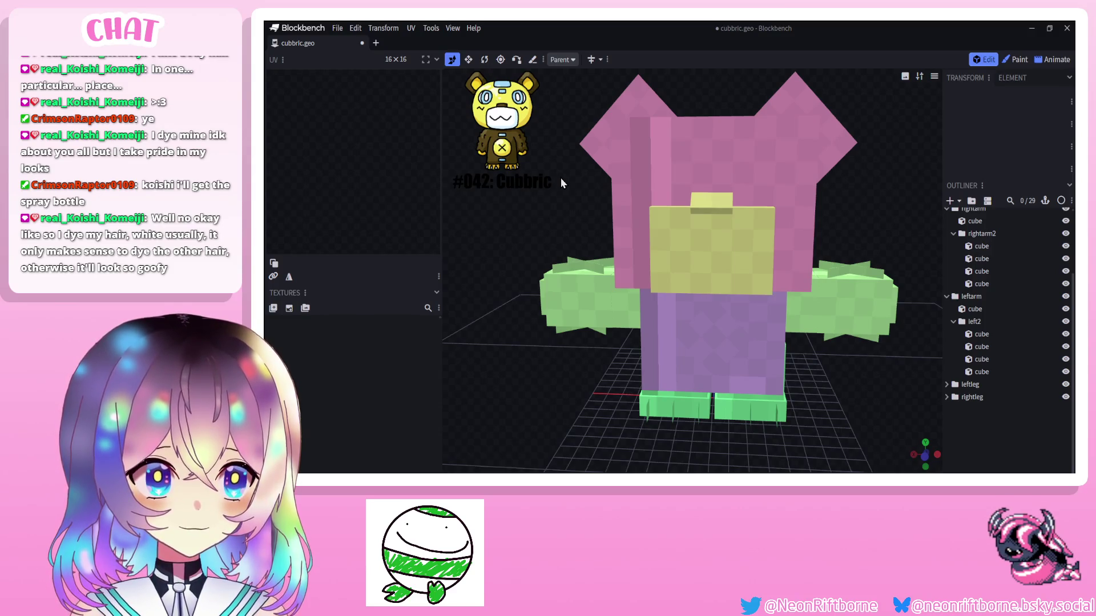
pyautogui.moveTo(561, 177); pyautogui.dragTo(565, 177)
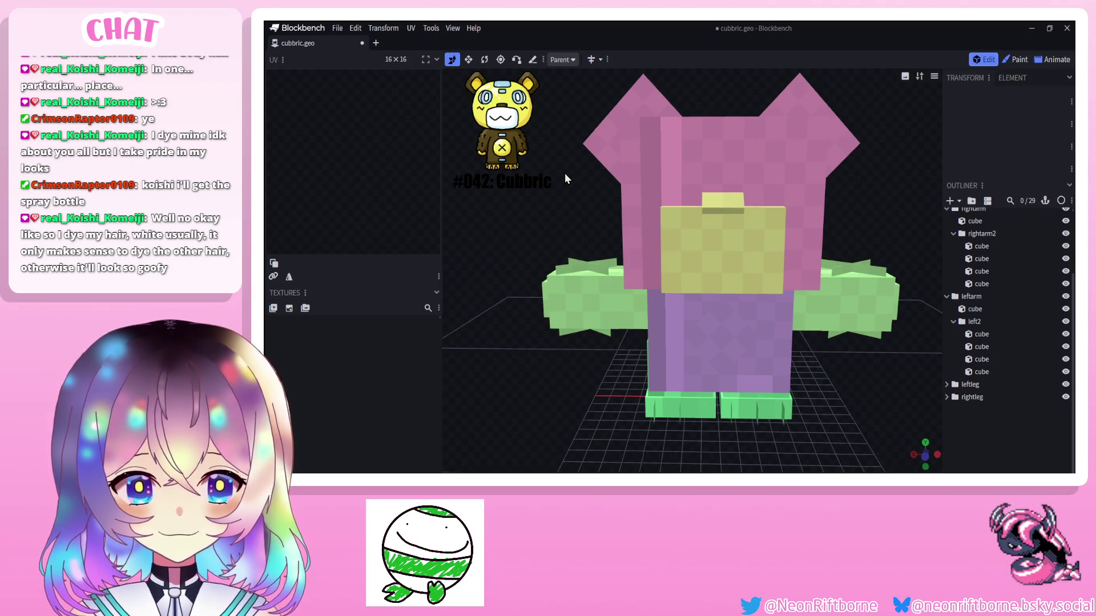
pyautogui.moveTo(564, 174)
pyautogui.mouseDown()
pyautogui.moveTo(549, 171)
pyautogui.moveTo(566, 167)
pyautogui.mouseUp()
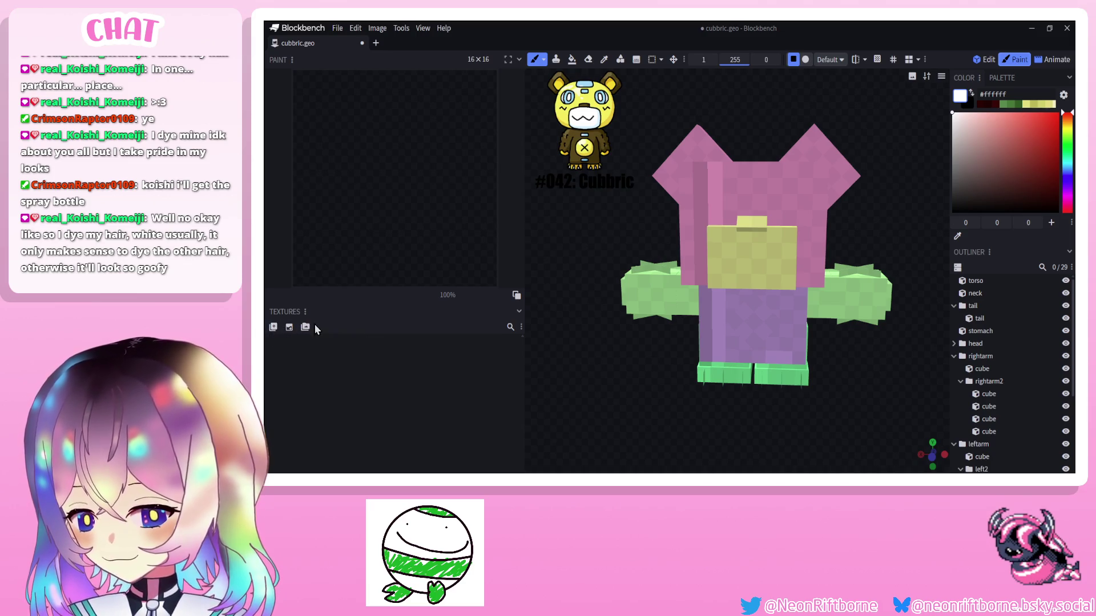
# Create a 16x template texture named cubbric covering every cube of the model.
pyautogui.click(289, 327)
pyautogui.click(572, 95)
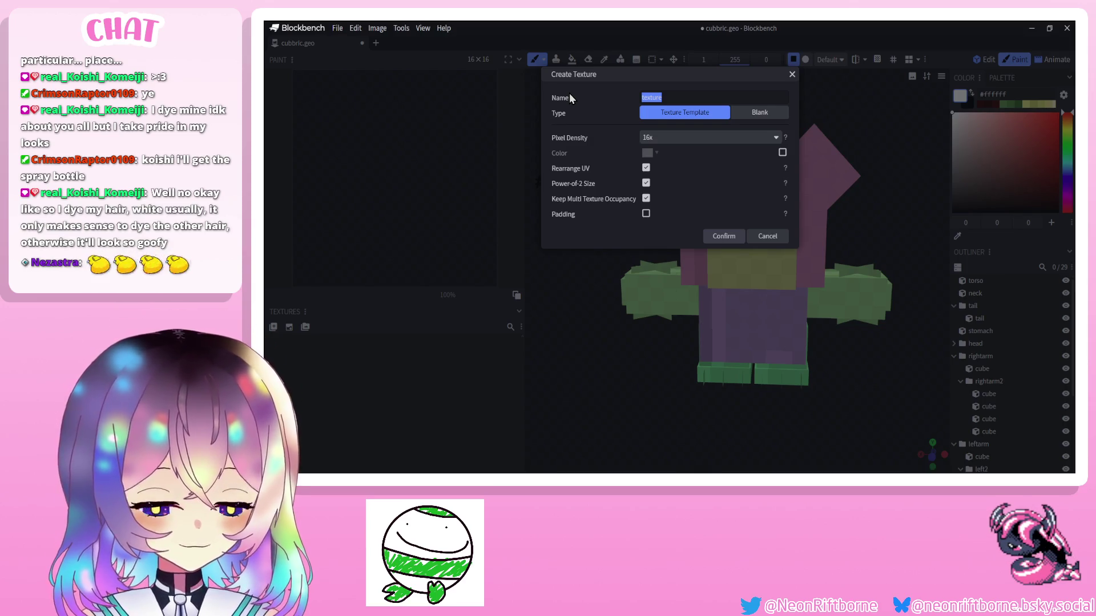
pyautogui.write('cubbric')
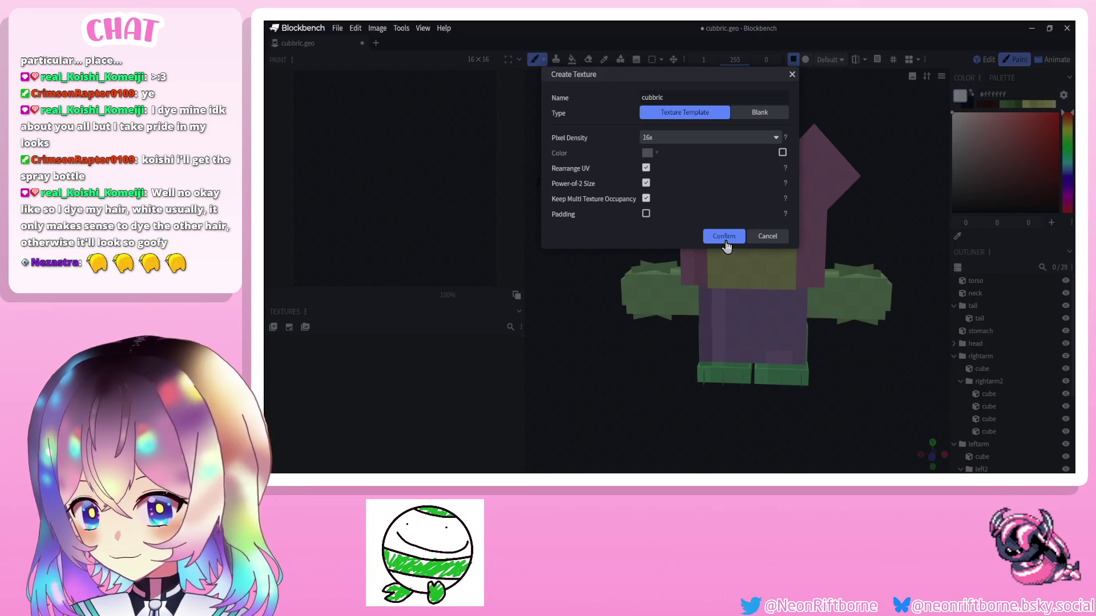
pyautogui.click(724, 237)
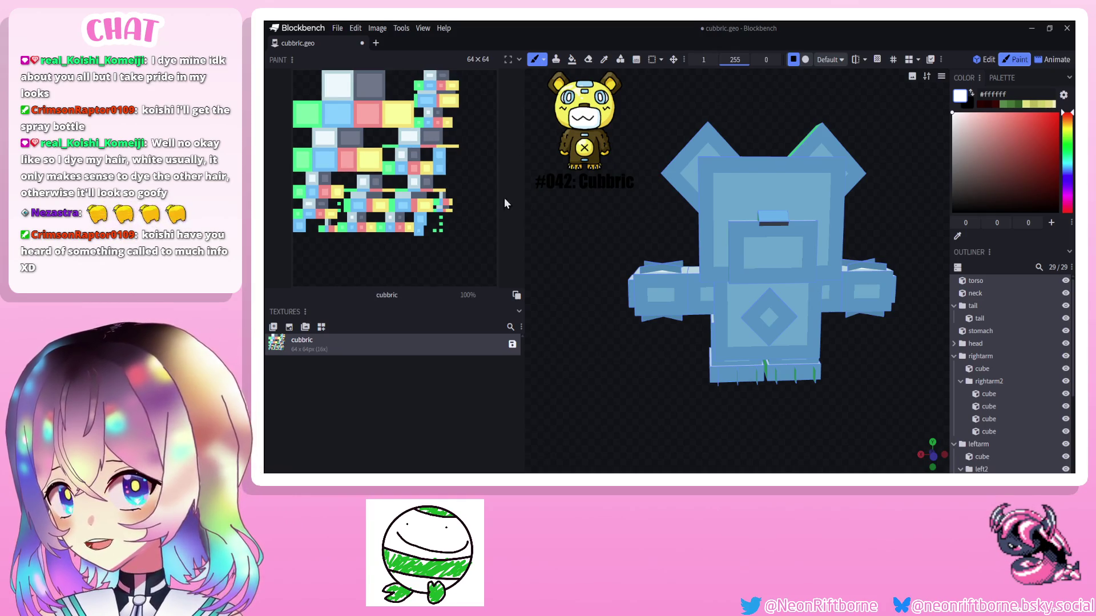
# Sample the reference yellow and set the Fill tool to cover whole elements.
pyautogui.moveTo(601, 246); pyautogui.dragTo(591, 239)
pyautogui.press('i')
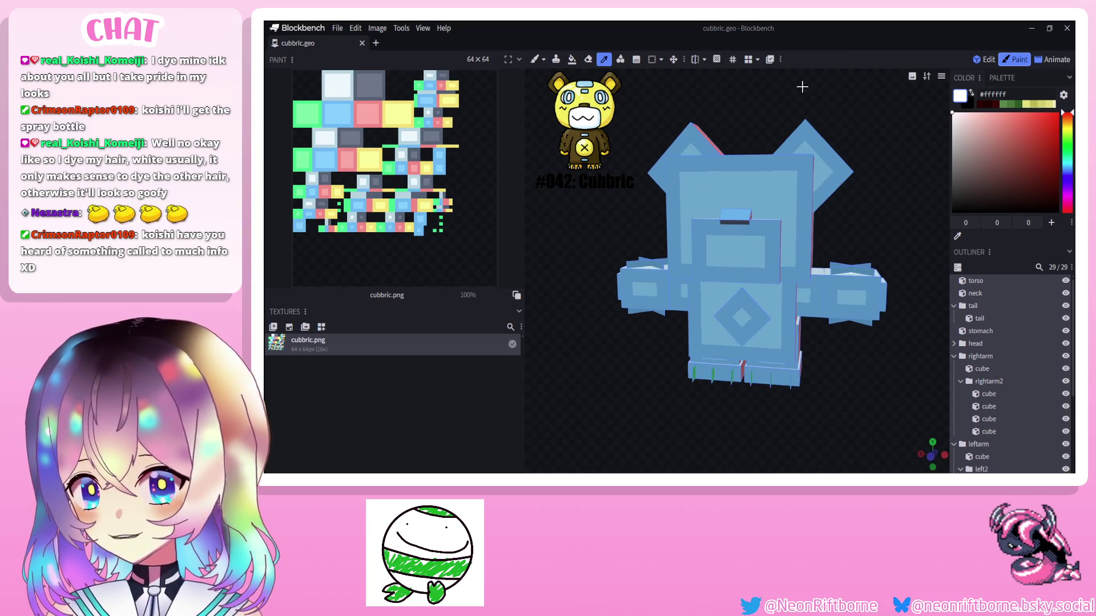
pyautogui.click(603, 109)
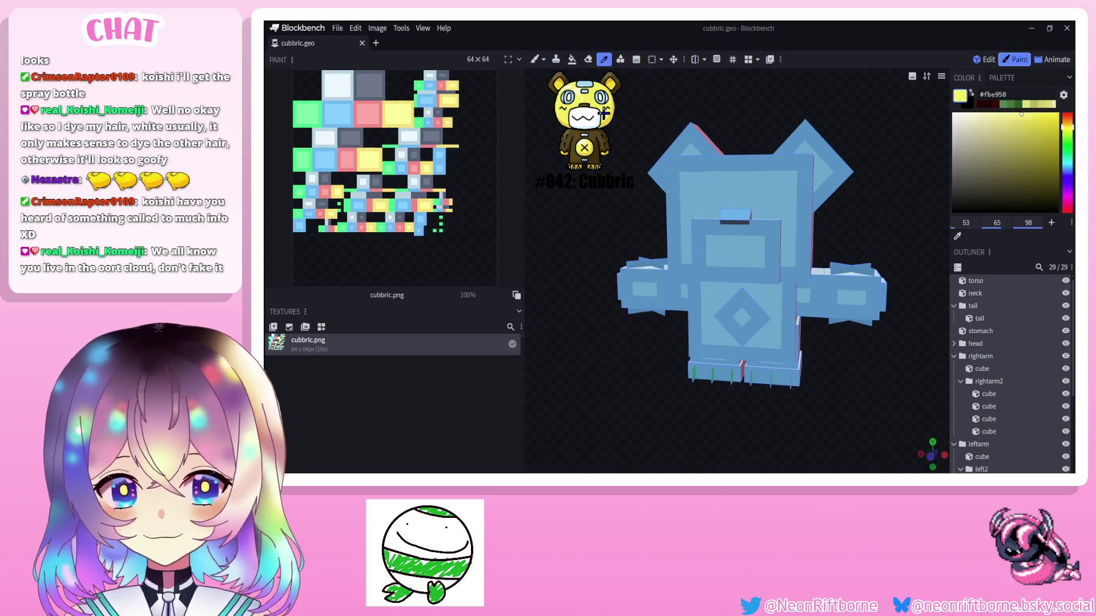
pyautogui.press('b')
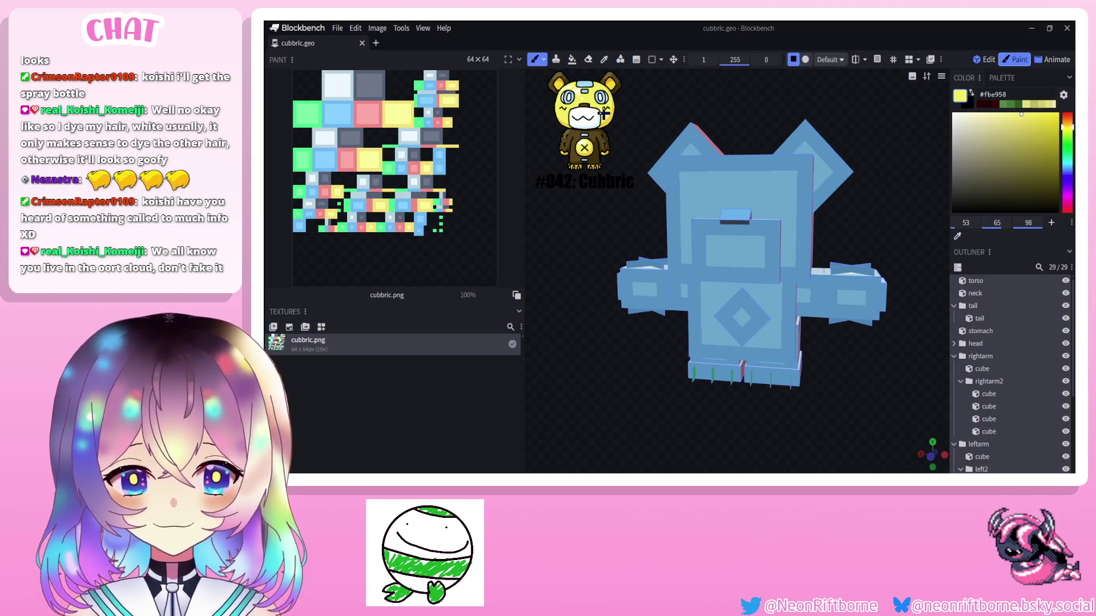
pyautogui.click(571, 60)
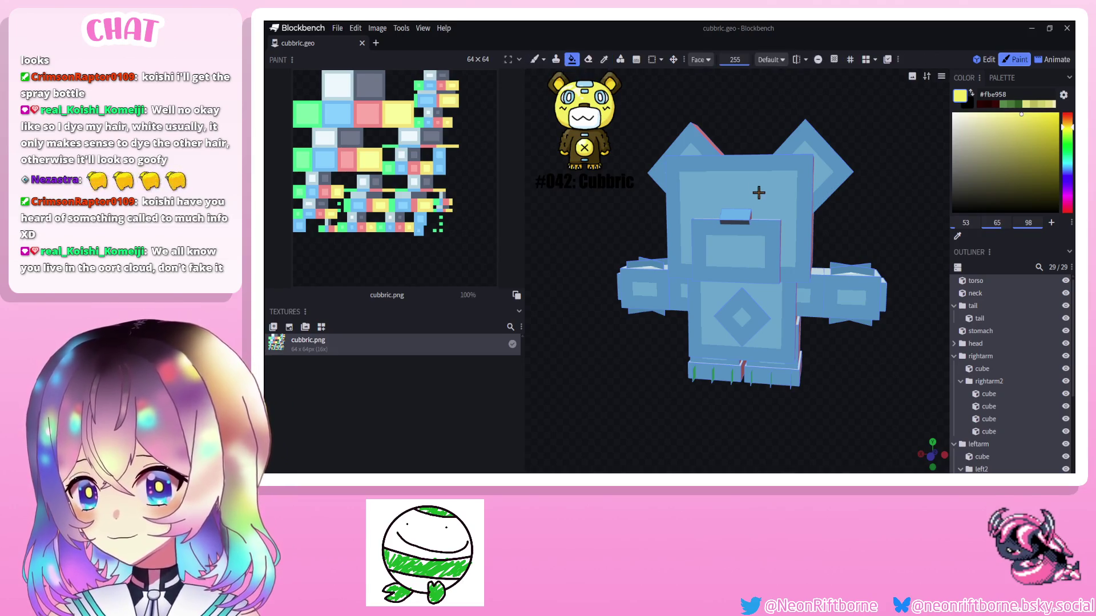
pyautogui.moveTo(856, 257); pyautogui.dragTo(650, 69)
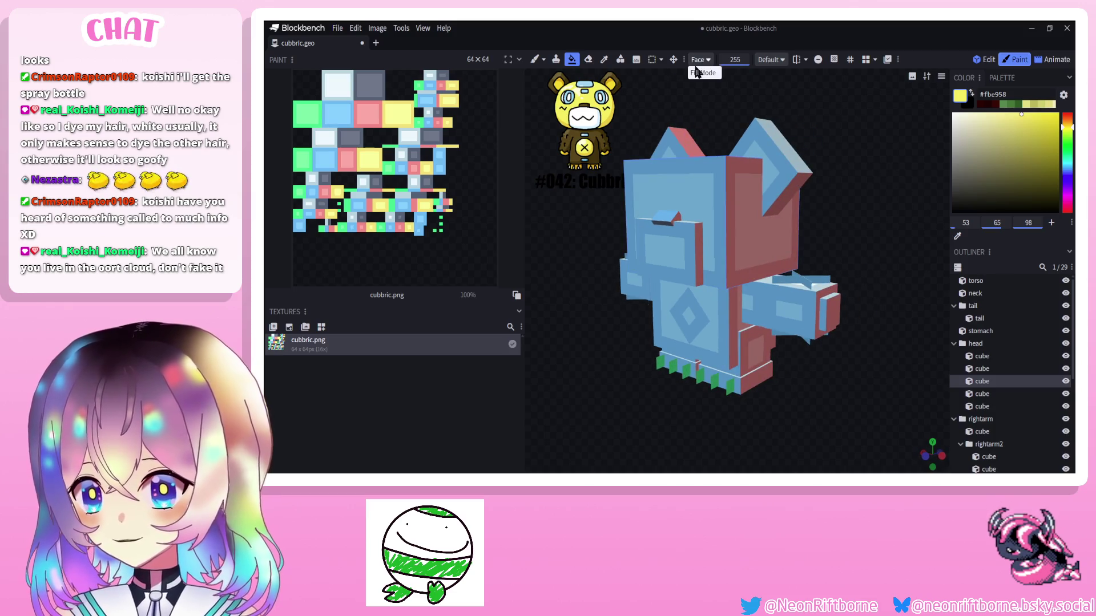
pyautogui.click(700, 60)
pyautogui.click(706, 86)
# Fill the head cubes and the foot cubes yellow.
pyautogui.click(696, 182)
pyautogui.moveTo(696, 182)
pyautogui.mouseDown()
pyautogui.moveTo(600, 346)
pyautogui.moveTo(728, 343)
pyautogui.mouseUp()
pyautogui.click(816, 318)
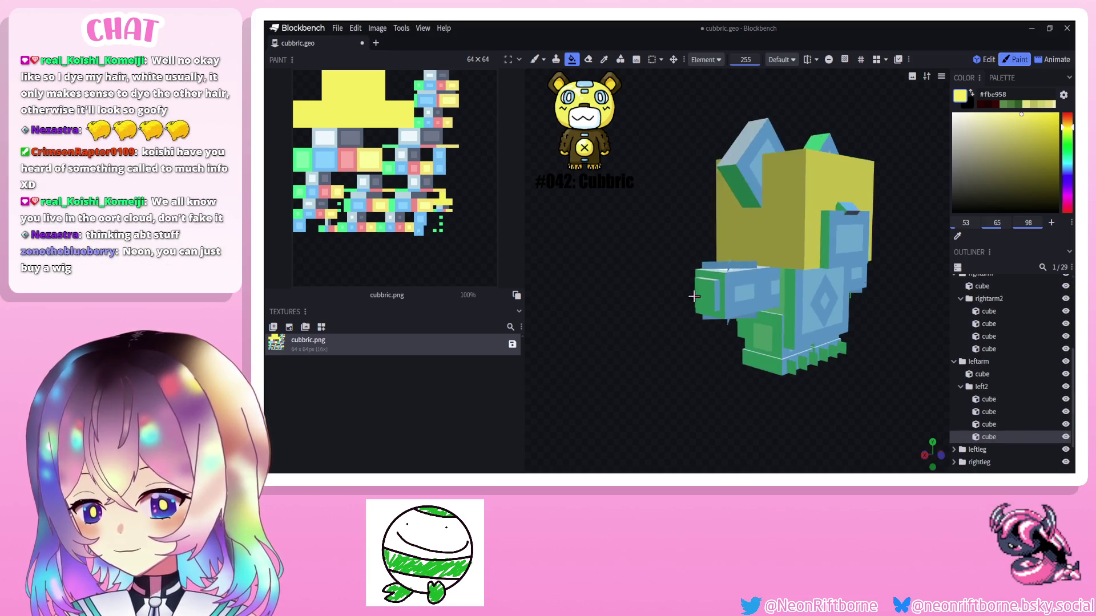
pyautogui.click(702, 360)
pyautogui.click(773, 370)
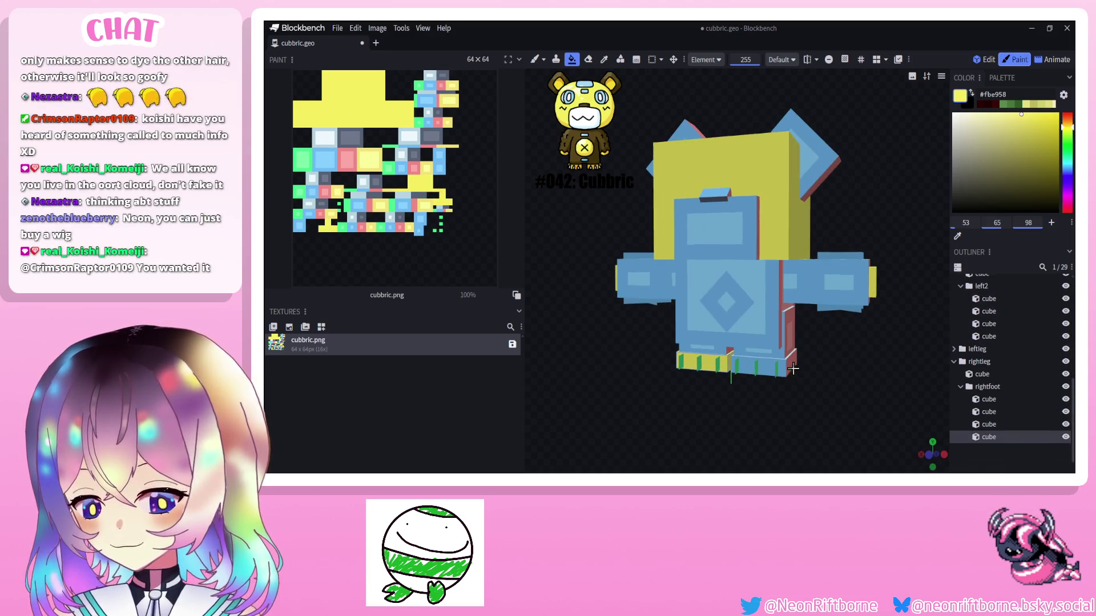
pyautogui.click(792, 370)
pyautogui.moveTo(796, 381)
pyautogui.mouseDown()
pyautogui.moveTo(823, 395)
pyautogui.moveTo(802, 382)
pyautogui.mouseUp()
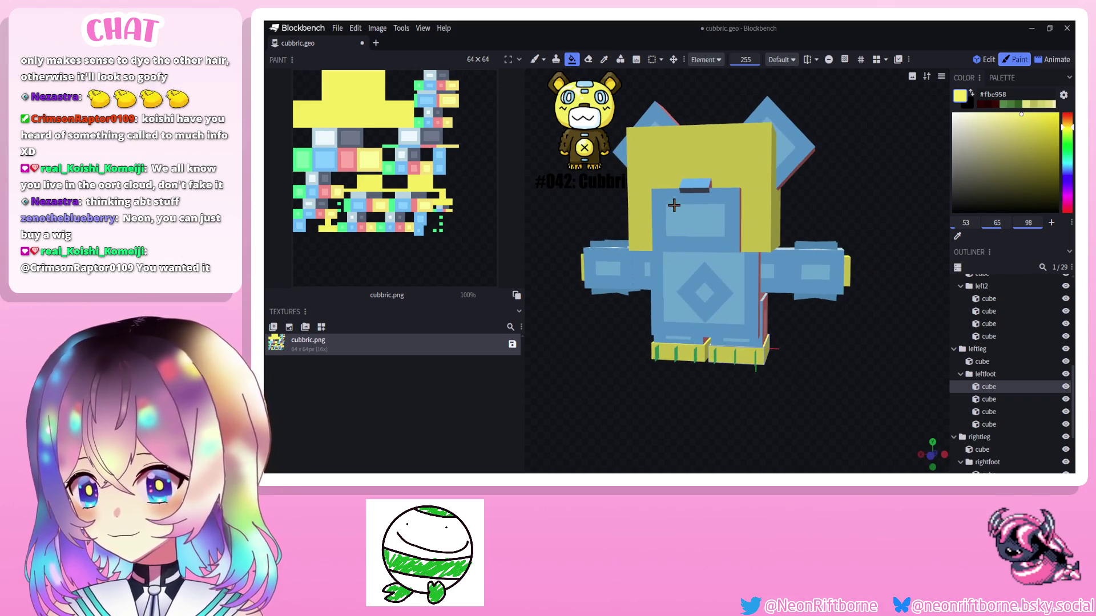
# Sample the reference brown and fill the torso, both arms and both ears.
pyautogui.click(962, 95)
pyautogui.click(703, 291)
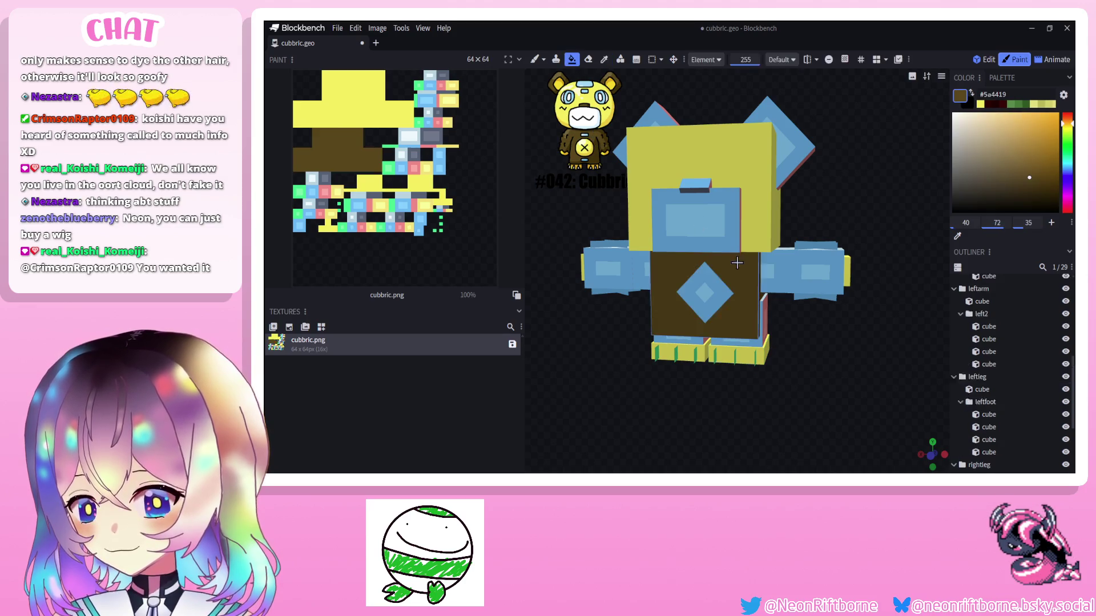
pyautogui.click(804, 273)
pyautogui.click(604, 267)
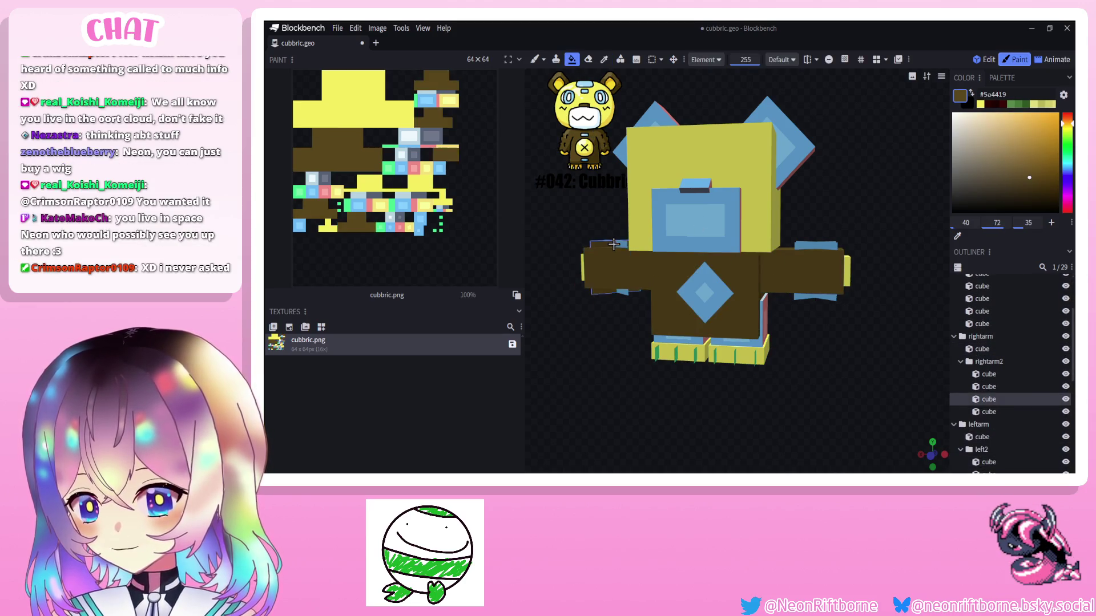
pyautogui.click(779, 146)
pyautogui.moveTo(720, 249)
pyautogui.mouseDown()
pyautogui.moveTo(703, 223)
pyautogui.moveTo(710, 214)
pyautogui.mouseUp()
pyautogui.click(647, 151)
# Fill the front face panel white and the legs brown, then look the model over.
pyautogui.press('i')
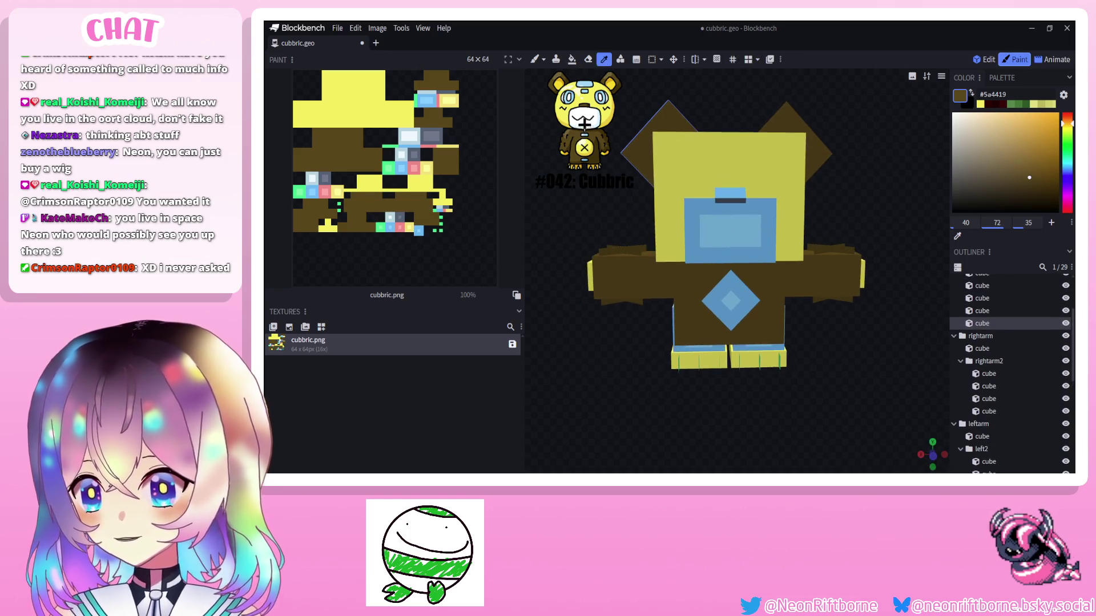
pyautogui.click(750, 213)
pyautogui.press('b')
pyautogui.keyDown('alt'); pyautogui.click(733, 195); pyautogui.keyUp('alt')
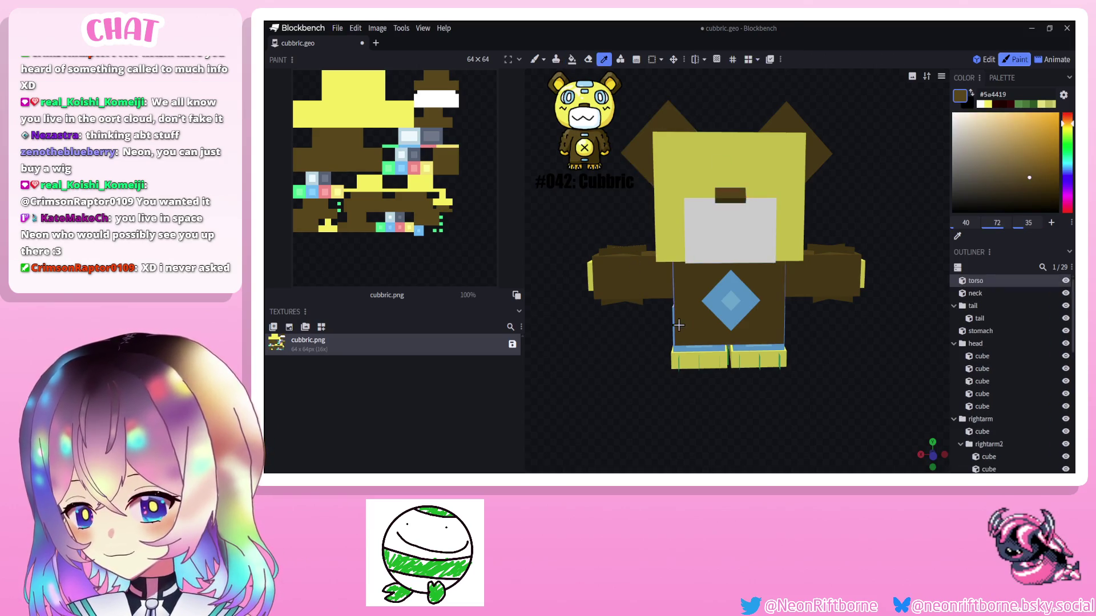
pyautogui.click(685, 329)
pyautogui.moveTo(673, 322); pyautogui.dragTo(737, 330)
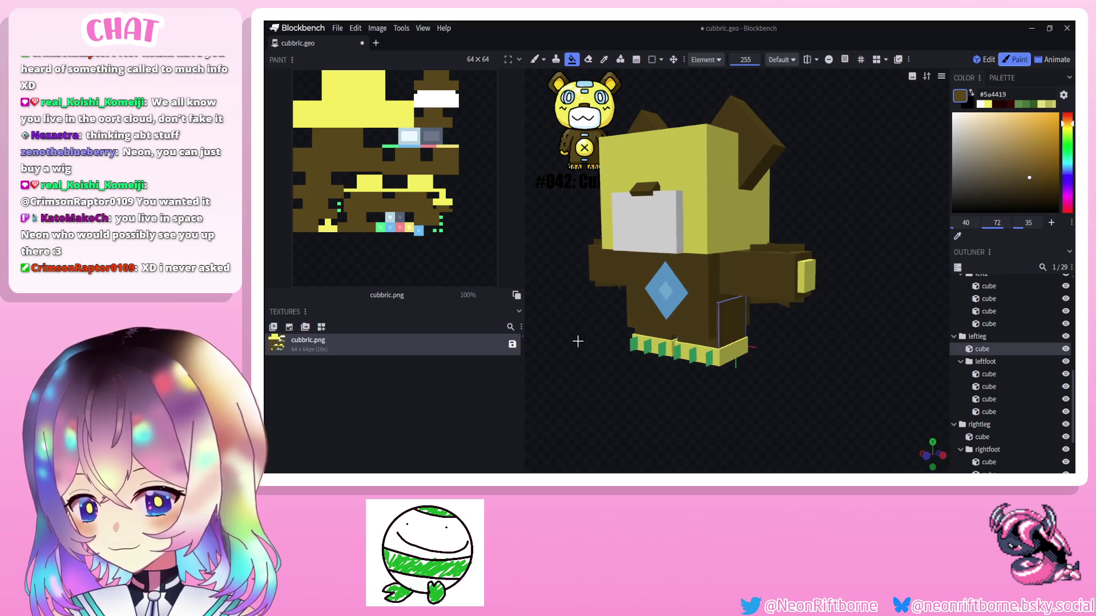
pyautogui.moveTo(577, 341); pyautogui.dragTo(670, 337)
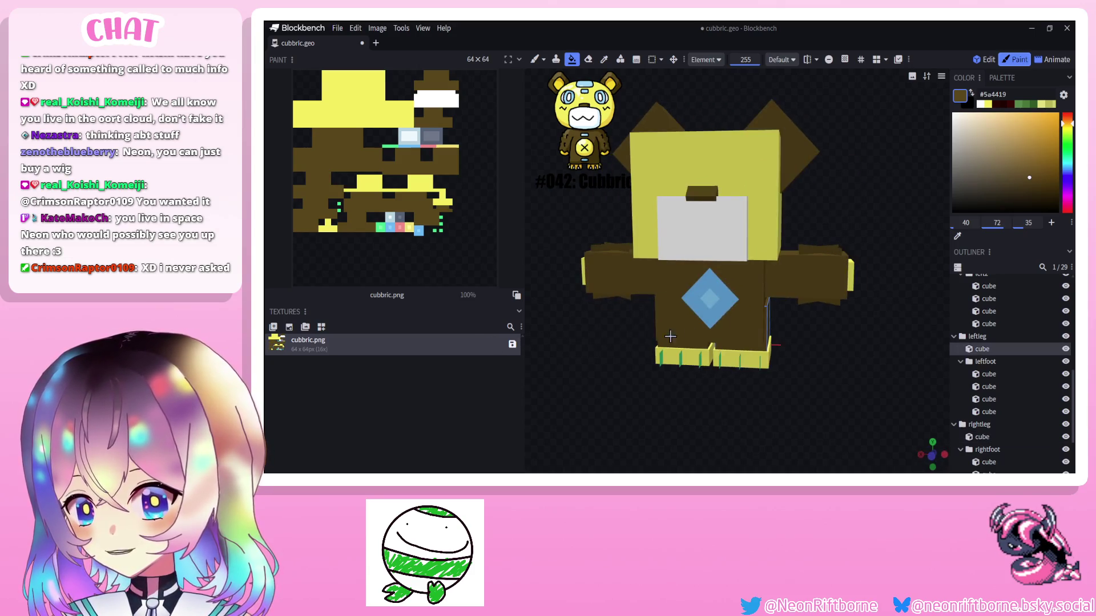
pyautogui.moveTo(636, 144)
pyautogui.mouseDown()
pyautogui.moveTo(734, 274)
pyautogui.moveTo(685, 357)
pyautogui.mouseUp()
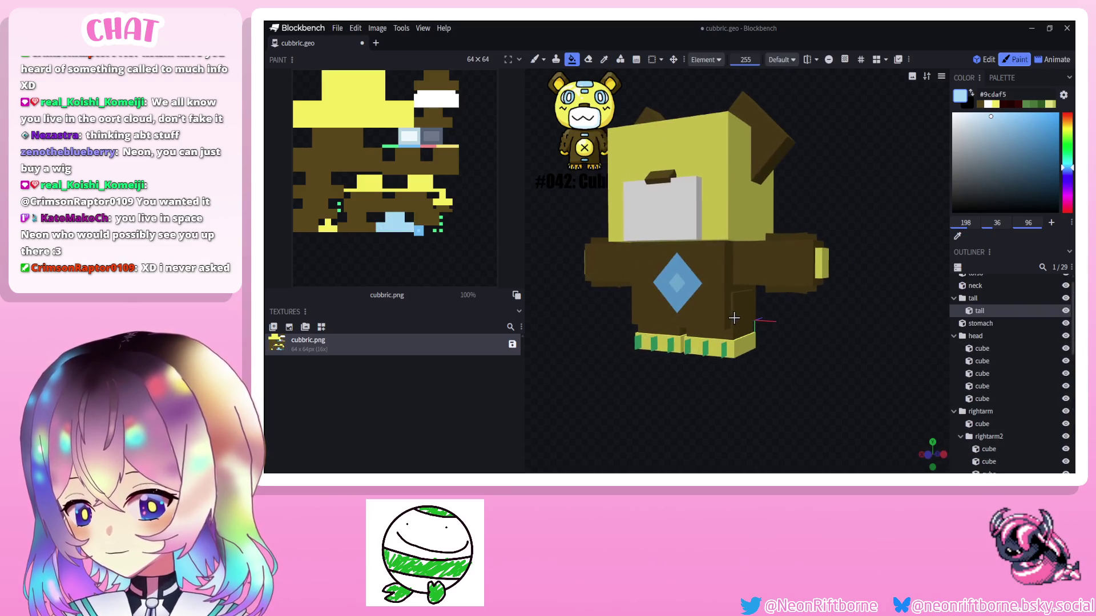
# Fill the three green foot stripes white and orbit to check the feet.
pyautogui.click(704, 347)
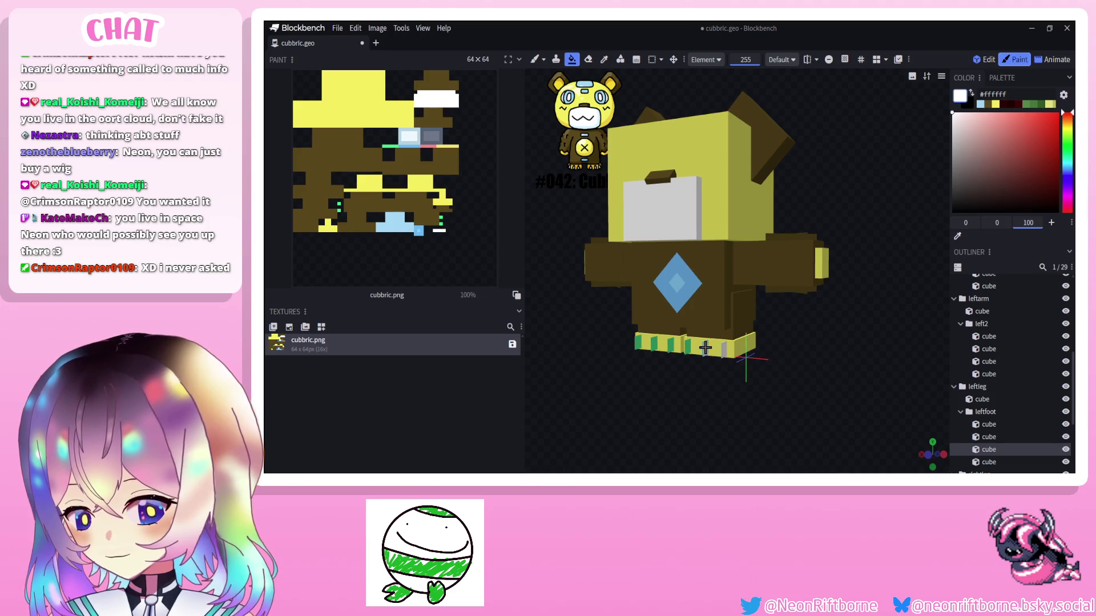
pyautogui.click(685, 347)
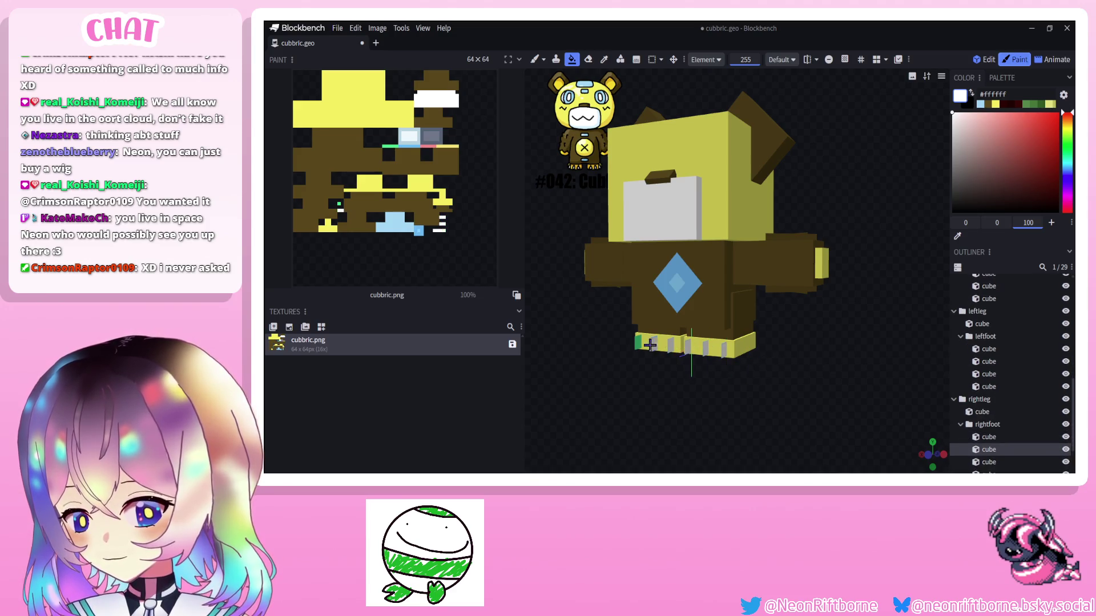
pyautogui.click(647, 344)
pyautogui.click(633, 342)
pyautogui.moveTo(634, 343)
pyautogui.mouseDown()
pyautogui.moveTo(591, 354)
pyautogui.moveTo(805, 347)
pyautogui.moveTo(610, 353)
pyautogui.moveTo(640, 358)
pyautogui.mouseUp()
pyautogui.scroll(-3, 684, 299)
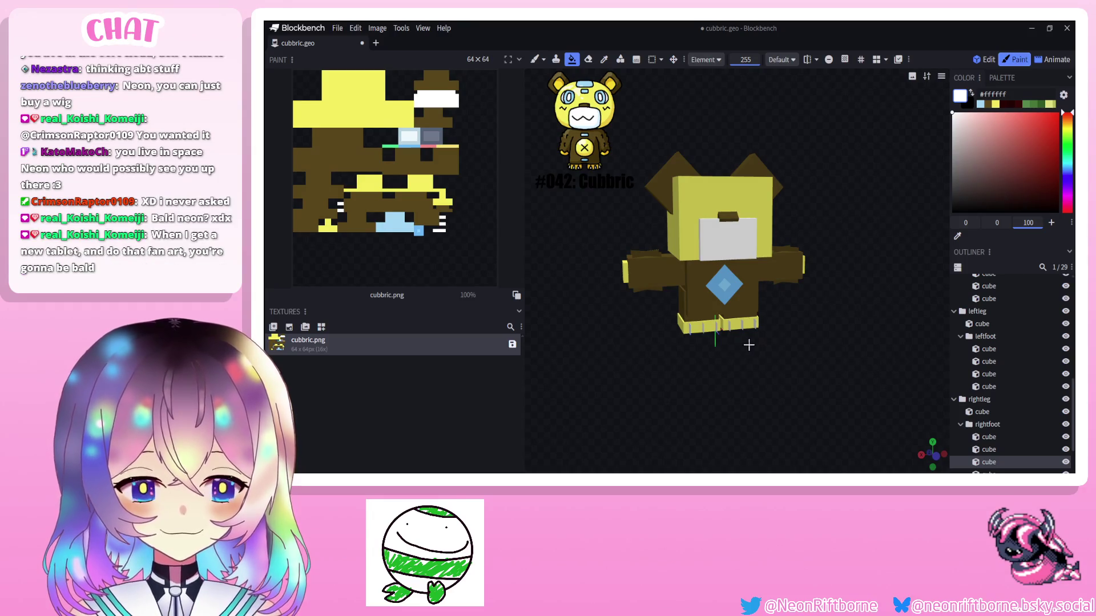
pyautogui.moveTo(734, 372); pyautogui.dragTo(650, 377)
pyautogui.scroll(3, 719, 283)
pyautogui.click(603, 59)
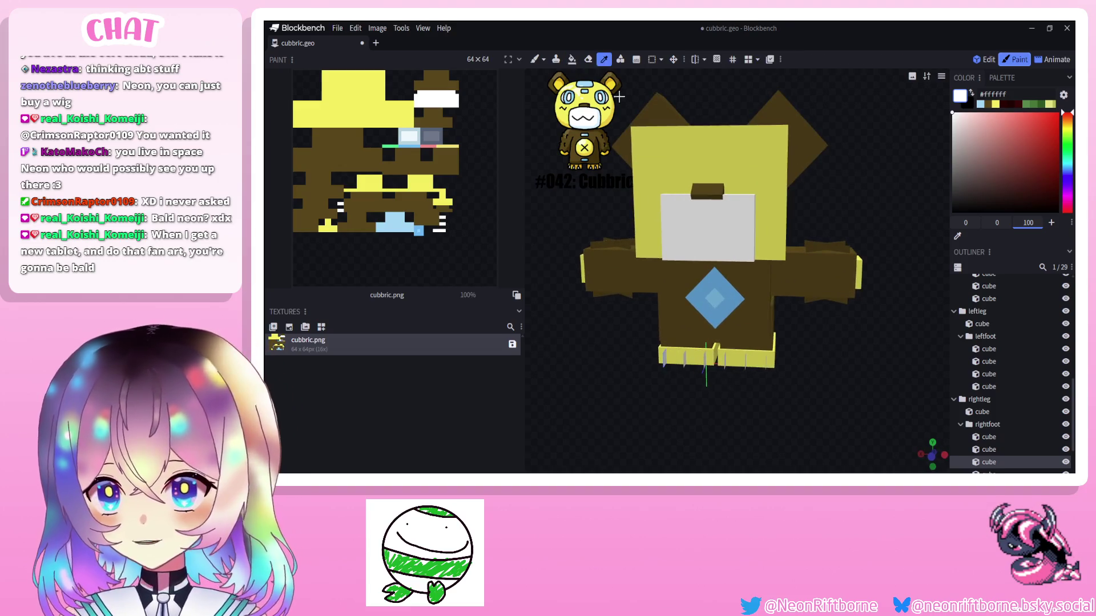
# Brush yellow onto the inner faces of the right and left ears.
pyautogui.click(982, 104)
pyautogui.press('b')
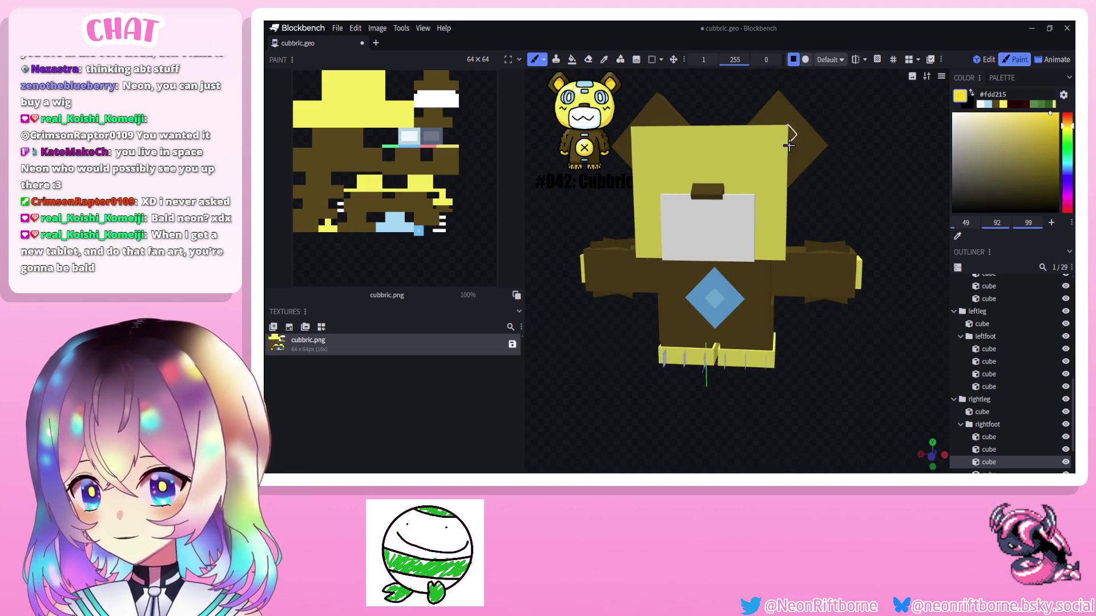
pyautogui.click(791, 142)
pyautogui.moveTo(796, 147); pyautogui.dragTo(789, 133)
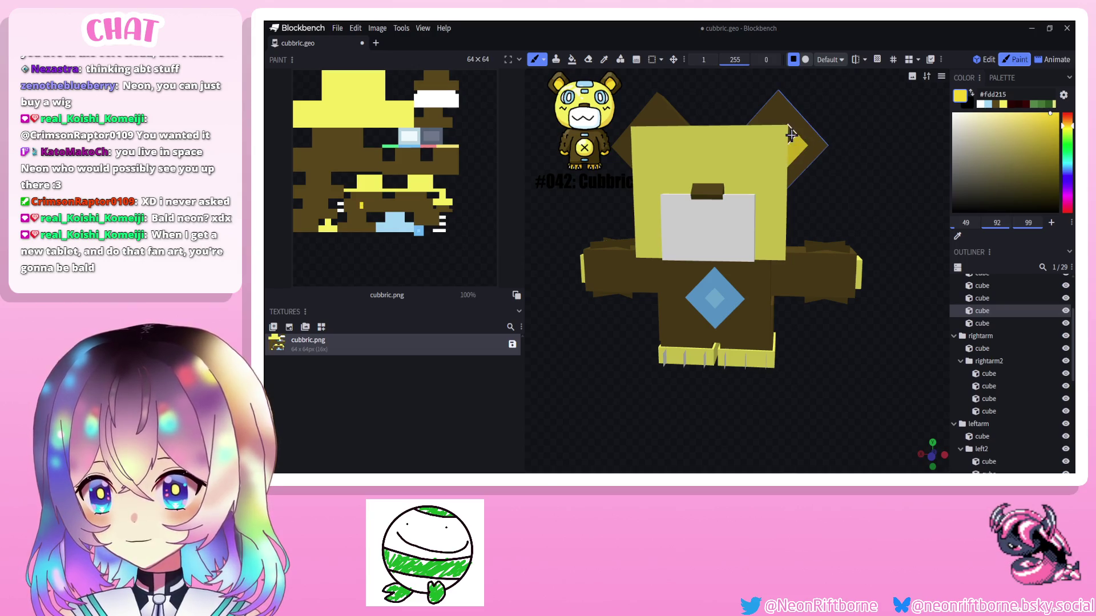
pyautogui.click(775, 120)
pyautogui.moveTo(843, 107)
pyautogui.mouseDown()
pyautogui.moveTo(834, 97)
pyautogui.moveTo(675, 104)
pyautogui.moveTo(659, 140)
pyautogui.mouseUp()
pyautogui.click(657, 124)
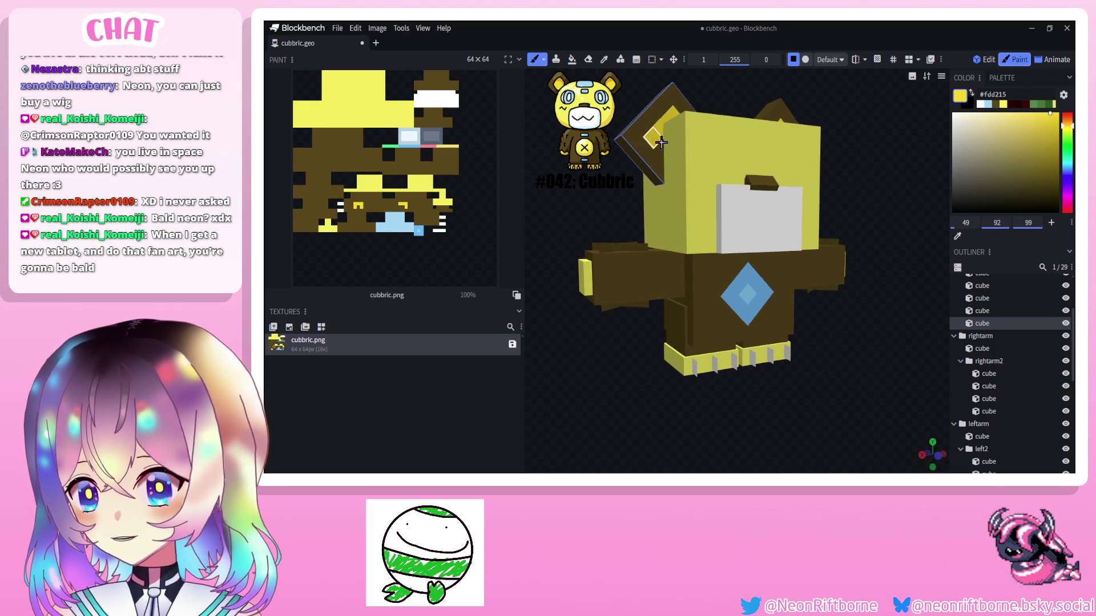
pyautogui.moveTo(614, 113)
pyautogui.mouseDown()
pyautogui.moveTo(743, 100)
pyautogui.moveTo(719, 142)
pyautogui.mouseUp()
# Sample light blue from the chest diamond and paint a first pixel on the head.
pyautogui.press('i')
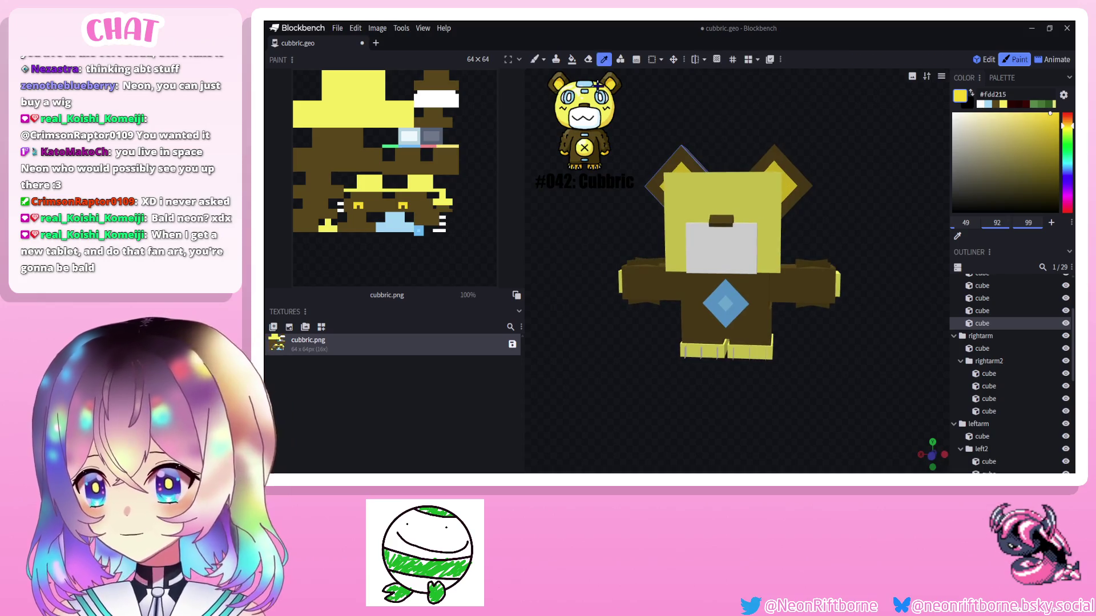
pyautogui.click(717, 147)
pyautogui.press('b')
pyautogui.click(718, 180)
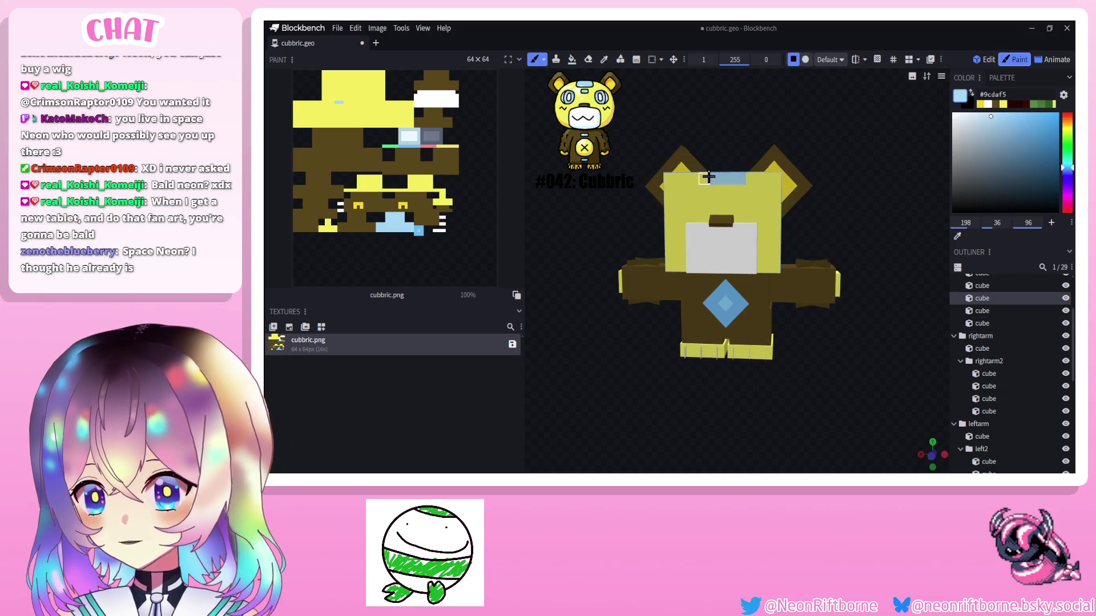
pyautogui.scroll(-2, 839, 174)
# Orbit around the head and brush light-blue #9cdaf5 stripes across its top and front.
pyautogui.moveTo(839, 174); pyautogui.dragTo(850, 255)
pyautogui.scroll(2, 849, 256)
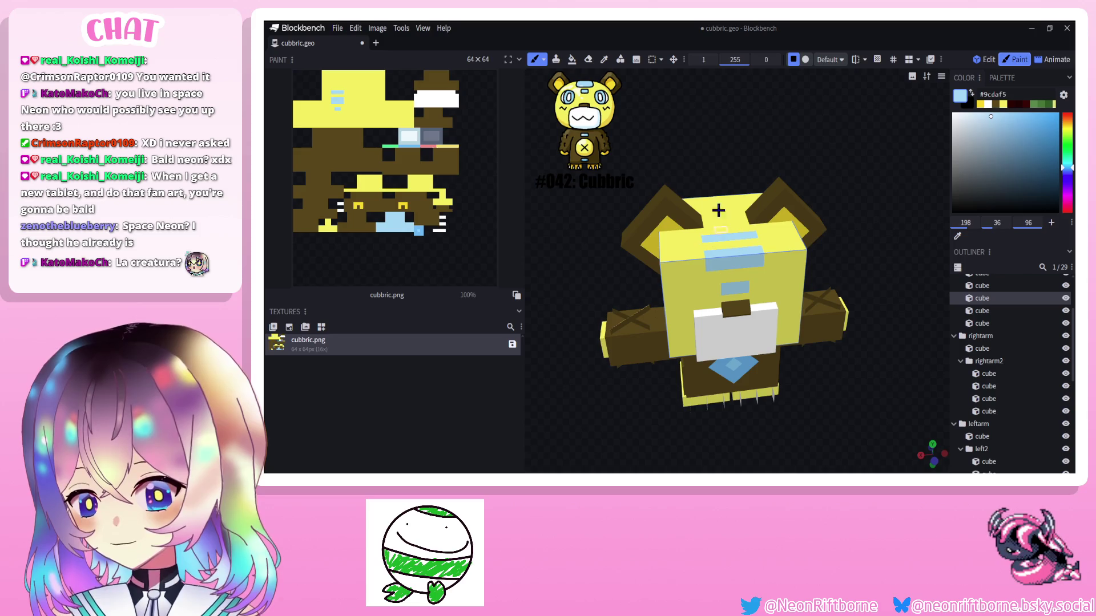
pyautogui.moveTo(717, 210); pyautogui.dragTo(795, 199, button='middle')
pyautogui.scroll(3, 796, 199)
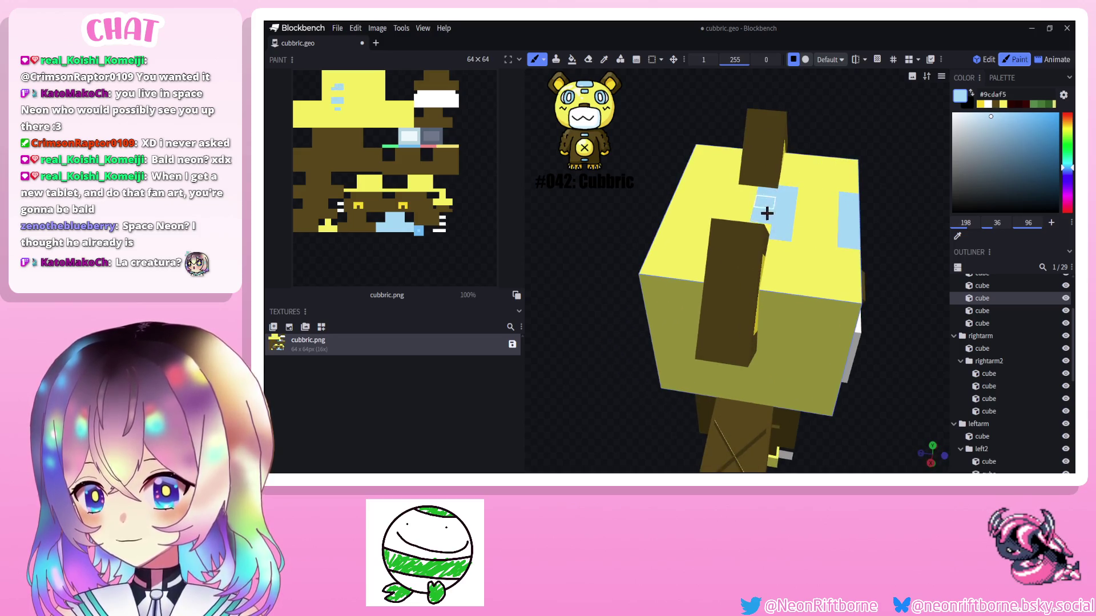
pyautogui.moveTo(768, 221); pyautogui.dragTo(717, 232, button='middle')
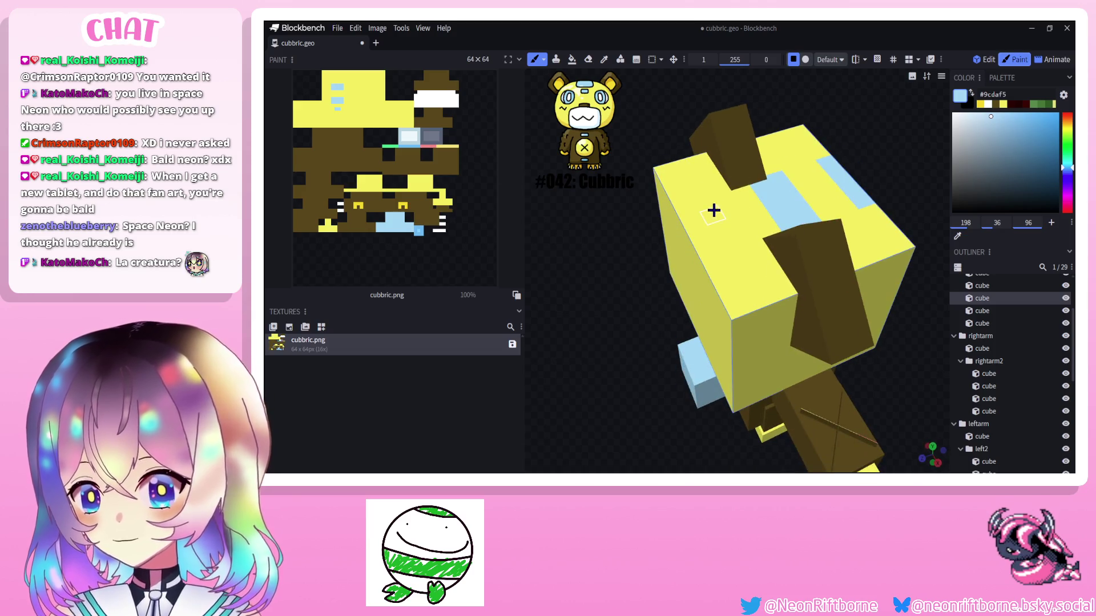
pyautogui.moveTo(609, 225); pyautogui.dragTo(753, 247, button='middle')
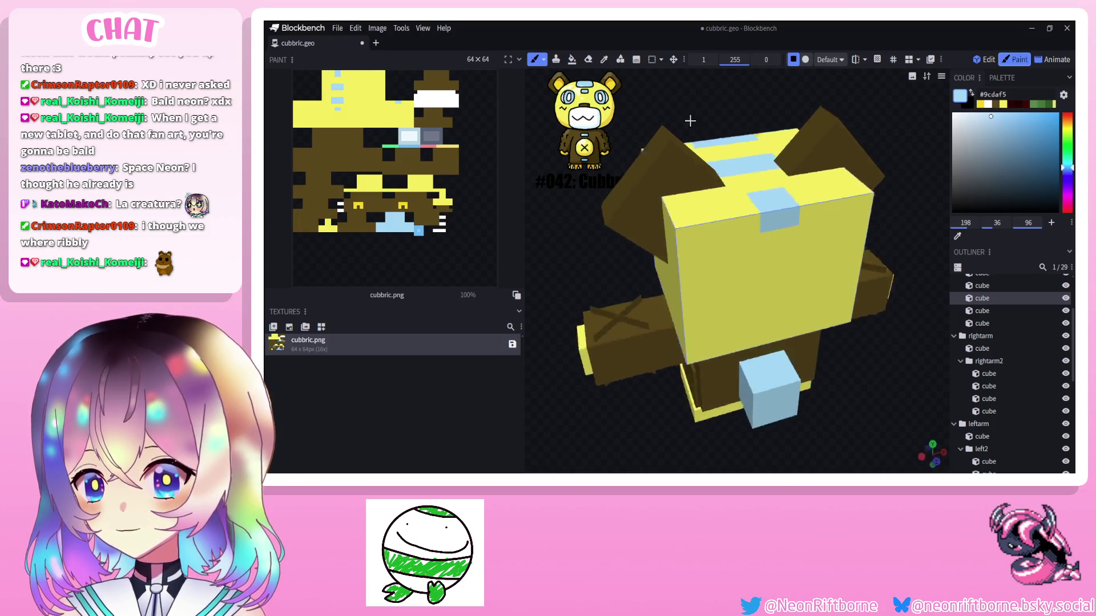
pyautogui.moveTo(609, 156); pyautogui.dragTo(757, 269, button='middle')
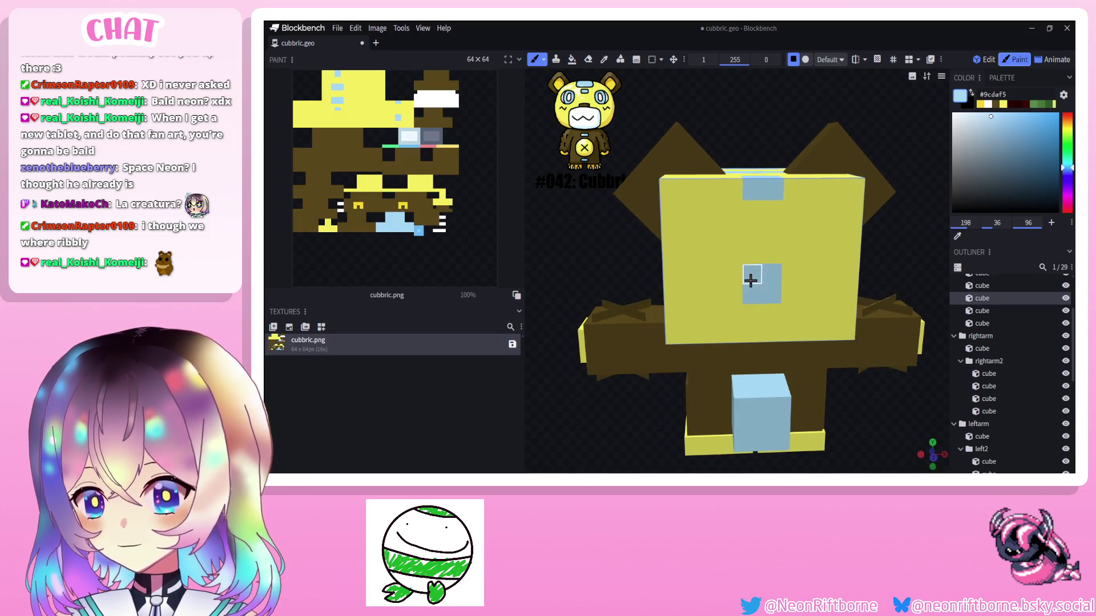
pyautogui.moveTo(752, 248); pyautogui.dragTo(744, 268)
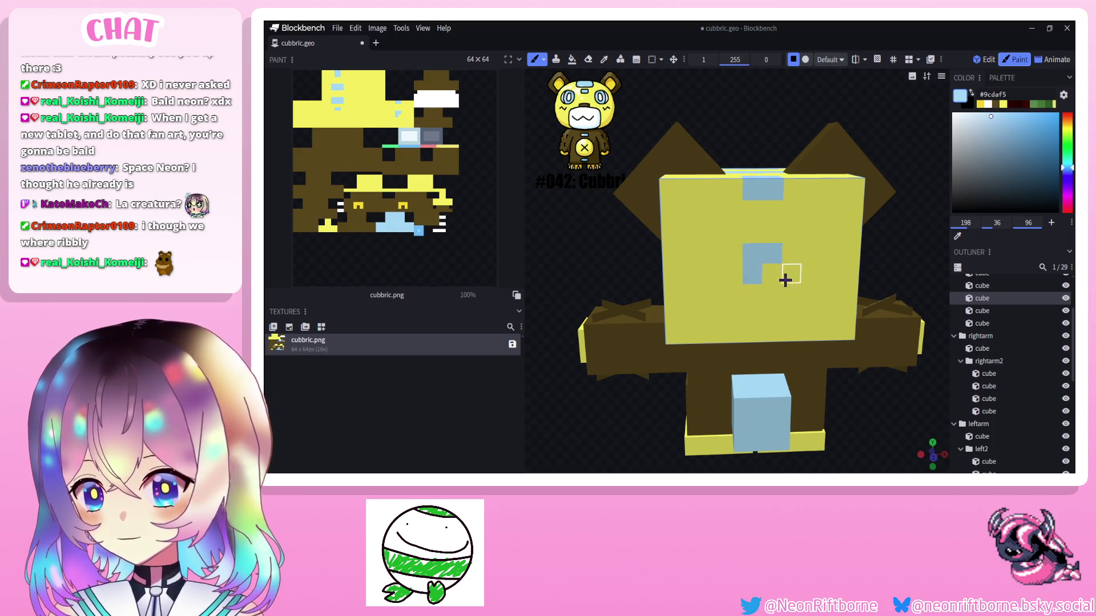
pyautogui.moveTo(664, 163); pyautogui.dragTo(782, 300, button='middle')
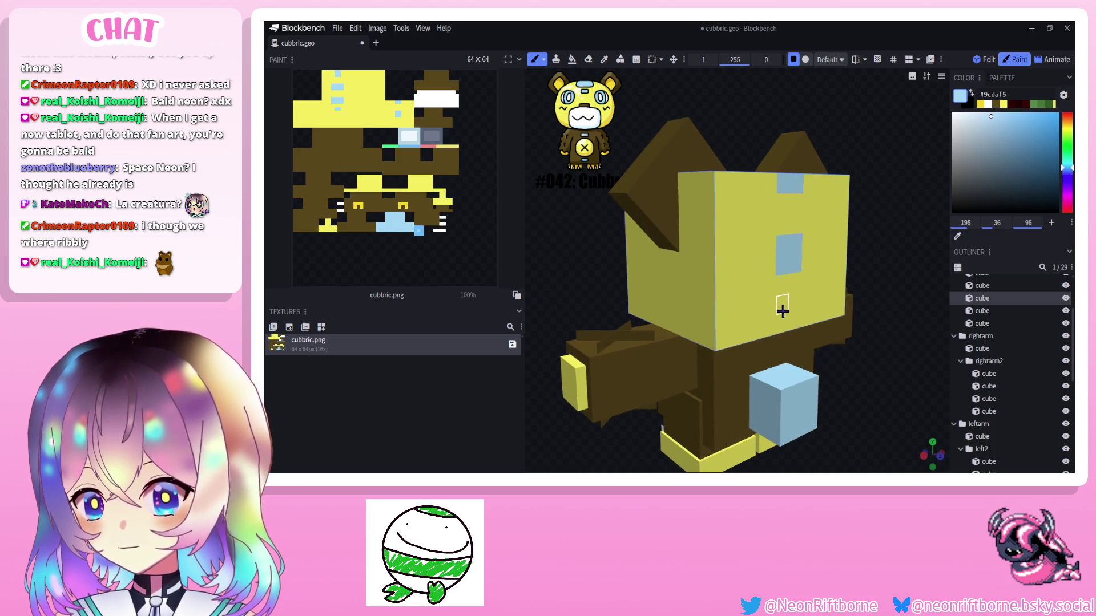
pyautogui.moveTo(736, 108); pyautogui.dragTo(761, 101)
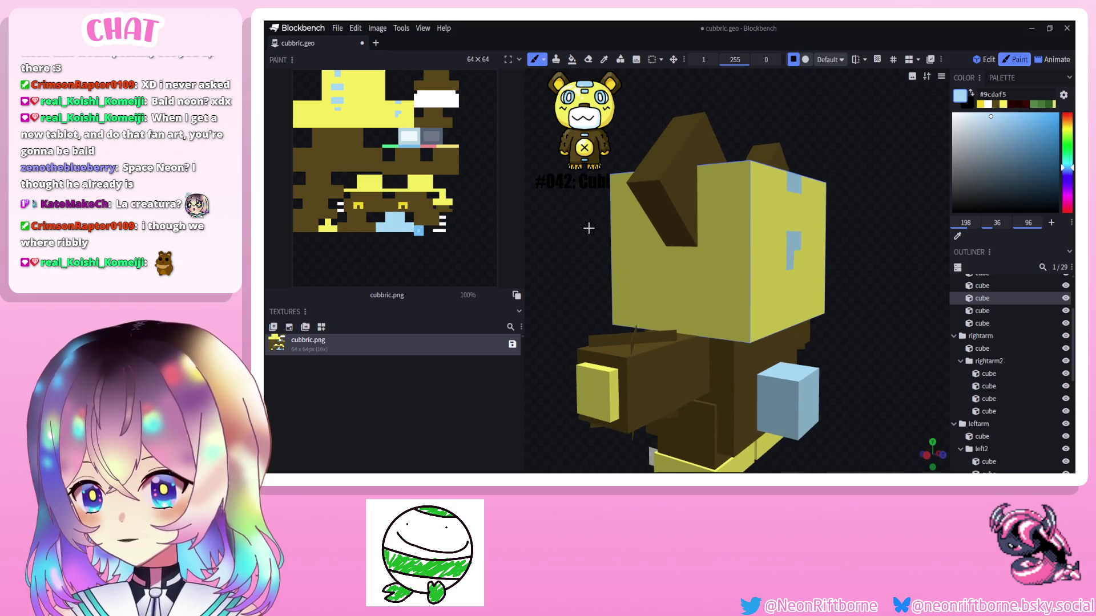
pyautogui.moveTo(588, 229)
pyautogui.mouseDown()
pyautogui.moveTo(748, 275)
pyautogui.moveTo(887, 263)
pyautogui.moveTo(846, 241)
pyautogui.moveTo(745, 228)
pyautogui.moveTo(755, 106)
pyautogui.moveTo(742, 176)
pyautogui.moveTo(732, 167)
pyautogui.mouseUp()
pyautogui.scroll(-3, 685, 283)
pyautogui.scroll(-2, 770, 274)
pyautogui.scroll(3, 846, 238)
pyautogui.scroll(2, 744, 228)
pyautogui.scroll(-3, 745, 154)
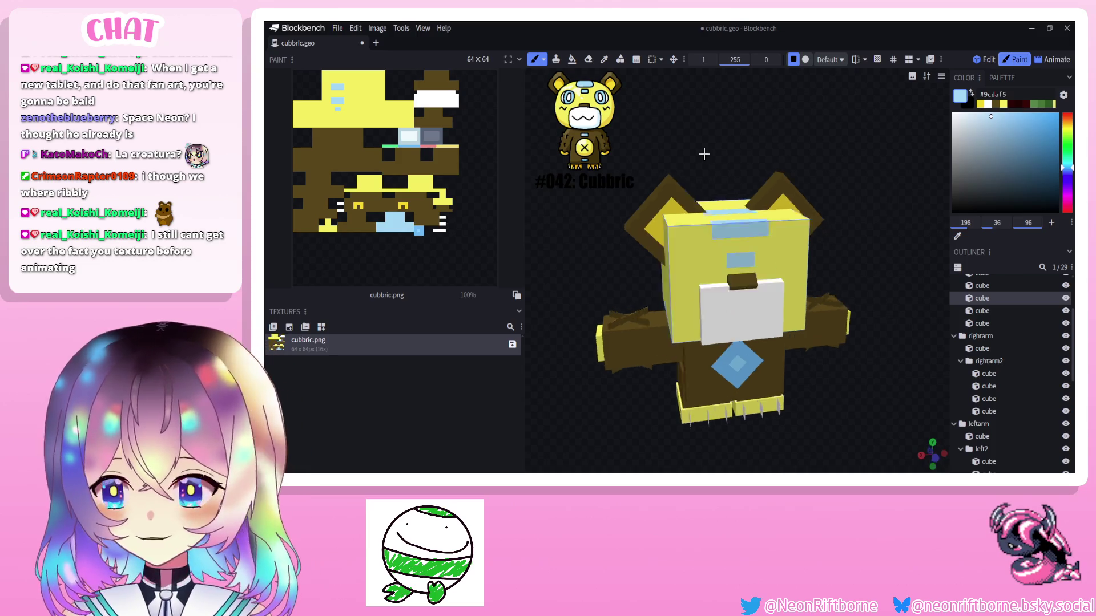
pyautogui.moveTo(700, 189); pyautogui.dragTo(798, 133)
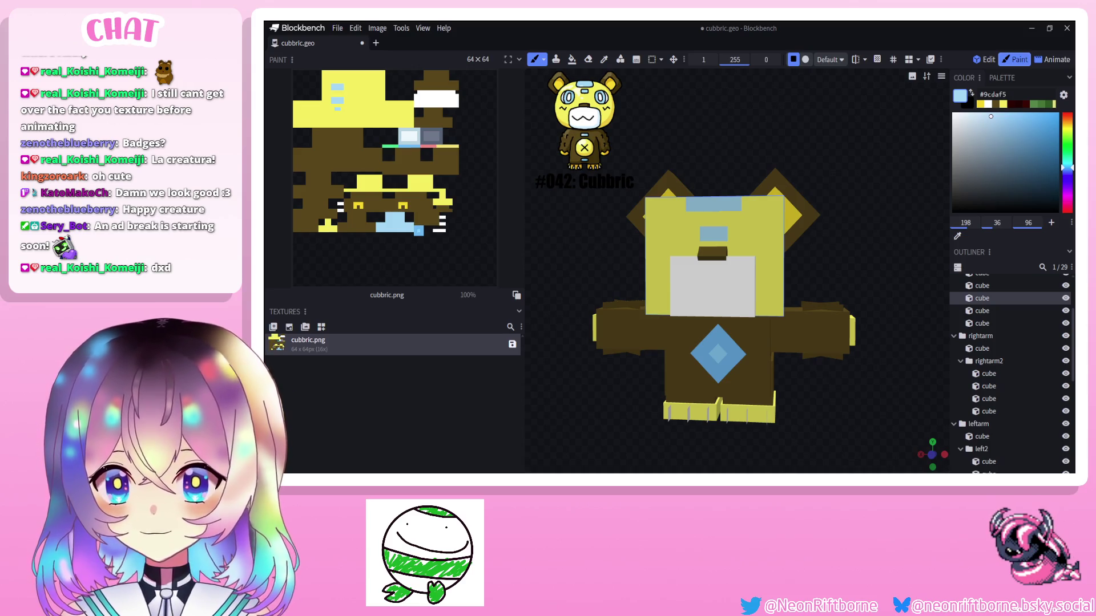
# Sample the model's yellow and brush a yellow band around the chest diamond.
pyautogui.moveTo(856, 214); pyautogui.dragTo(847, 223)
pyautogui.press('i')
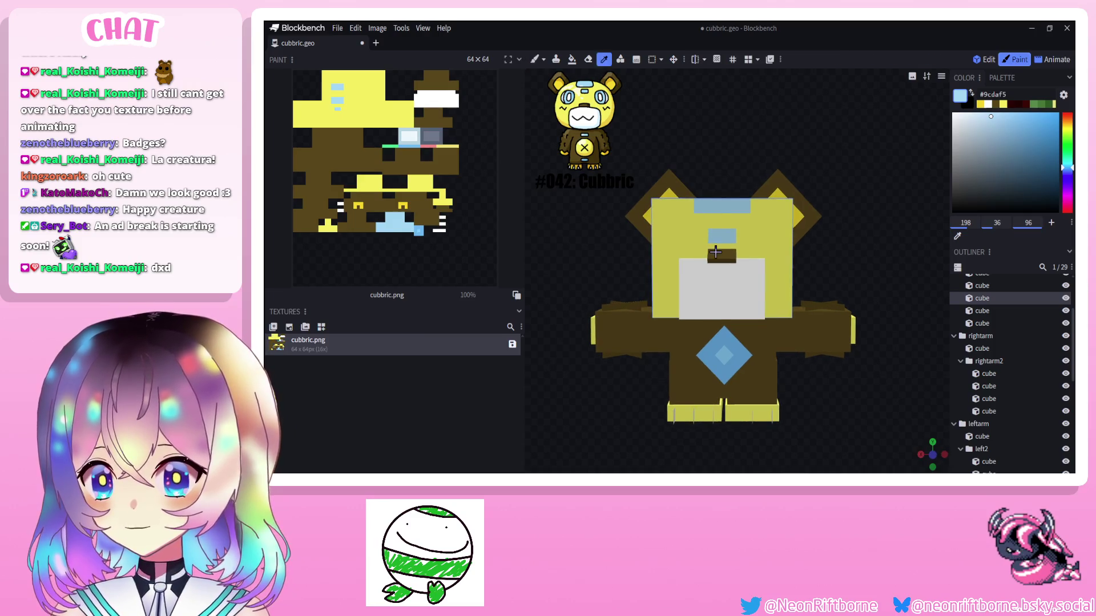
pyautogui.click(720, 256)
pyautogui.click(536, 59)
pyautogui.moveTo(770, 343); pyautogui.dragTo(788, 291, button='right')
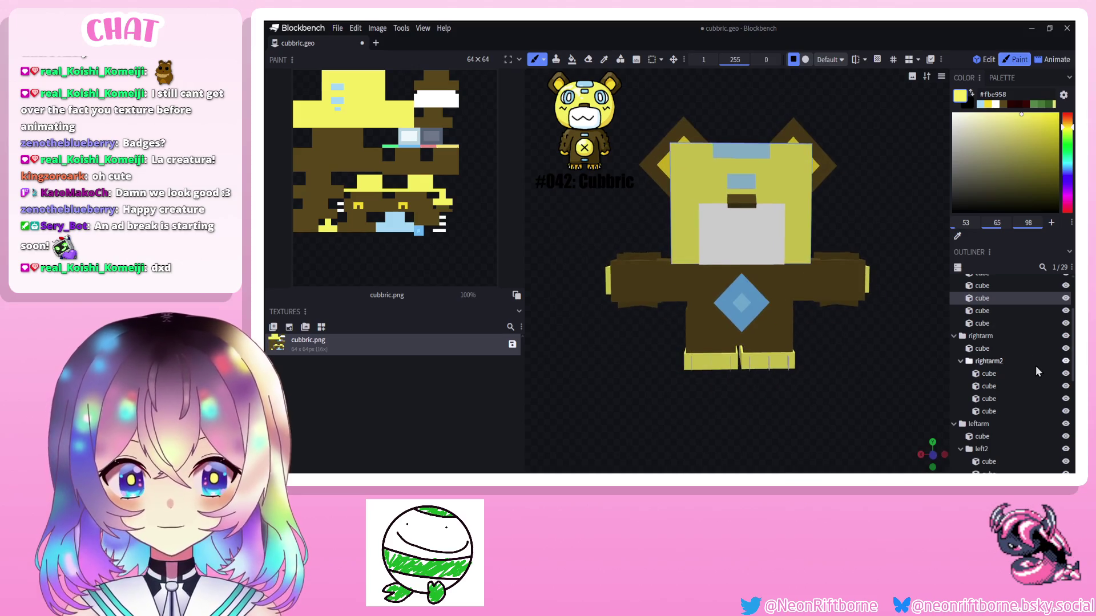
pyautogui.scroll(-2, 1010, 368)
pyautogui.moveTo(719, 283)
pyautogui.mouseDown()
pyautogui.moveTo(738, 281)
pyautogui.moveTo(708, 298)
pyautogui.moveTo(724, 329)
pyautogui.moveTo(760, 326)
pyautogui.mouseUp()
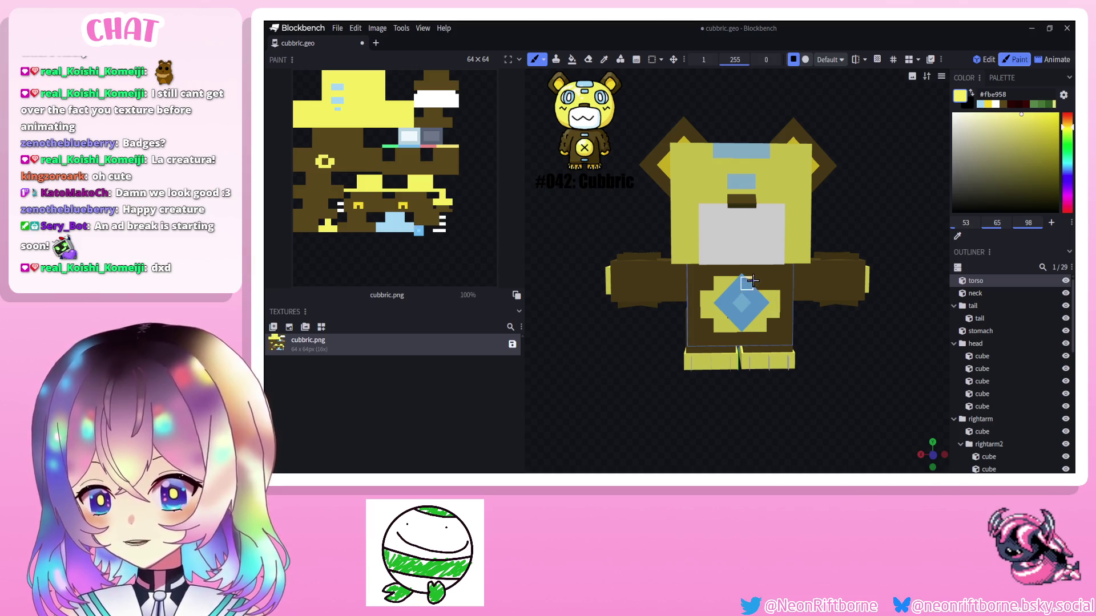
pyautogui.scroll(3, 597, 218)
pyautogui.scroll(4, 597, 217)
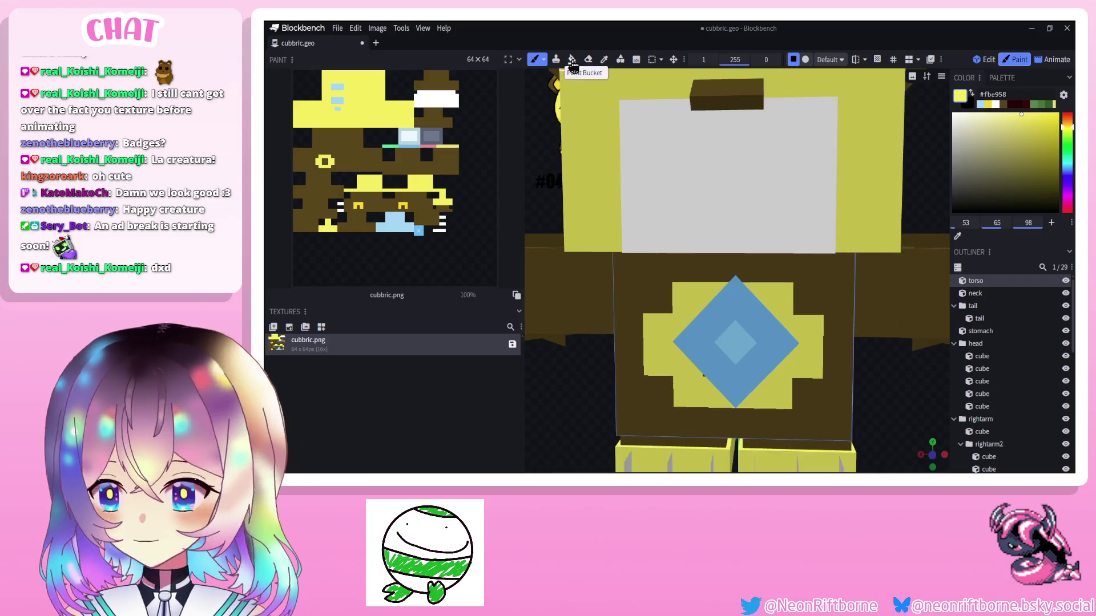
# Erase the blue chest diamond and fill the emblem's dark centre with yellow.
pyautogui.click(588, 58)
pyautogui.scroll(5, 394, 138)
pyautogui.moveTo(428, 138)
pyautogui.mouseDown()
pyautogui.moveTo(378, 152)
pyautogui.moveTo(384, 114)
pyautogui.moveTo(406, 126)
pyautogui.moveTo(406, 171)
pyautogui.moveTo(406, 136)
pyautogui.moveTo(390, 144)
pyautogui.mouseUp()
pyautogui.click(536, 60)
pyautogui.click(959, 96)
pyautogui.keyDown('alt'); pyautogui.click(732, 308); pyautogui.keyUp('alt')
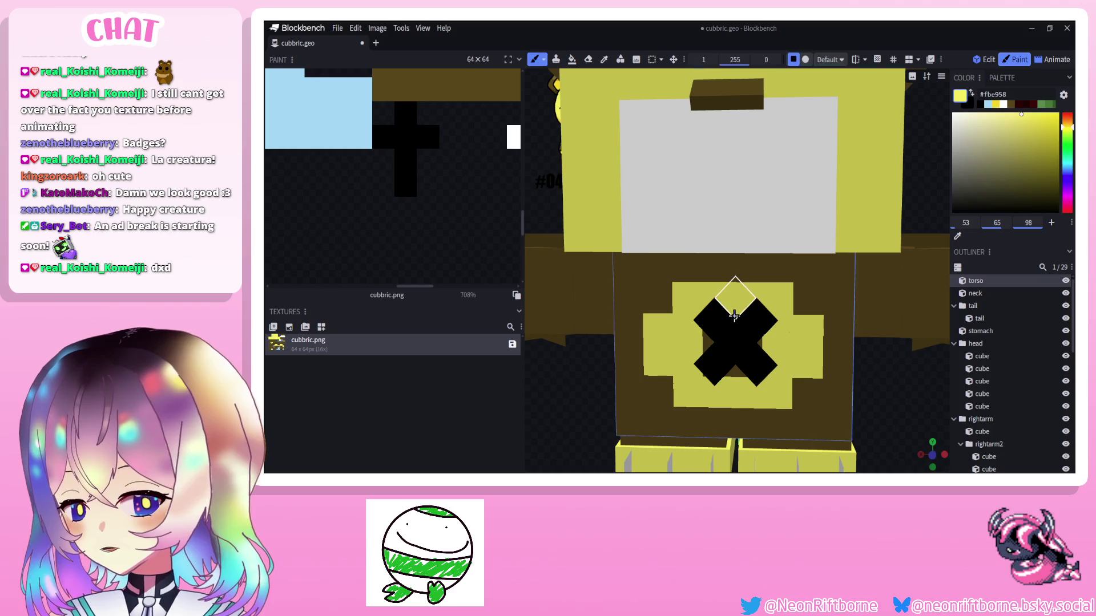
pyautogui.scroll(-4, 461, 255)
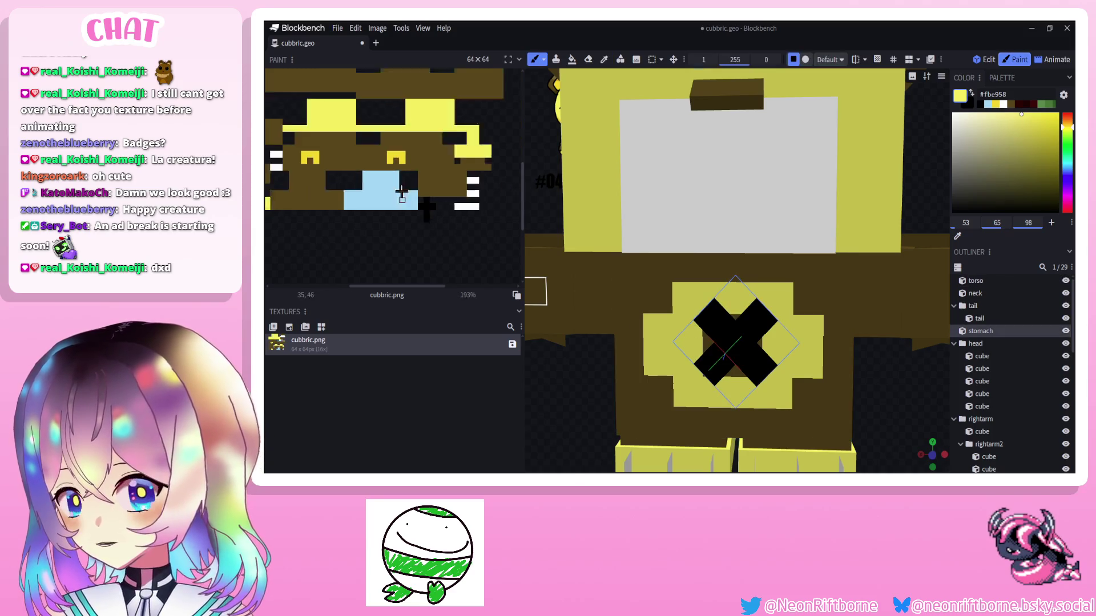
pyautogui.scroll(2, 385, 172)
pyautogui.moveTo(377, 134); pyautogui.dragTo(363, 137)
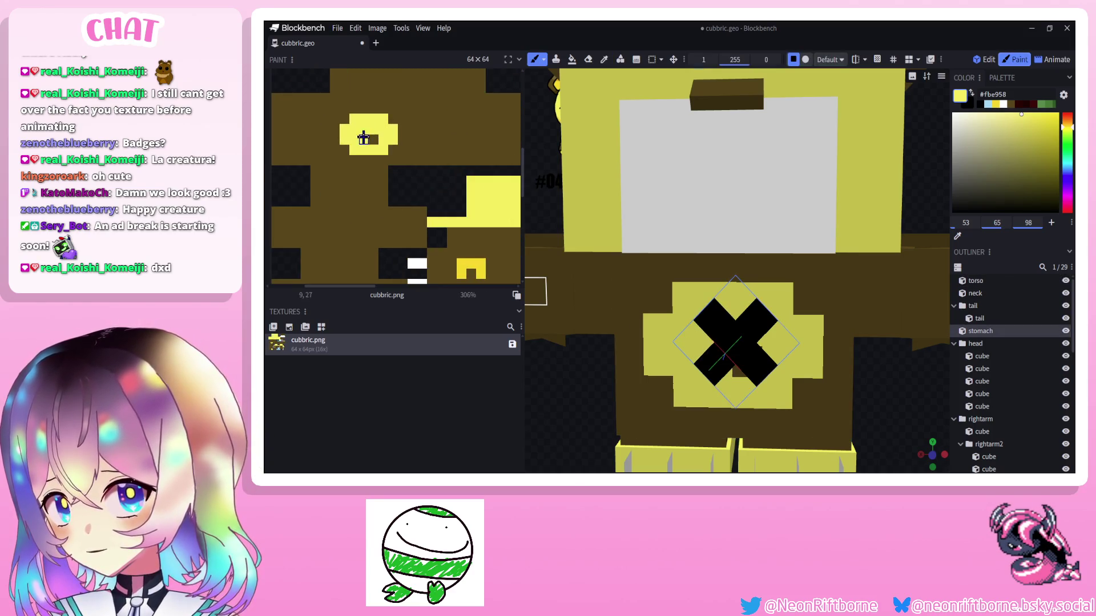
pyautogui.scroll(-3, 586, 363)
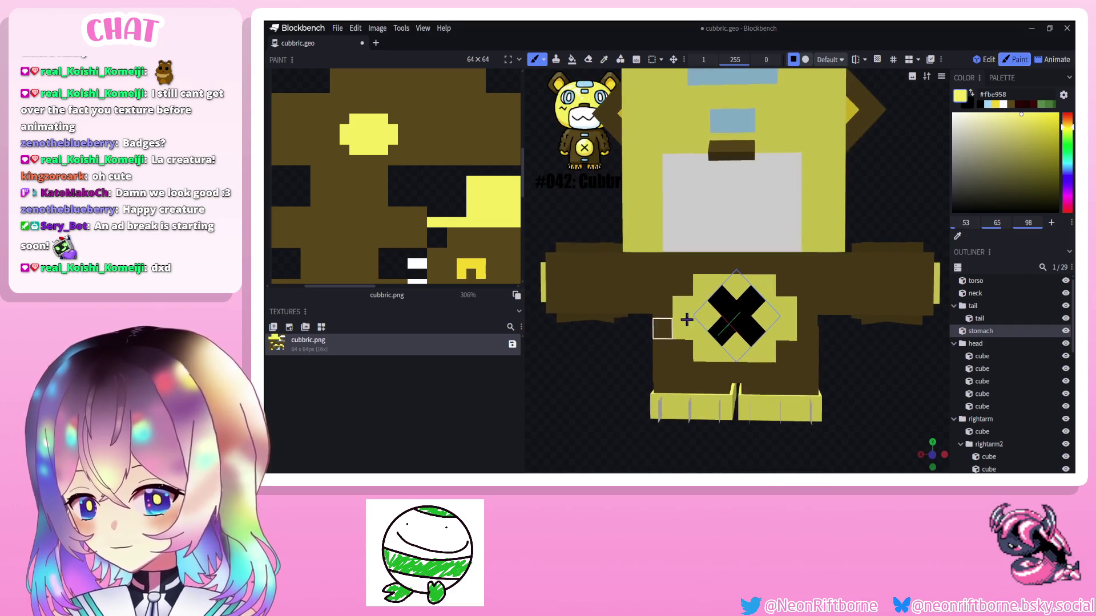
# Sample the body brown and repaint the chest X in brown over the yellow patch.
pyautogui.keyDown('alt'); pyautogui.click(746, 308); pyautogui.keyUp('alt')
pyautogui.moveTo(736, 304); pyautogui.dragTo(747, 315)
pyautogui.click(721, 334)
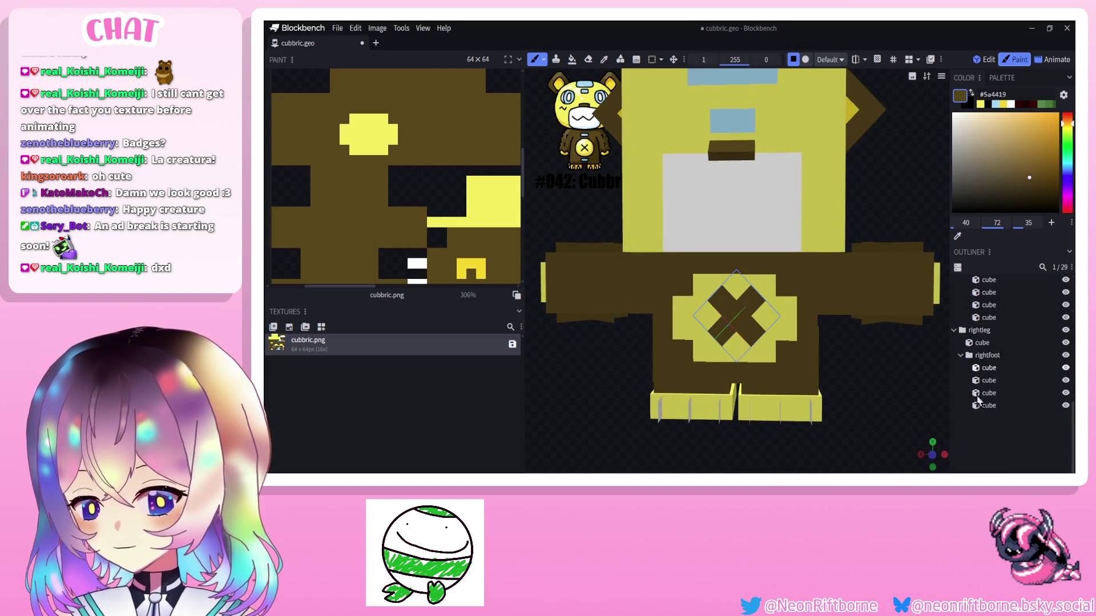
pyautogui.scroll(-5, 891, 399)
pyautogui.moveTo(891, 399); pyautogui.dragTo(914, 402)
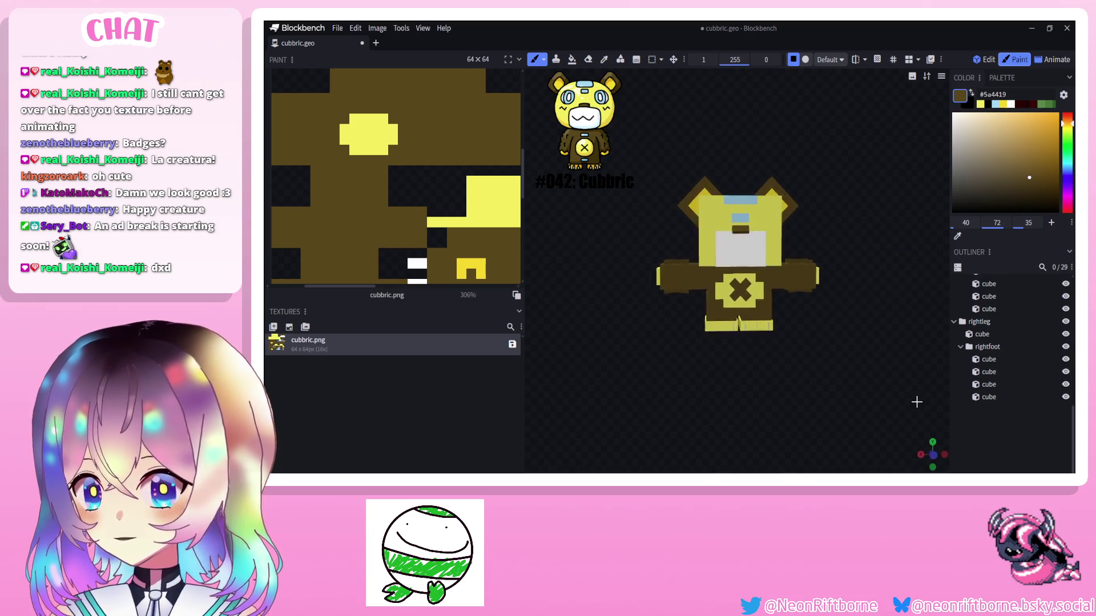
pyautogui.scroll(2, 913, 402)
pyautogui.scroll(4, 913, 402)
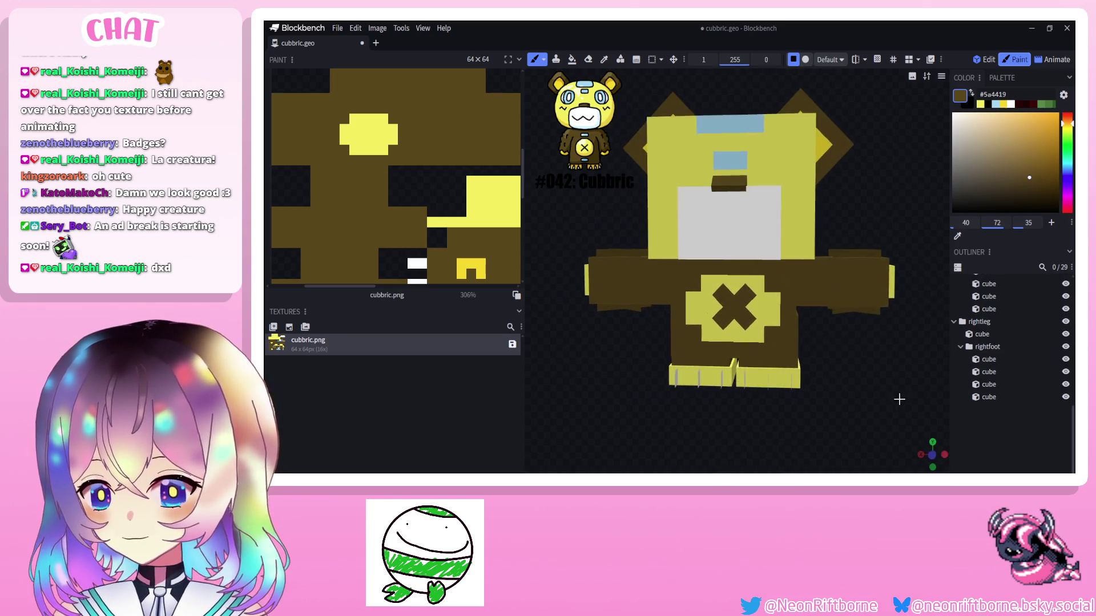
pyautogui.click(752, 317)
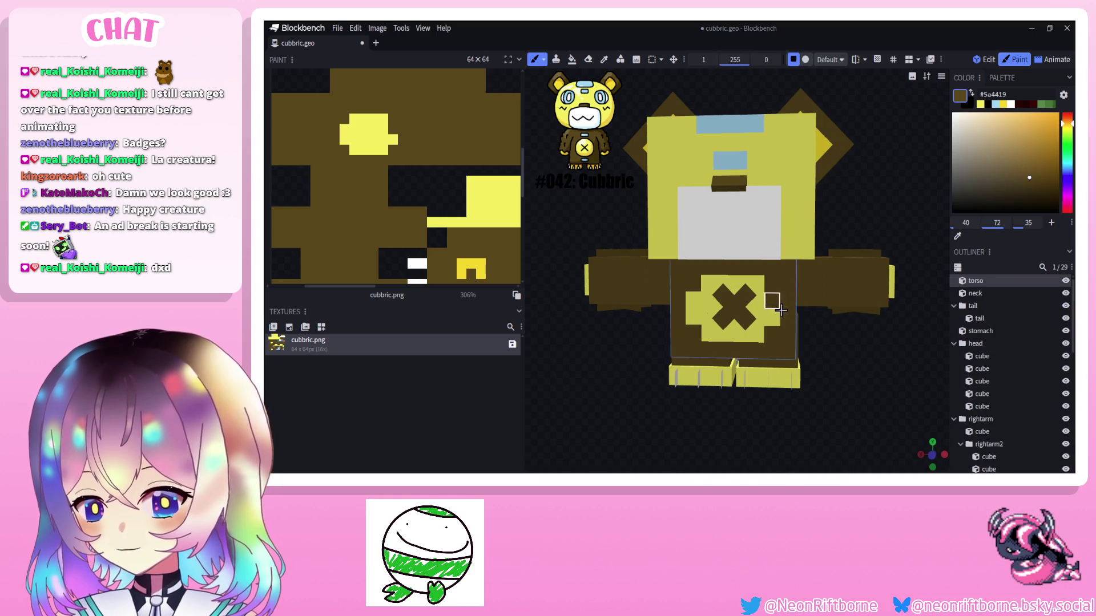
pyautogui.click(723, 319)
pyautogui.moveTo(695, 283); pyautogui.dragTo(744, 287)
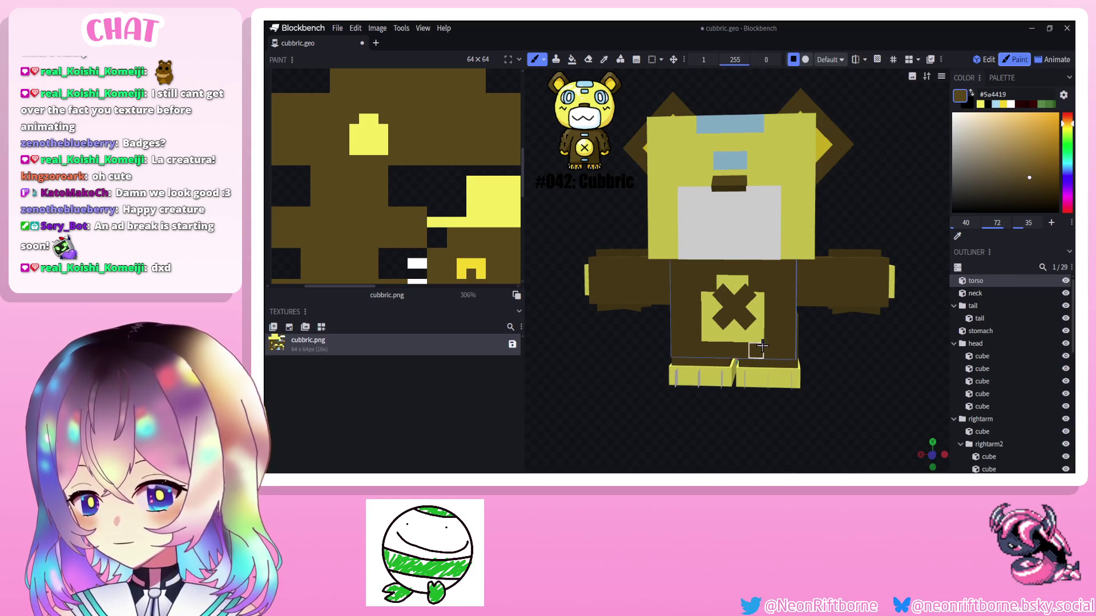
pyautogui.scroll(-4, 1010, 359)
# Undo the last brown stroke and look over the finished chest emblem.
pyautogui.click(833, 372)
pyautogui.scroll(-3, 833, 371)
pyautogui.scroll(4, 833, 372)
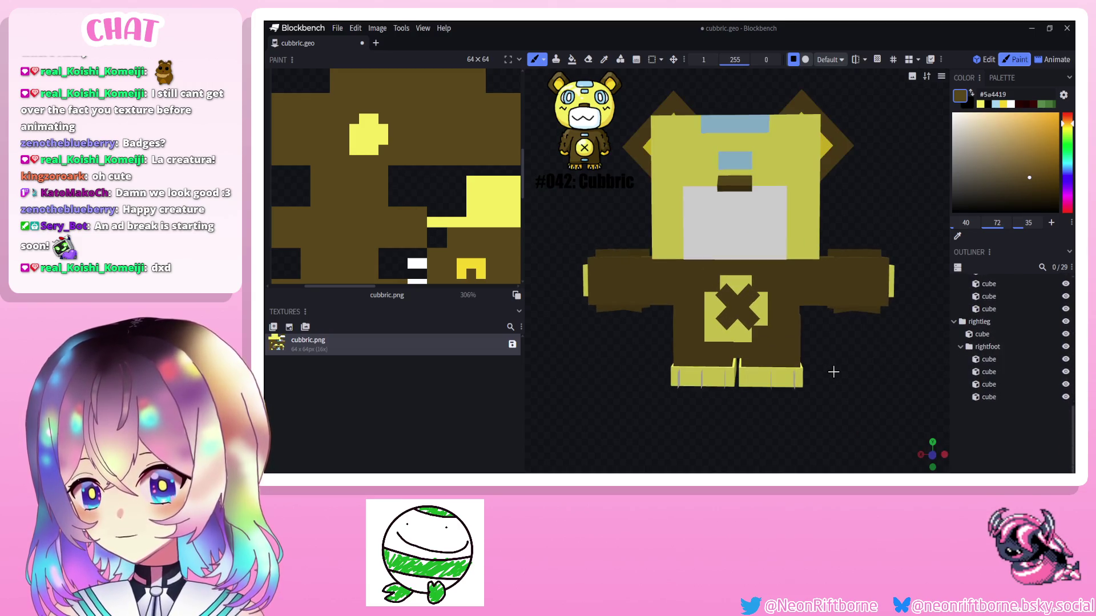
pyautogui.hotkey('ctrl', 'z')
pyautogui.scroll(-3, 834, 370)
pyautogui.moveTo(834, 371); pyautogui.dragTo(848, 360)
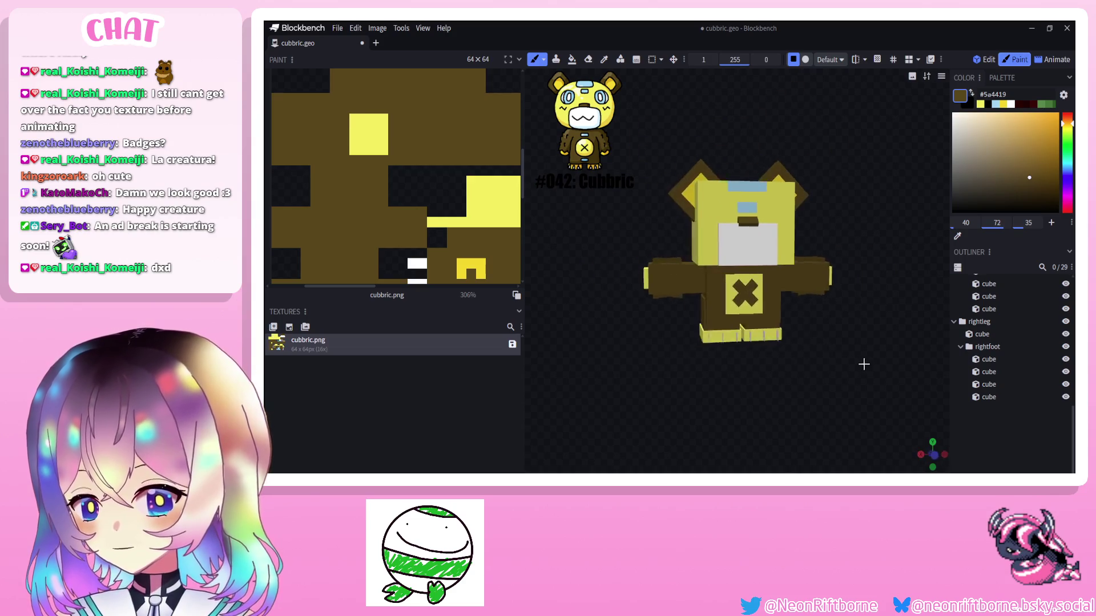
pyautogui.scroll(5, 851, 352)
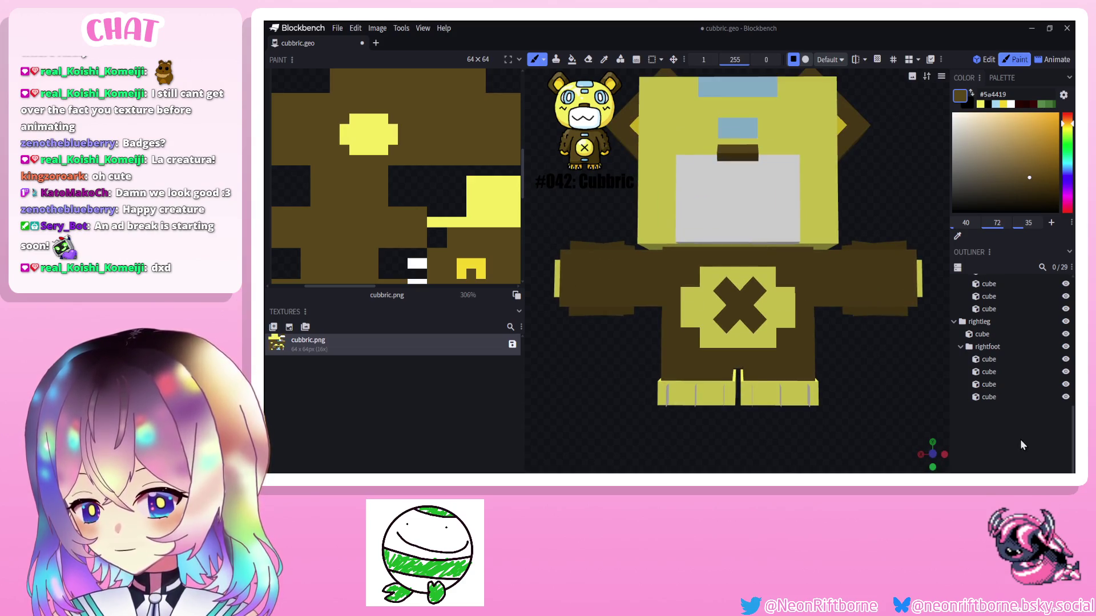
pyautogui.scroll(-4, 882, 394)
pyautogui.scroll(2, 887, 404)
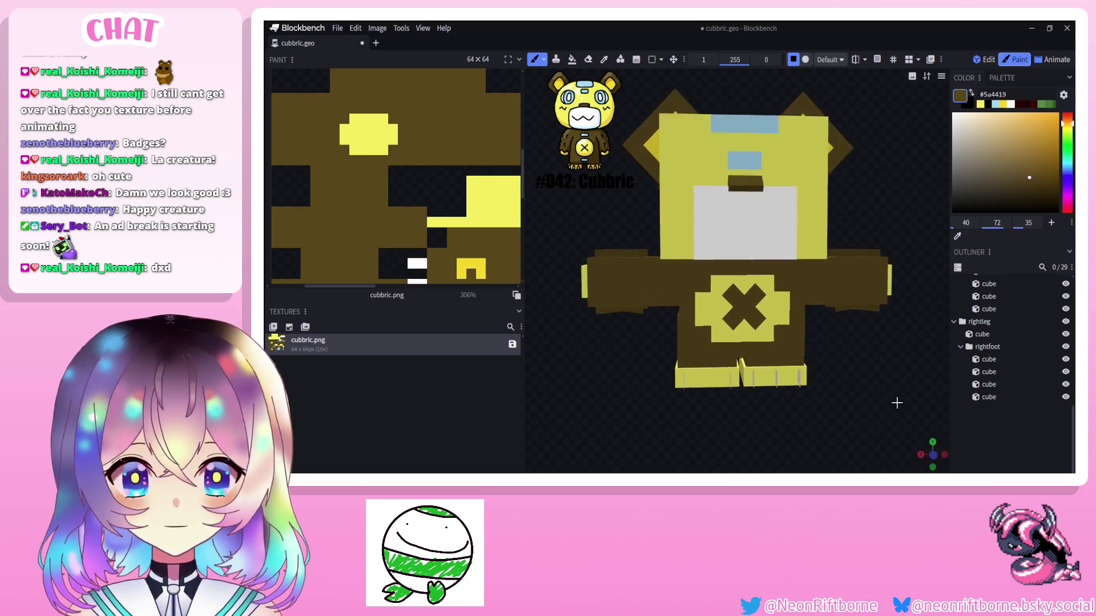
pyautogui.scroll(3, 887, 404)
pyautogui.keyDown('alt'); pyautogui.click(721, 169); pyautogui.keyUp('alt')
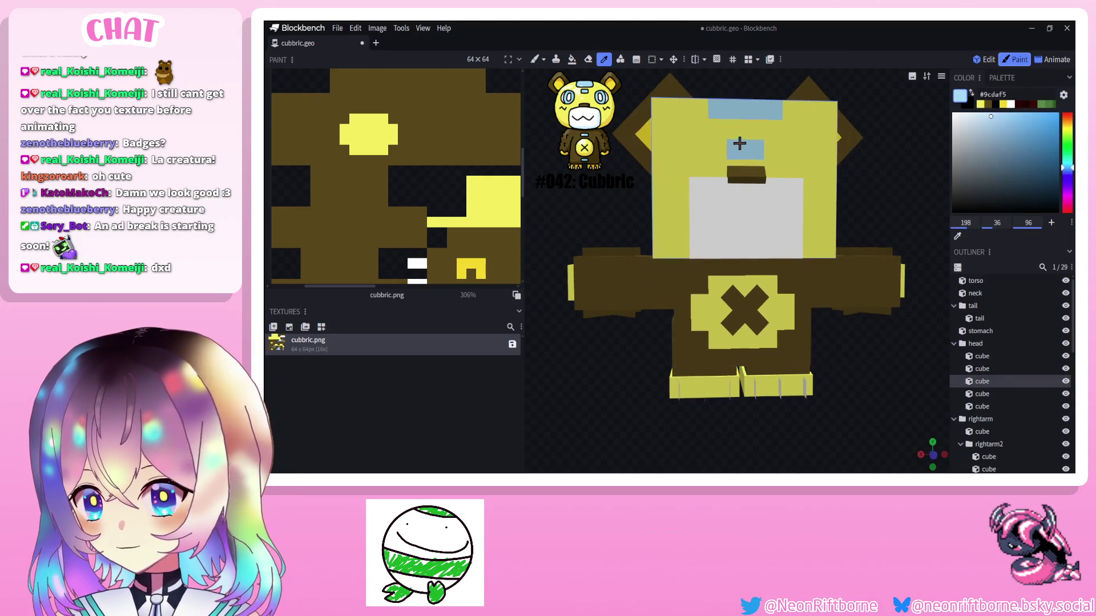
# Paint light blue marks on the torso above and below the X emblem, checking with undo/redo.
pyautogui.keyDown('alt'); pyautogui.click(742, 146); pyautogui.keyUp('alt')
pyautogui.click(741, 268)
pyautogui.click(755, 361)
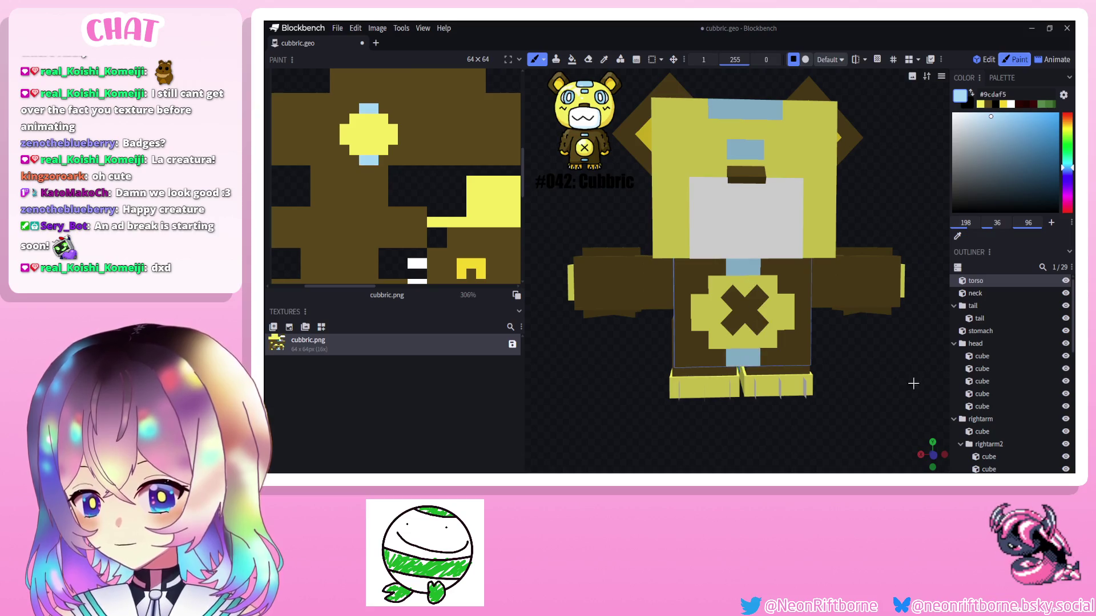
pyautogui.scroll(-3, 881, 394)
pyautogui.scroll(-3, 996, 385)
pyautogui.scroll(-3, 882, 395)
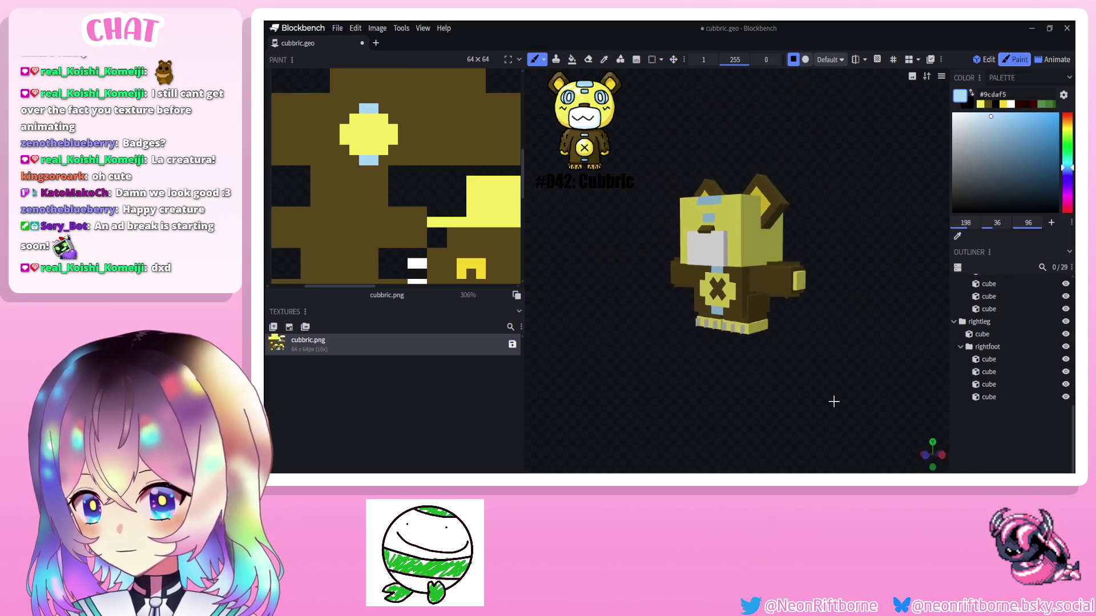
pyautogui.scroll(3, 885, 351)
pyautogui.scroll(4, 883, 349)
pyautogui.scroll(-3, 883, 349)
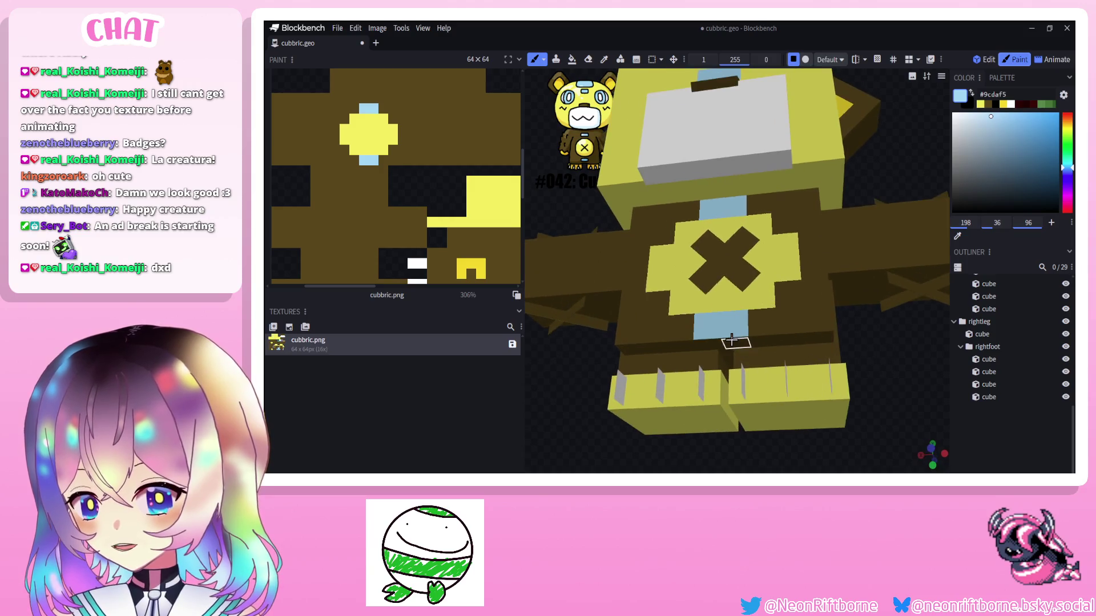
pyautogui.scroll(5, 997, 342)
pyautogui.scroll(-4, 898, 405)
pyautogui.hotkey('ctrl', 'z')
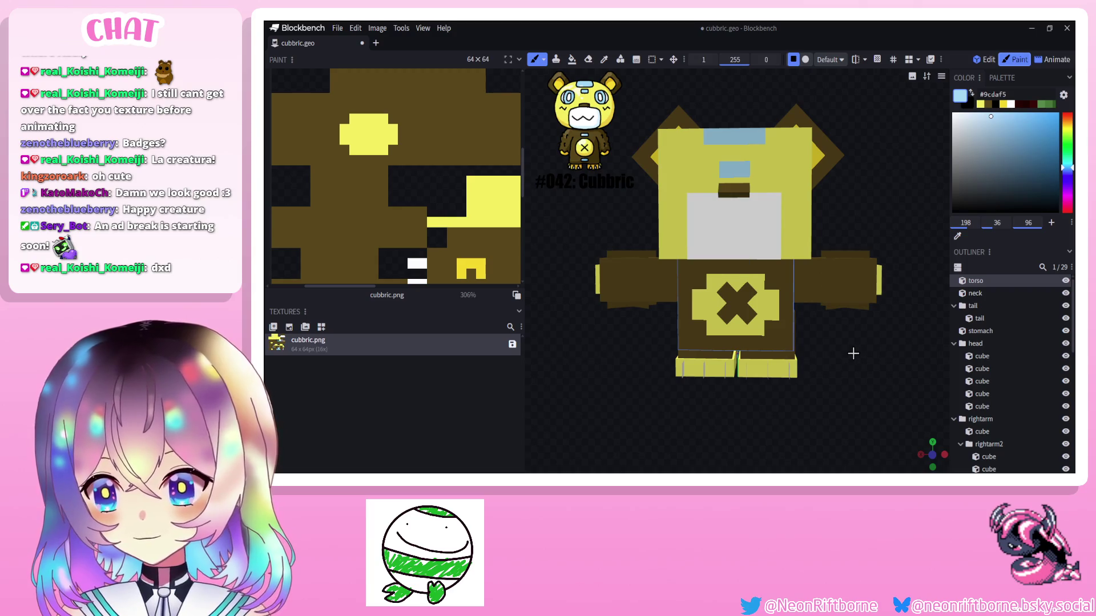
pyautogui.hotkey('ctrl', 'y')
pyautogui.scroll(-5, 1016, 348)
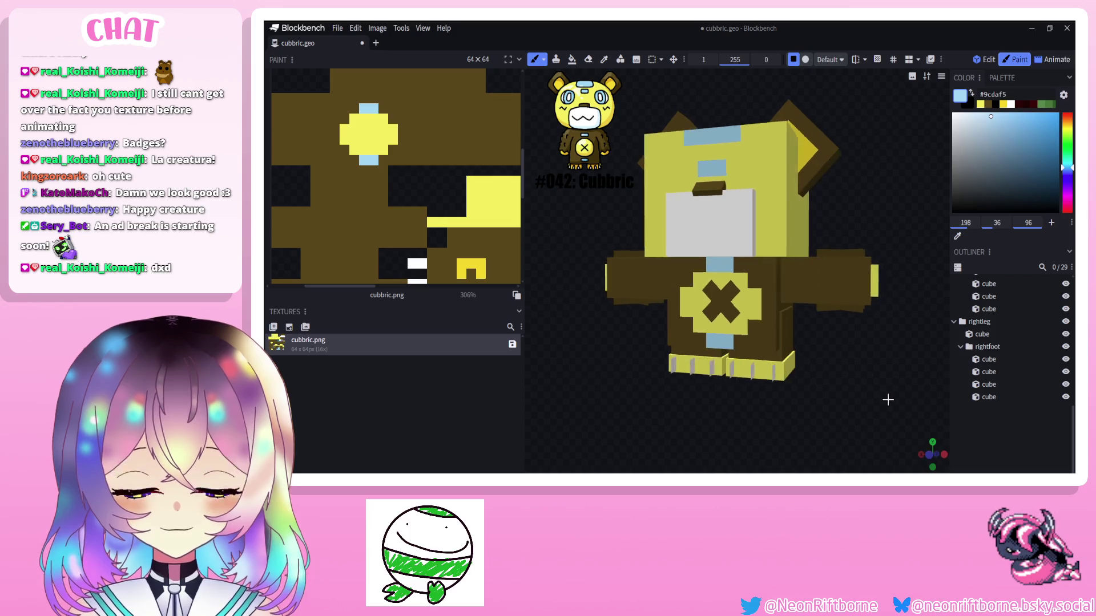
# Inspect the bear from behind and the front three-quarter view, then return to geometry editing.
pyautogui.moveTo(911, 402); pyautogui.dragTo(919, 404)
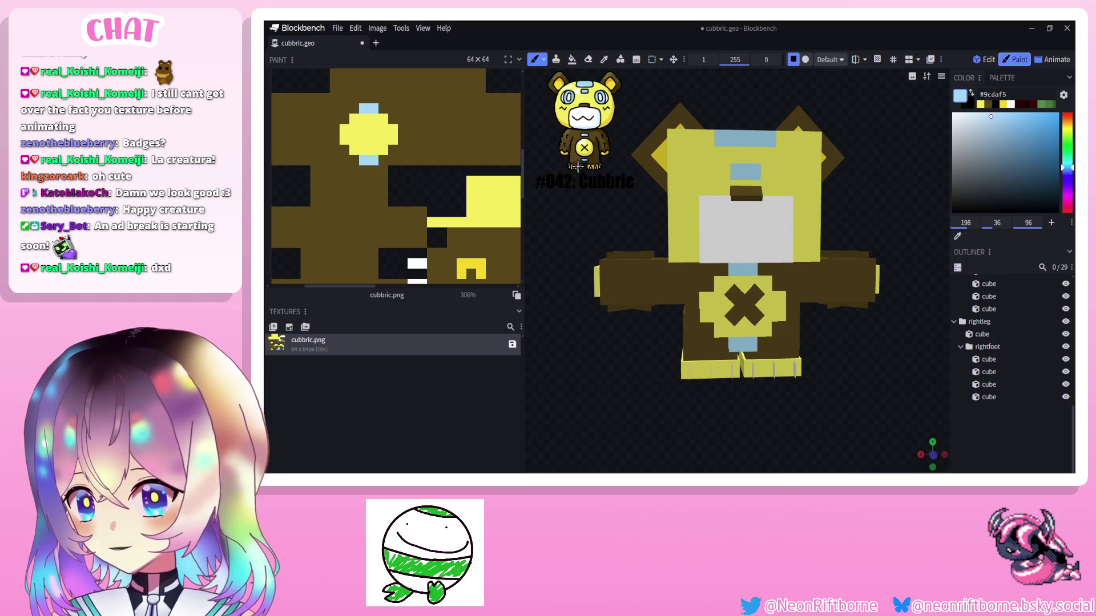
pyautogui.moveTo(656, 215)
pyautogui.mouseDown()
pyautogui.moveTo(834, 339)
pyautogui.moveTo(856, 402)
pyautogui.mouseUp()
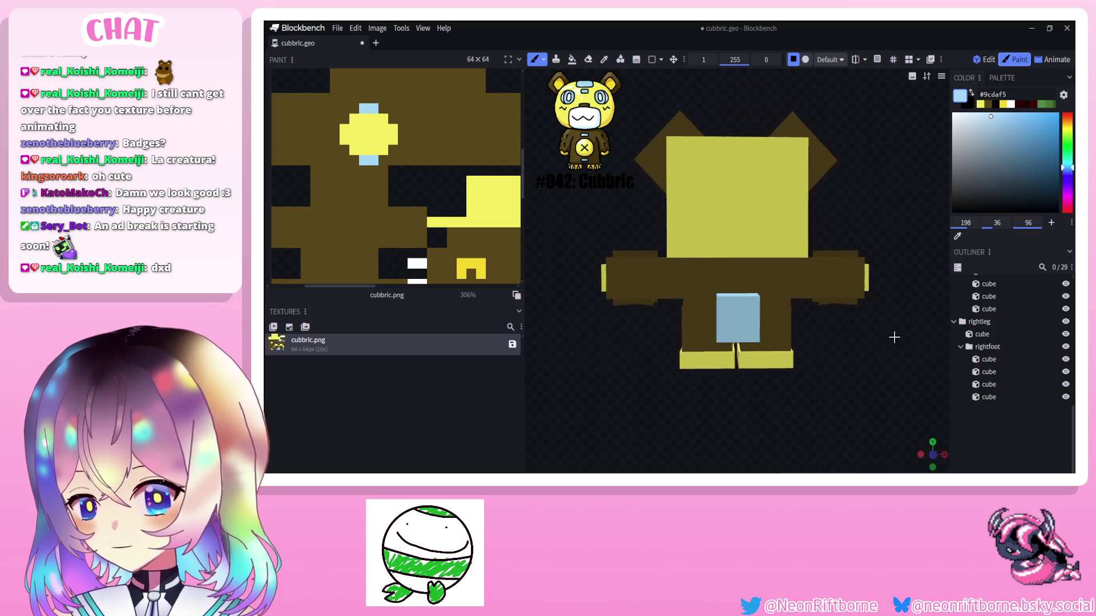
pyautogui.press('i')
pyautogui.click(717, 311)
pyautogui.moveTo(754, 335)
pyautogui.mouseDown()
pyautogui.moveTo(805, 324)
pyautogui.moveTo(909, 376)
pyautogui.moveTo(899, 372)
pyautogui.mouseUp()
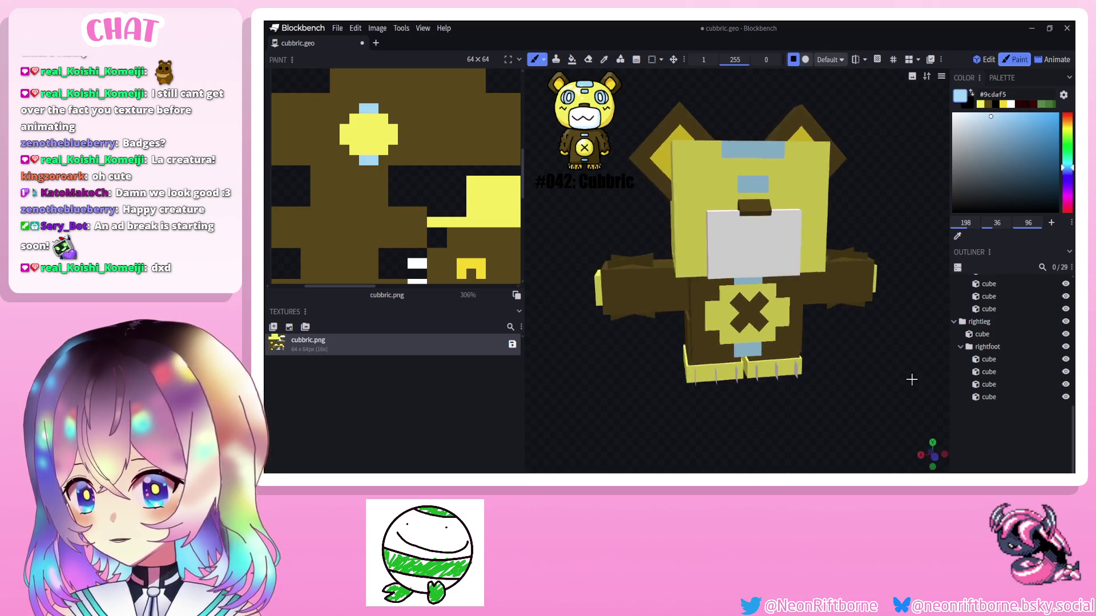
pyautogui.click(985, 59)
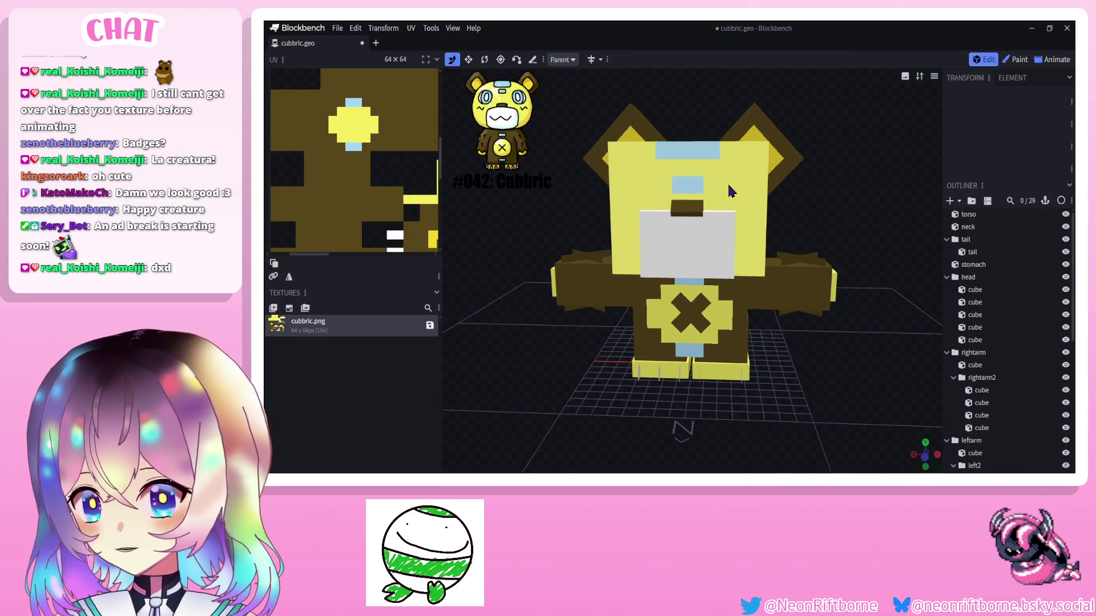
# Add a new cube and resize it to a flat 3×3 plate with zero depth.
pyautogui.click(950, 202)
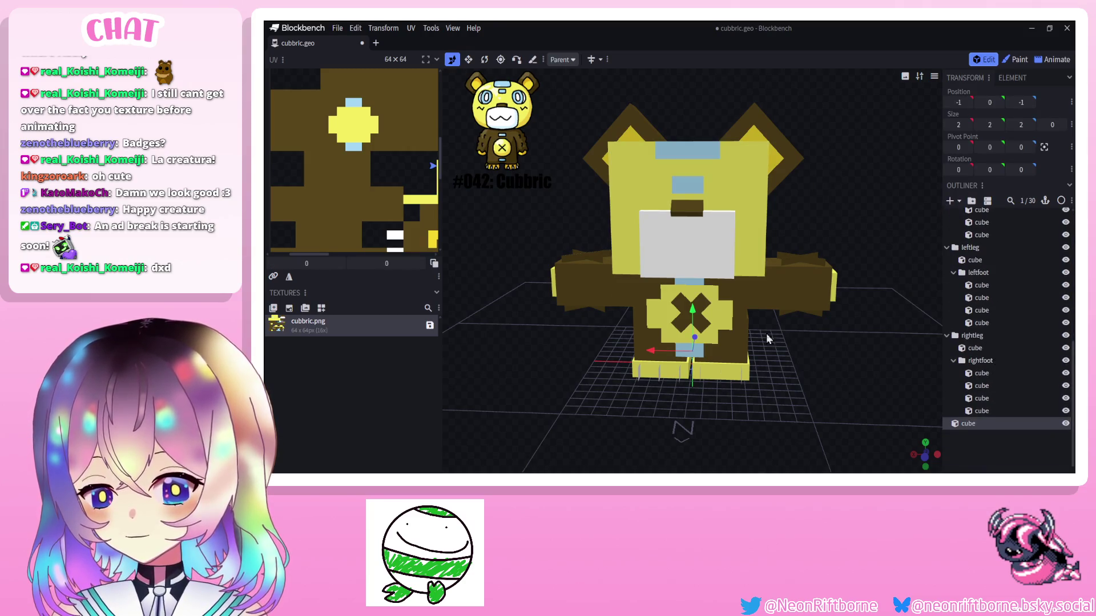
pyautogui.moveTo(766, 333)
pyautogui.mouseDown()
pyautogui.moveTo(661, 329)
pyautogui.moveTo(678, 145)
pyautogui.moveTo(548, 204)
pyautogui.mouseUp()
pyautogui.click(468, 59)
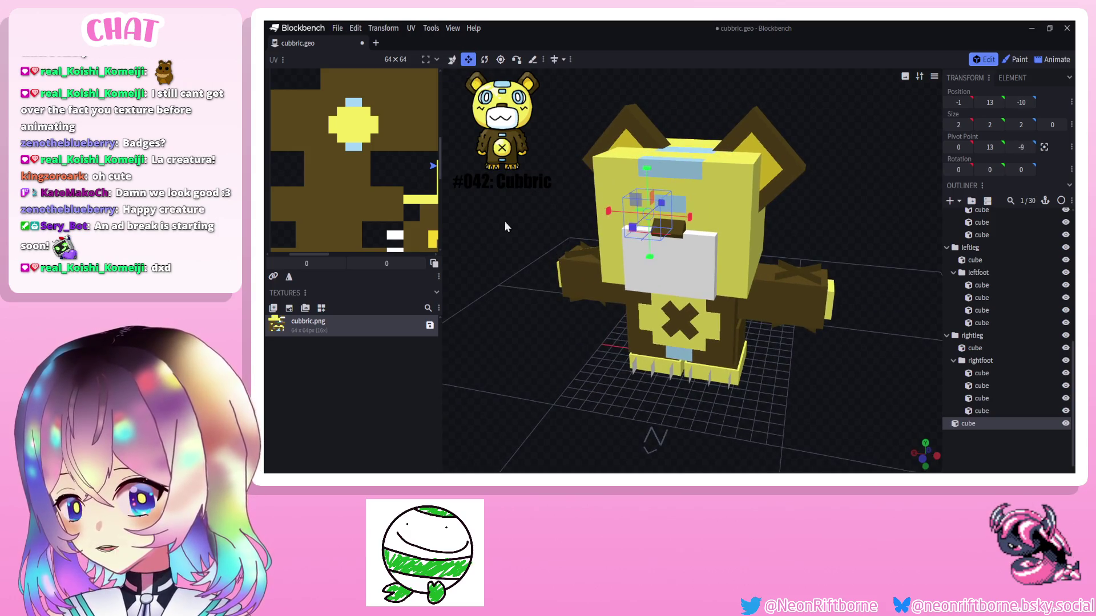
pyautogui.moveTo(514, 256); pyautogui.dragTo(505, 220)
pyautogui.moveTo(651, 206)
pyautogui.mouseDown()
pyautogui.moveTo(628, 156)
pyautogui.moveTo(638, 146)
pyautogui.mouseUp()
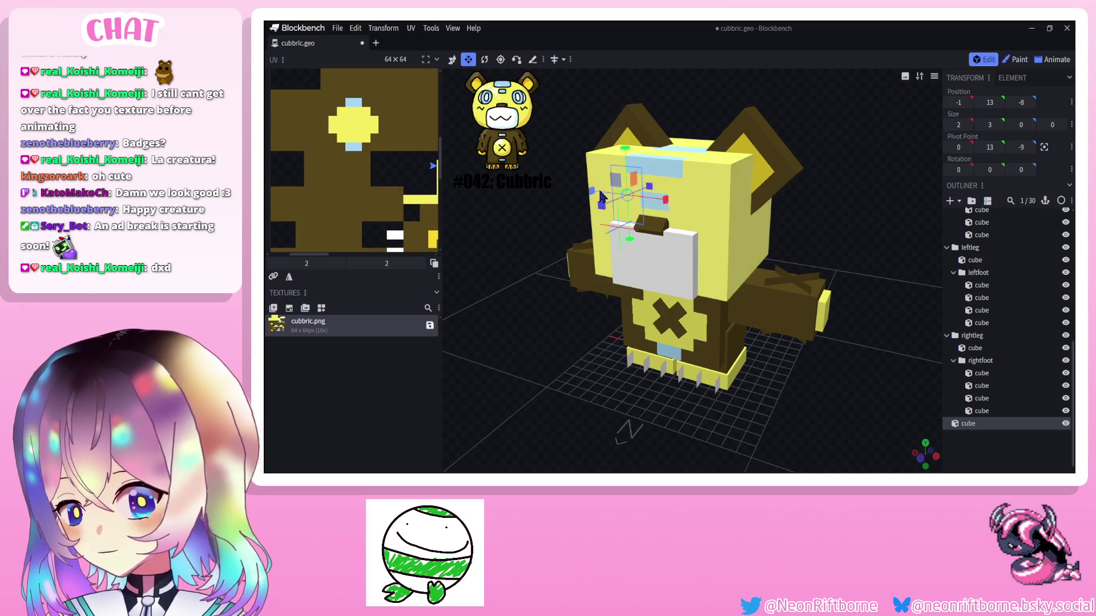
pyautogui.moveTo(548, 215); pyautogui.dragTo(586, 156)
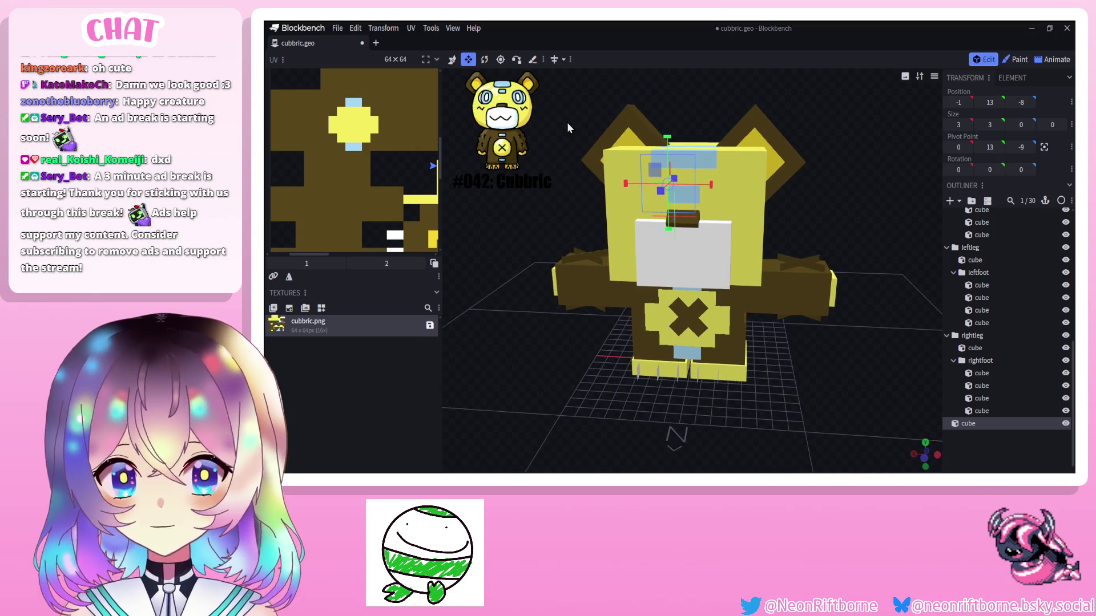
# Move the flat cube onto the front face of the bear's head and deselect it.
pyautogui.click(452, 59)
pyautogui.moveTo(513, 283); pyautogui.dragTo(642, 283)
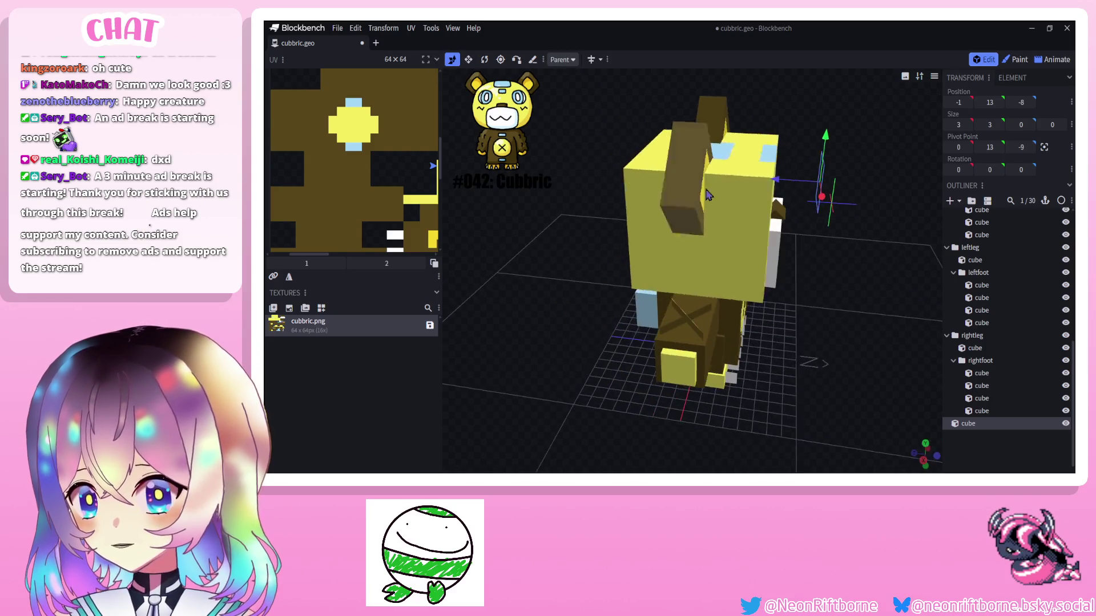
pyautogui.moveTo(702, 215); pyautogui.dragTo(762, 188)
pyautogui.moveTo(814, 282); pyautogui.dragTo(753, 257)
pyautogui.moveTo(513, 283); pyautogui.dragTo(549, 291)
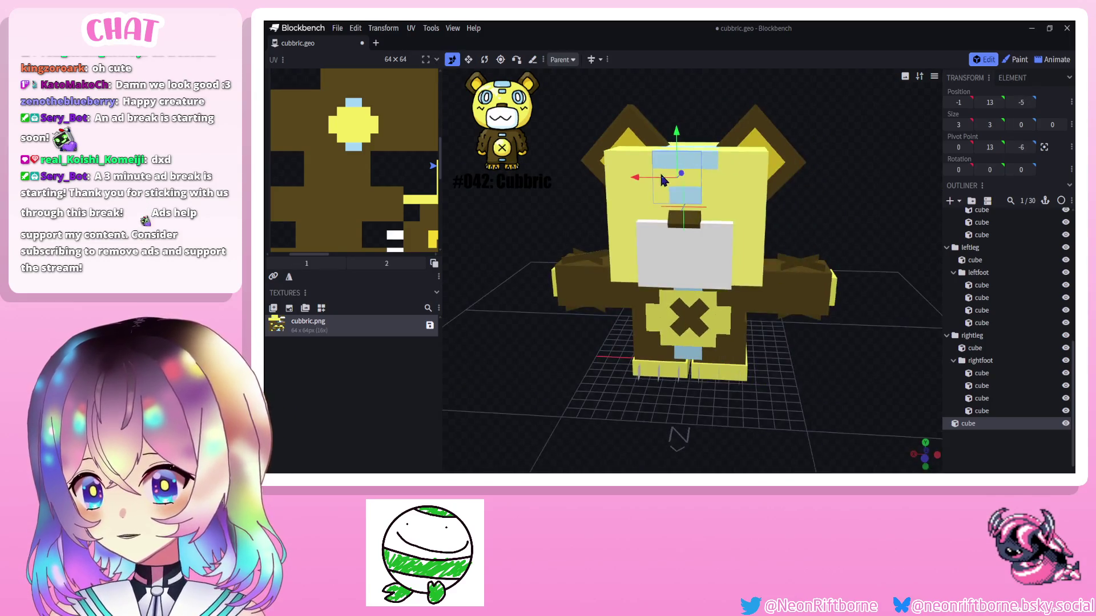
pyautogui.moveTo(650, 176)
pyautogui.mouseDown()
pyautogui.moveTo(602, 183)
pyautogui.moveTo(627, 167)
pyautogui.moveTo(585, 196)
pyautogui.mouseUp()
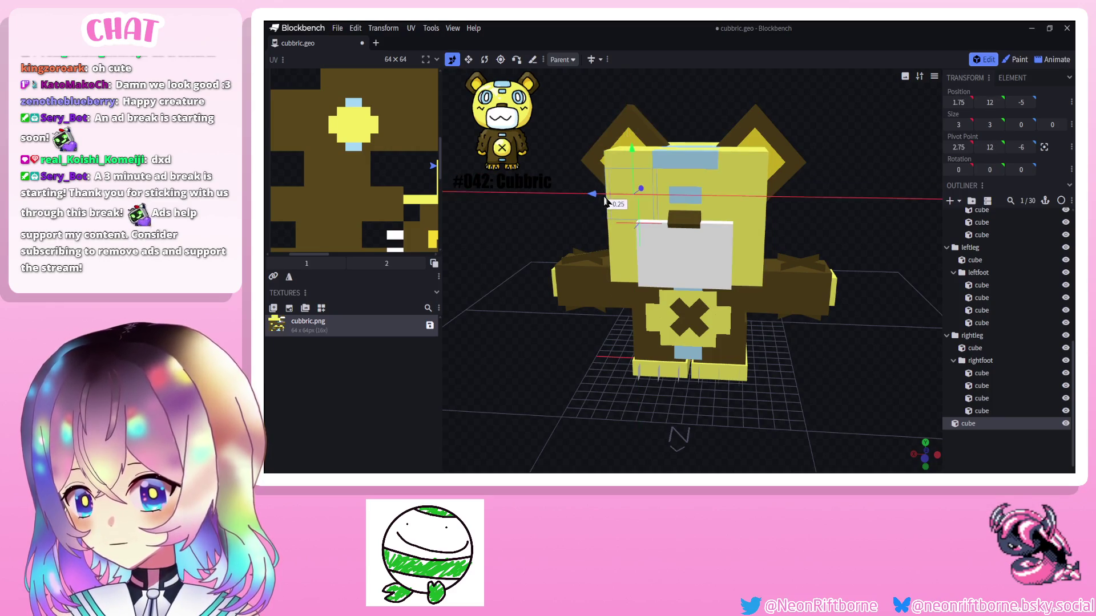
pyautogui.scroll(1, 685, 283)
pyautogui.scroll(-1, 1010, 369)
pyautogui.click(1010, 428)
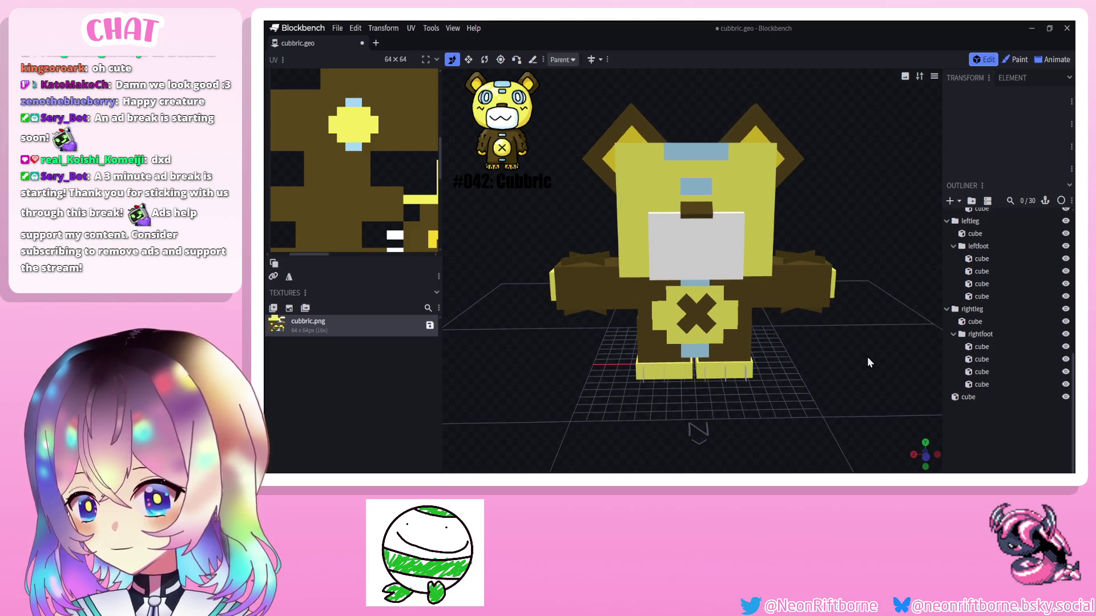
pyautogui.moveTo(867, 357); pyautogui.dragTo(838, 345)
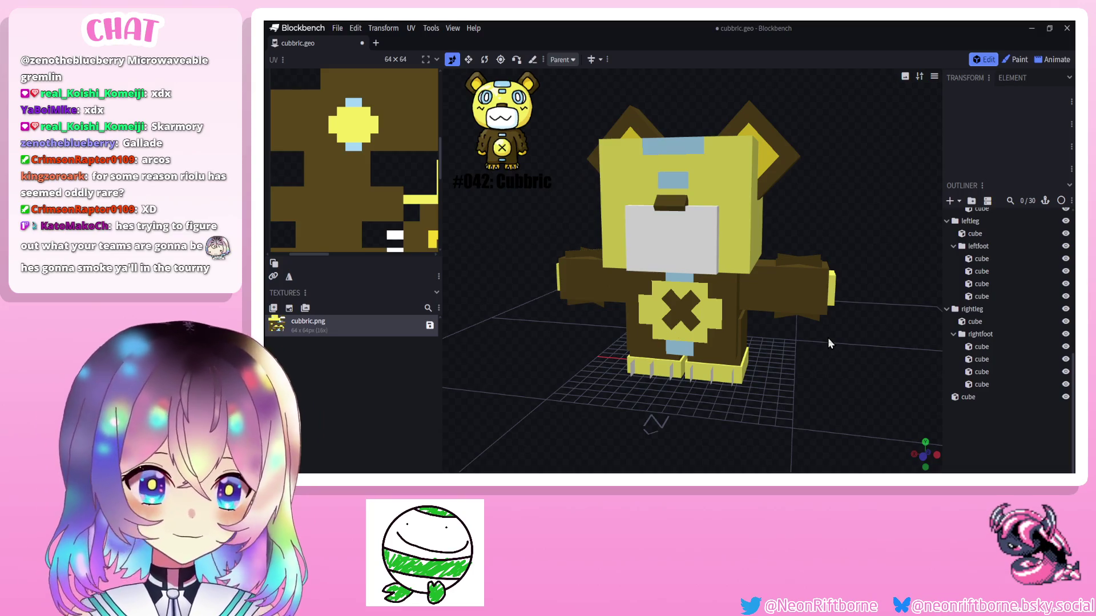
pyautogui.moveTo(828, 338)
pyautogui.mouseDown()
pyautogui.moveTo(829, 361)
pyautogui.moveTo(818, 363)
pyautogui.mouseUp()
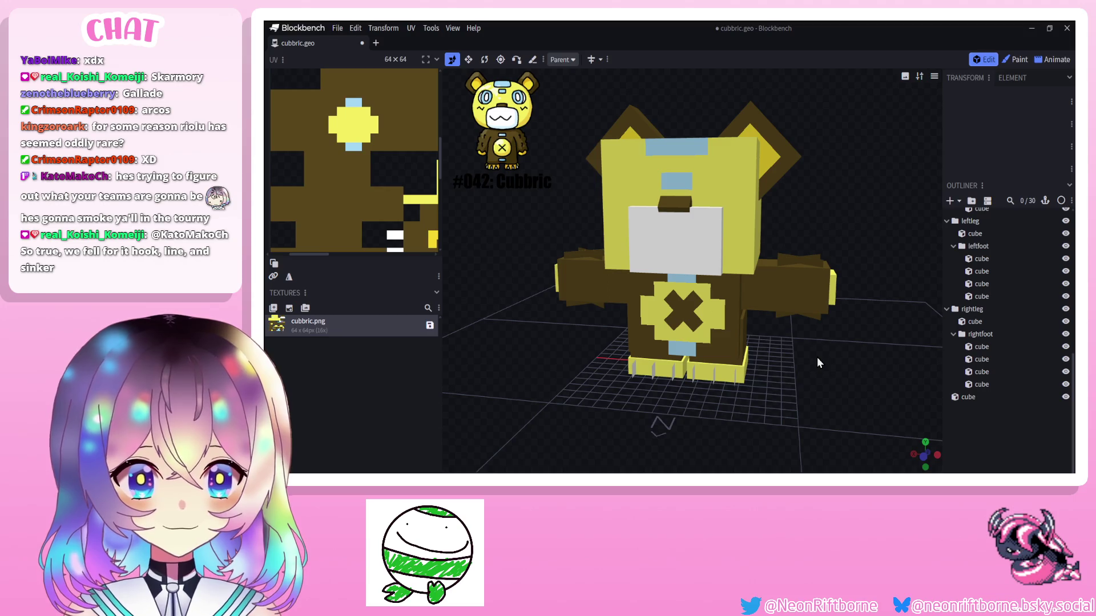
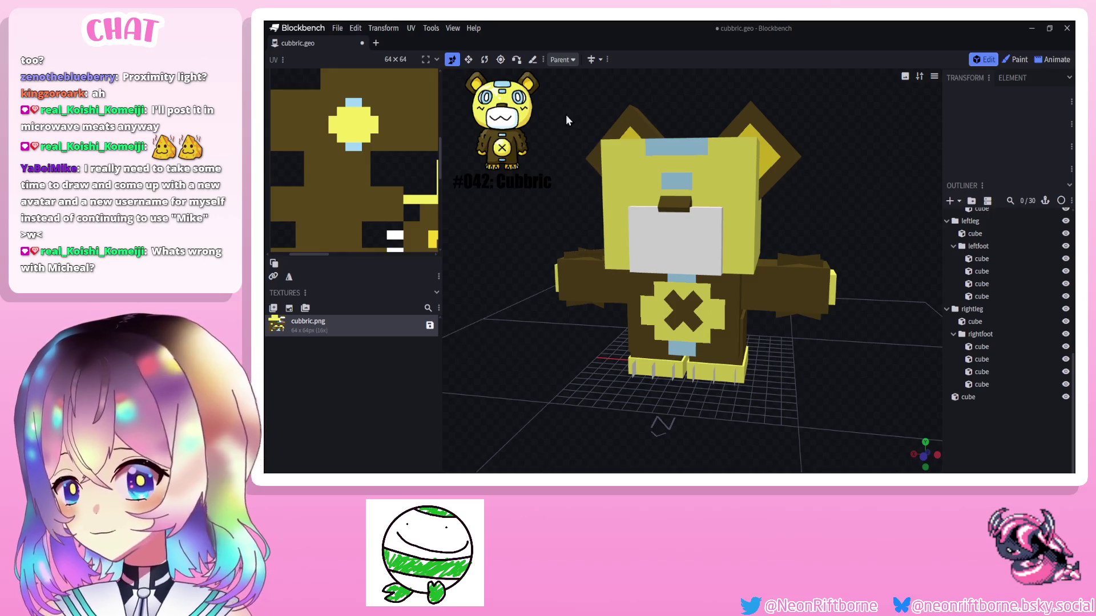
# Duplicate the eye cube and drag the copy along X to the other side of the face.
pyautogui.click(1016, 60)
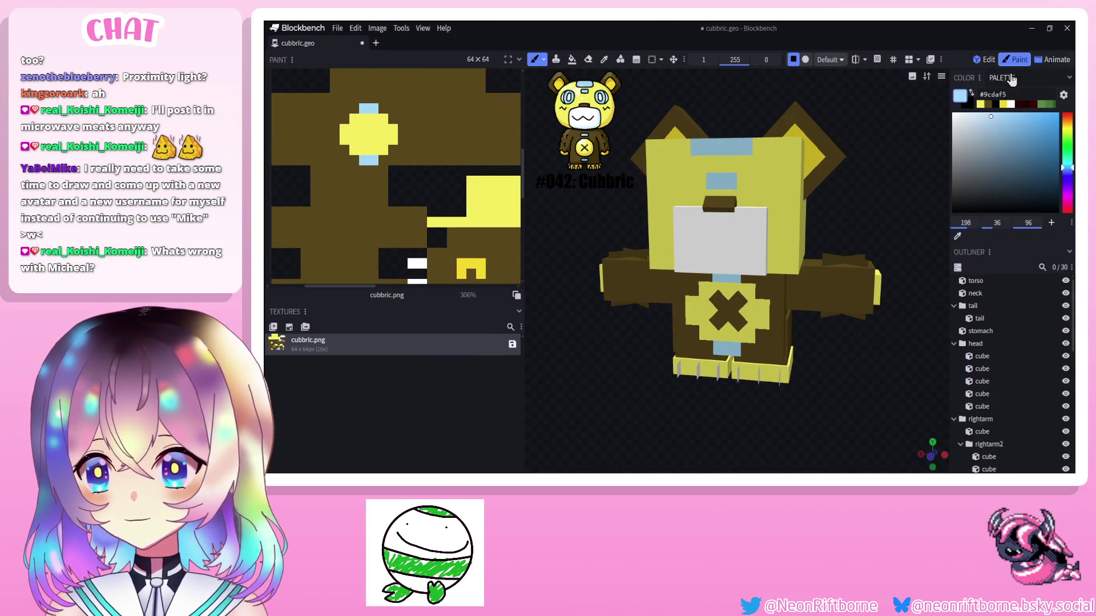
pyautogui.click(984, 59)
pyautogui.click(616, 188)
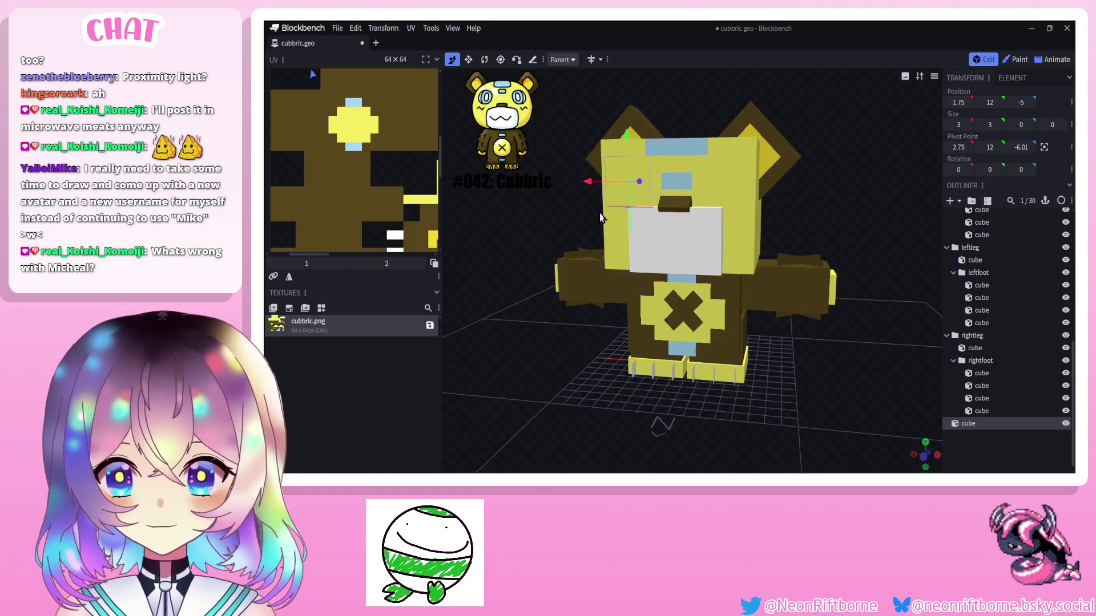
pyautogui.rightClick(615, 195)
pyautogui.click(636, 226)
pyautogui.moveTo(588, 181); pyautogui.dragTo(701, 202)
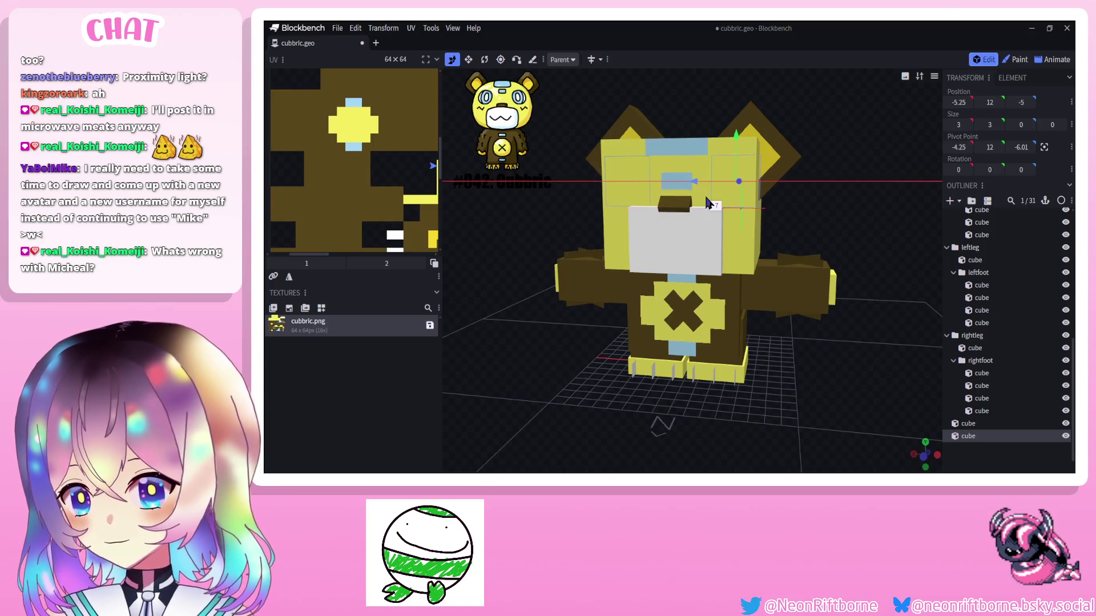
pyautogui.moveTo(702, 205); pyautogui.dragTo(650, 214, button='middle')
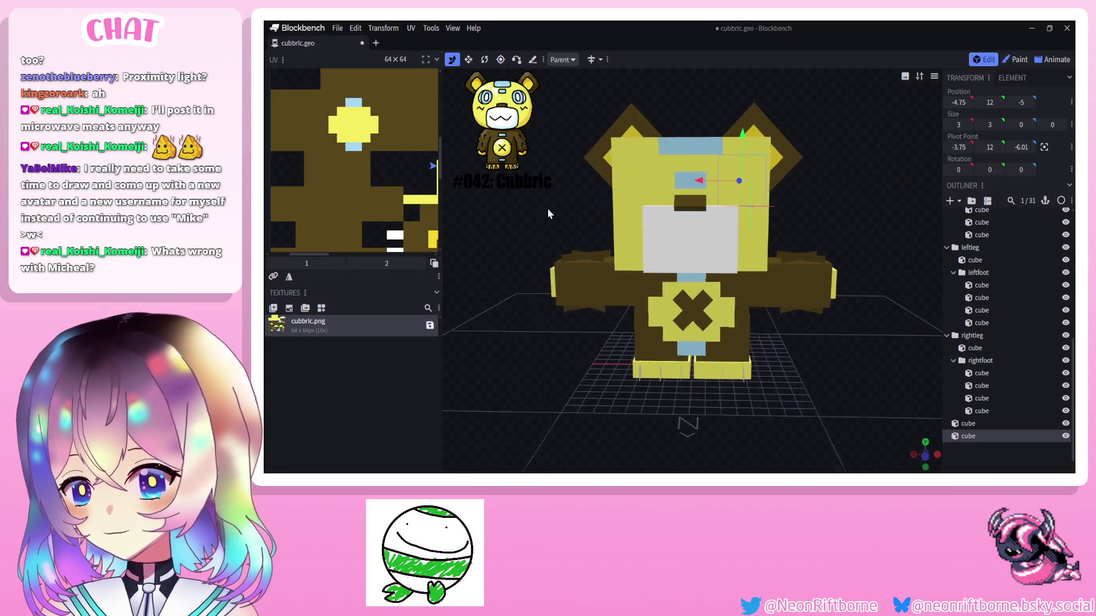
# Fill both eye cubes with white in Paint mode.
pyautogui.click(1018, 60)
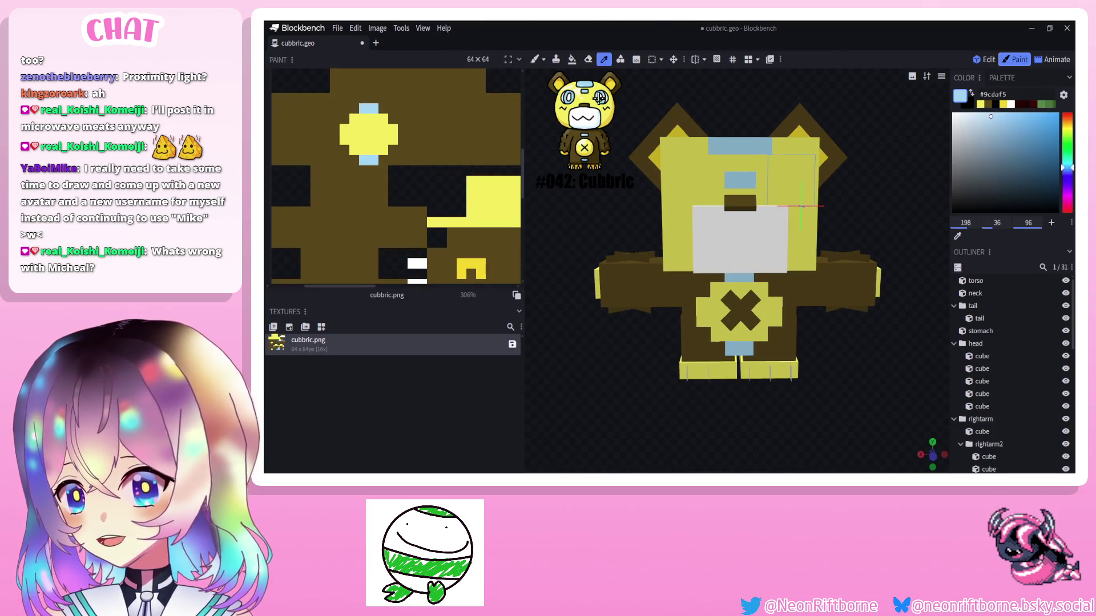
pyautogui.click(778, 243)
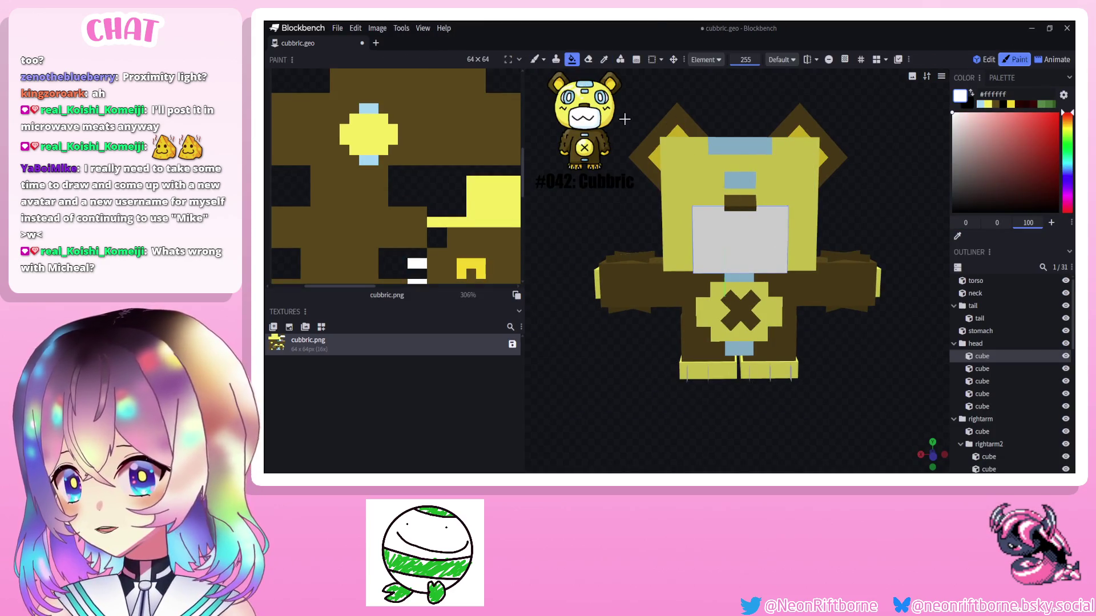
pyautogui.click(693, 214)
pyautogui.moveTo(903, 241); pyautogui.dragTo(891, 244, button='middle')
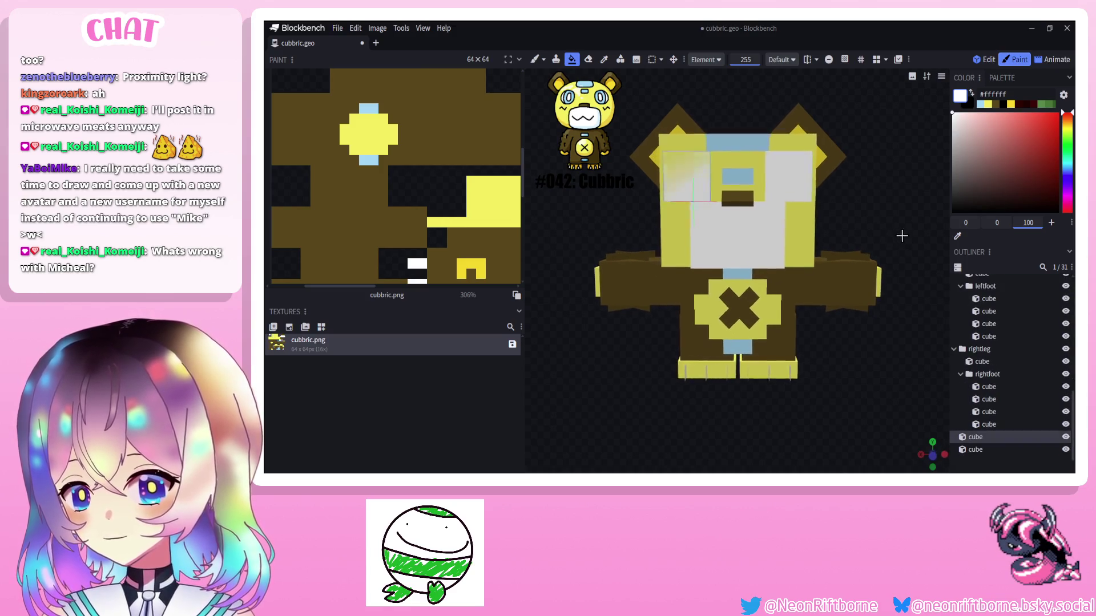
# Set the eye cubes' Pivot Z to -6 and Position Z to -5.01 so they sit just in front of the head.
pyautogui.click(984, 60)
pyautogui.click(741, 175)
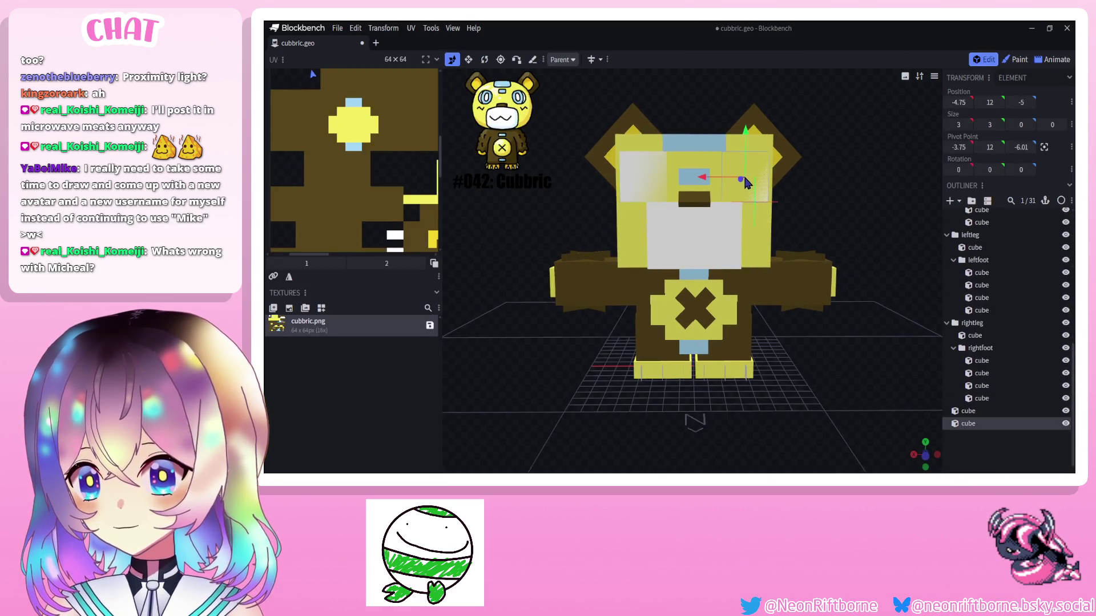
pyautogui.moveTo(741, 184); pyautogui.dragTo(864, 221)
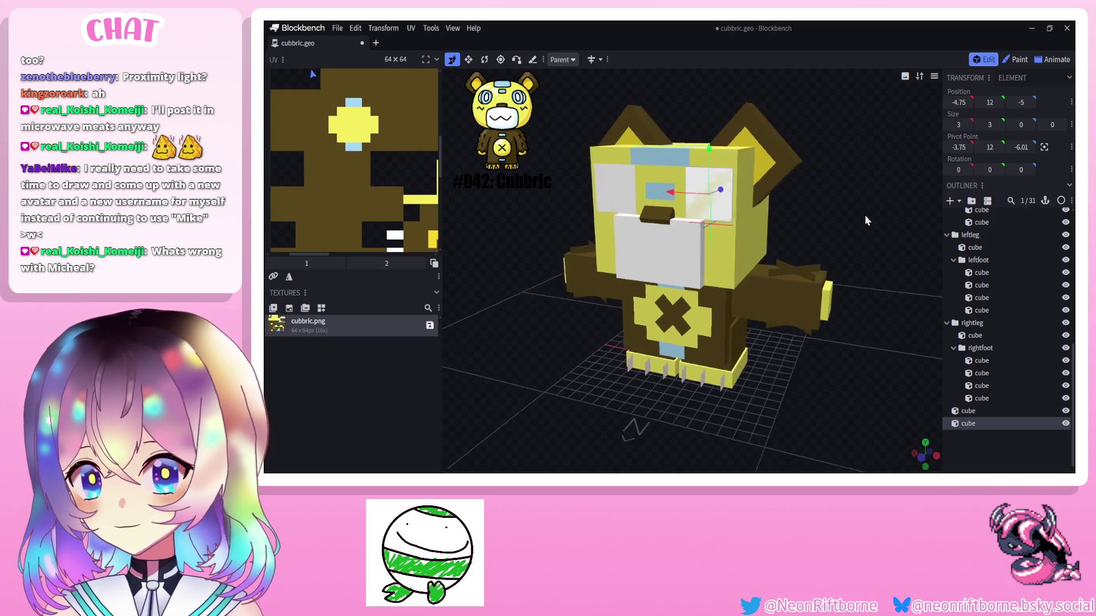
pyautogui.click(1021, 147)
pyautogui.write('-6.')
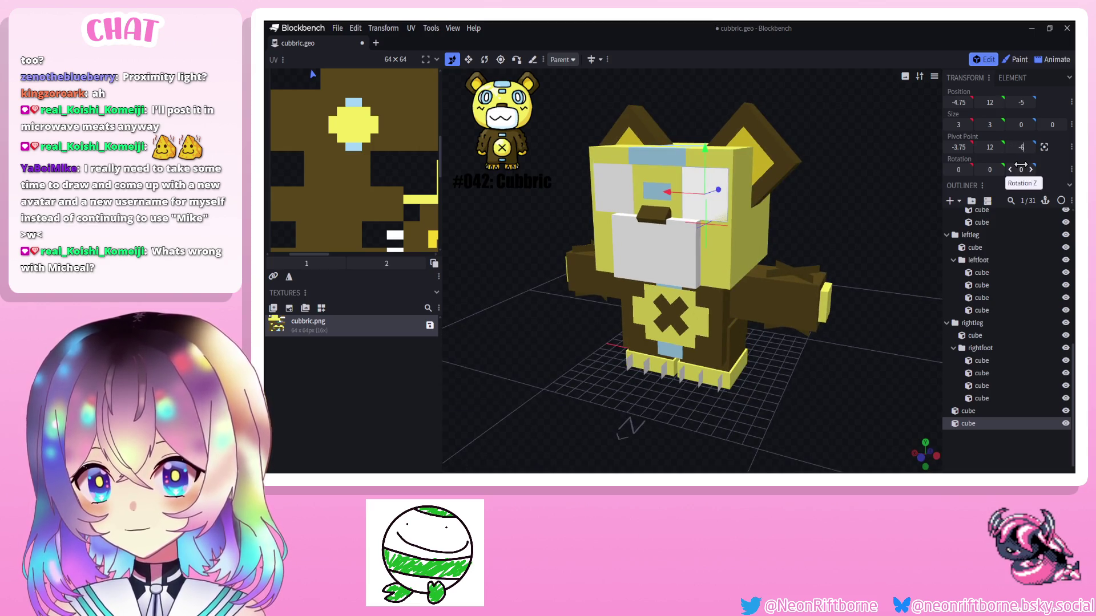
pyautogui.click(1023, 102)
pyautogui.write('.01')
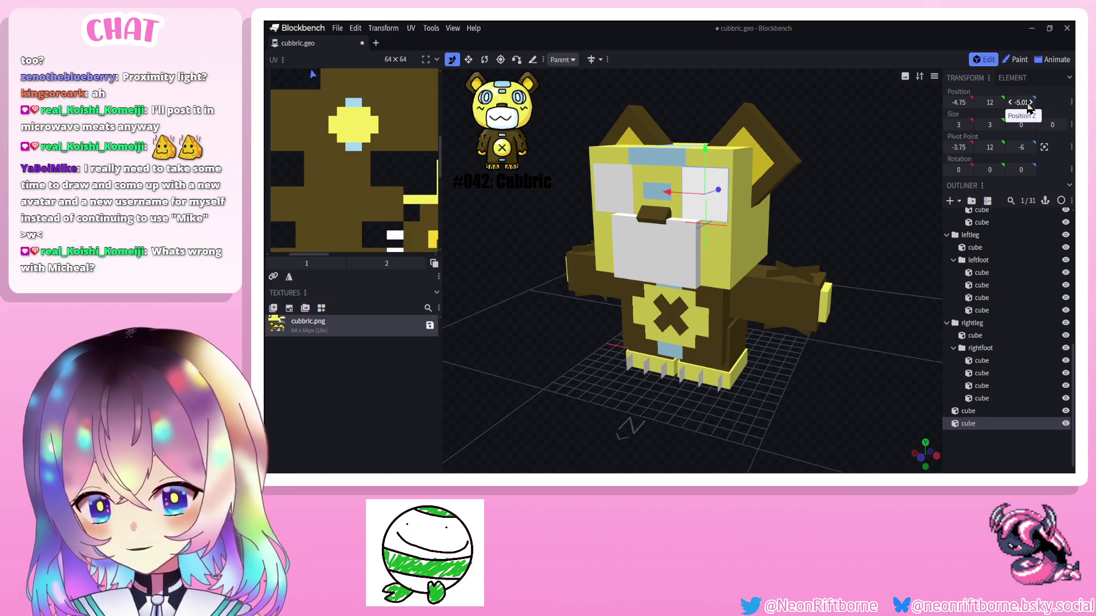
pyautogui.press('Up')
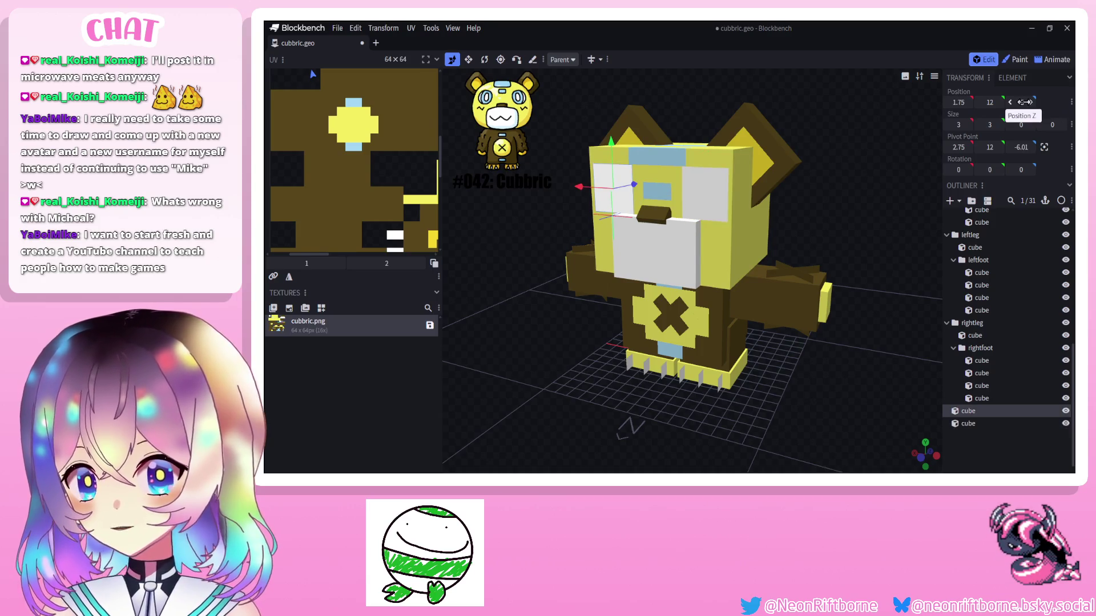
pyautogui.write('-5.01')
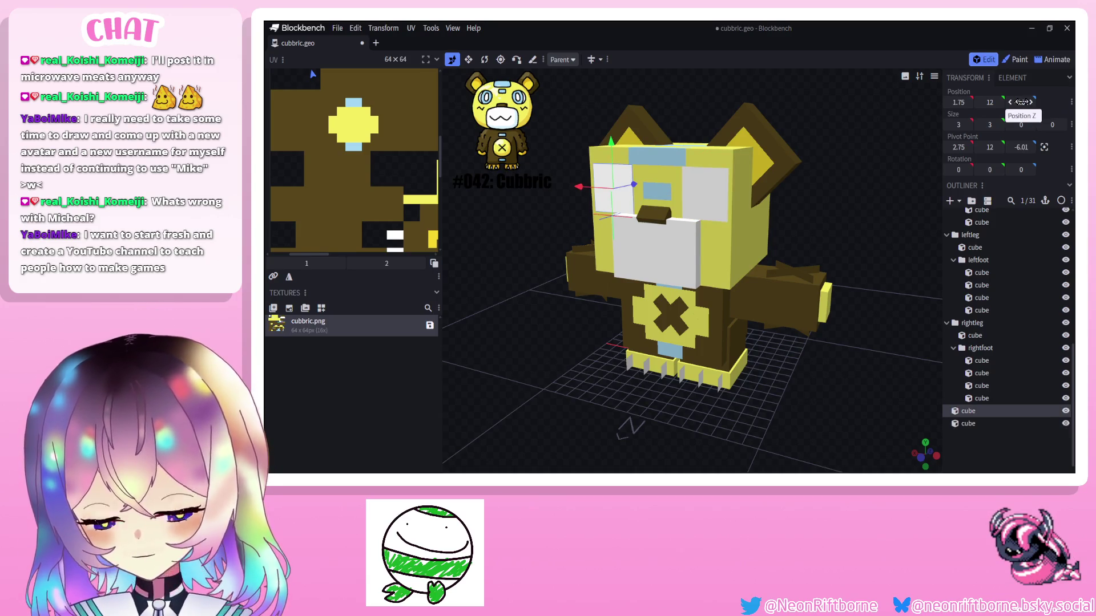
pyautogui.press('Return')
pyautogui.press('KP_1')
pyautogui.click(1014, 449)
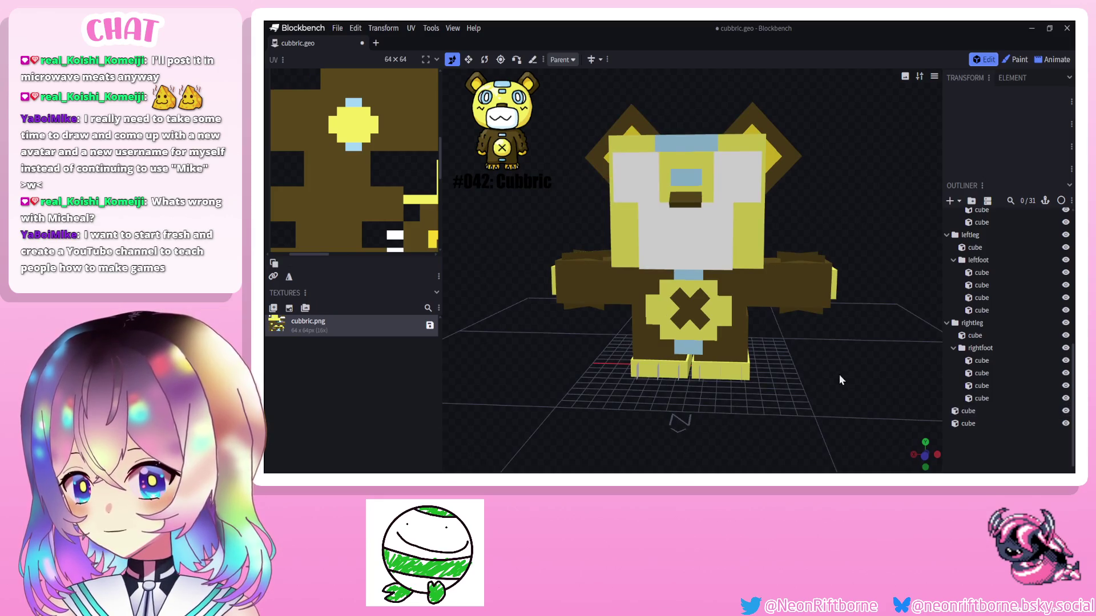
pyautogui.moveTo(848, 373)
pyautogui.mouseDown()
pyautogui.moveTo(812, 388)
pyautogui.moveTo(808, 373)
pyautogui.moveTo(788, 370)
pyautogui.moveTo(818, 349)
pyautogui.mouseUp()
pyautogui.click(699, 220)
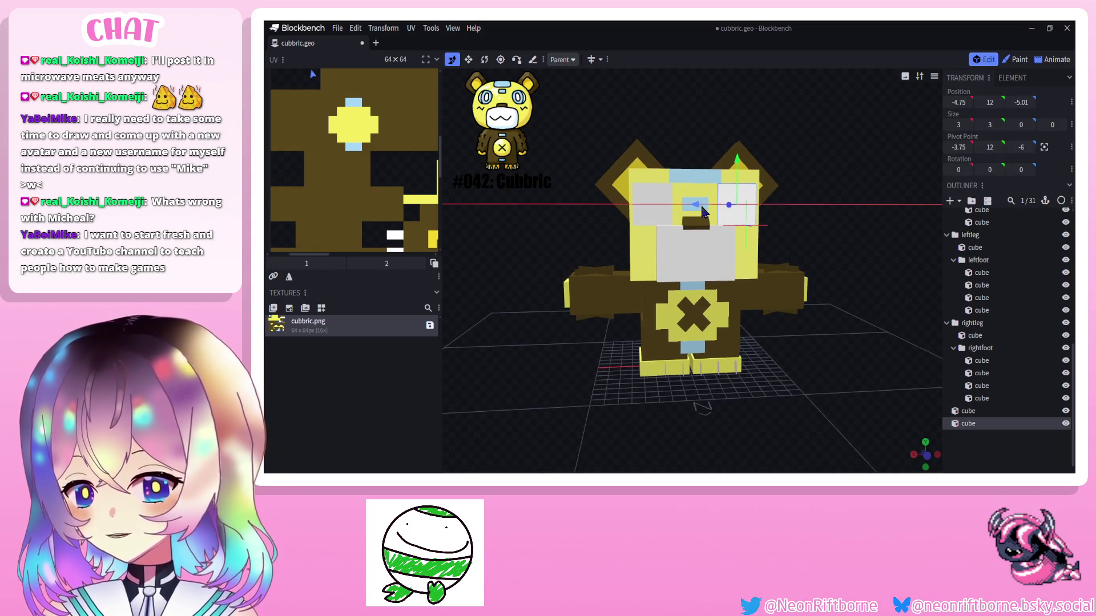
# Paint a light-blue #9cdaf5 patch on top of the head with the brush.
pyautogui.click(648, 206)
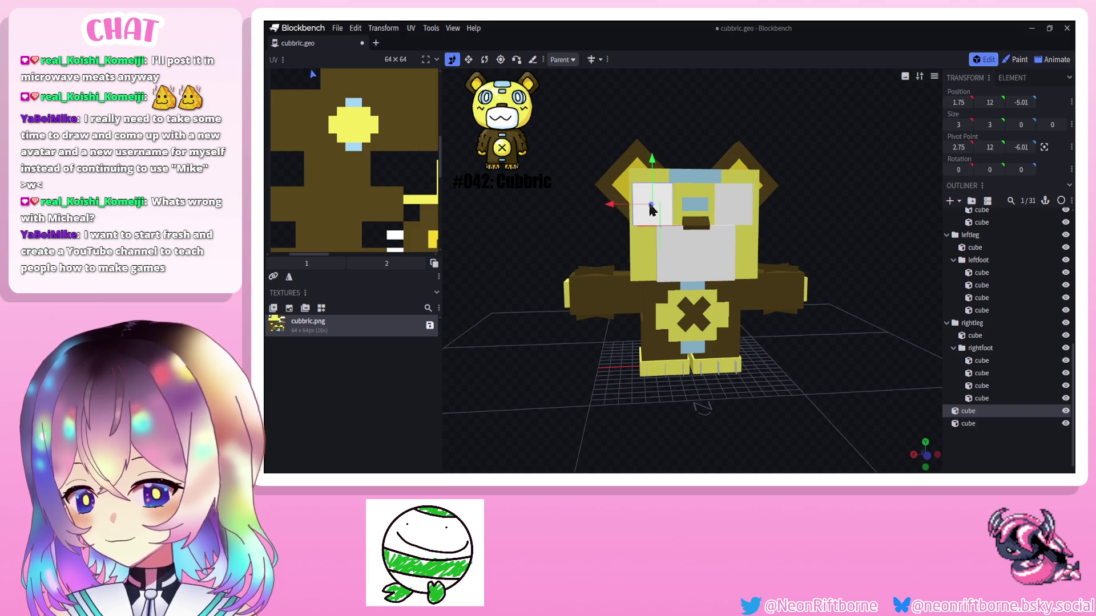
pyautogui.scroll(-1, 1067, 430)
pyautogui.click(825, 382)
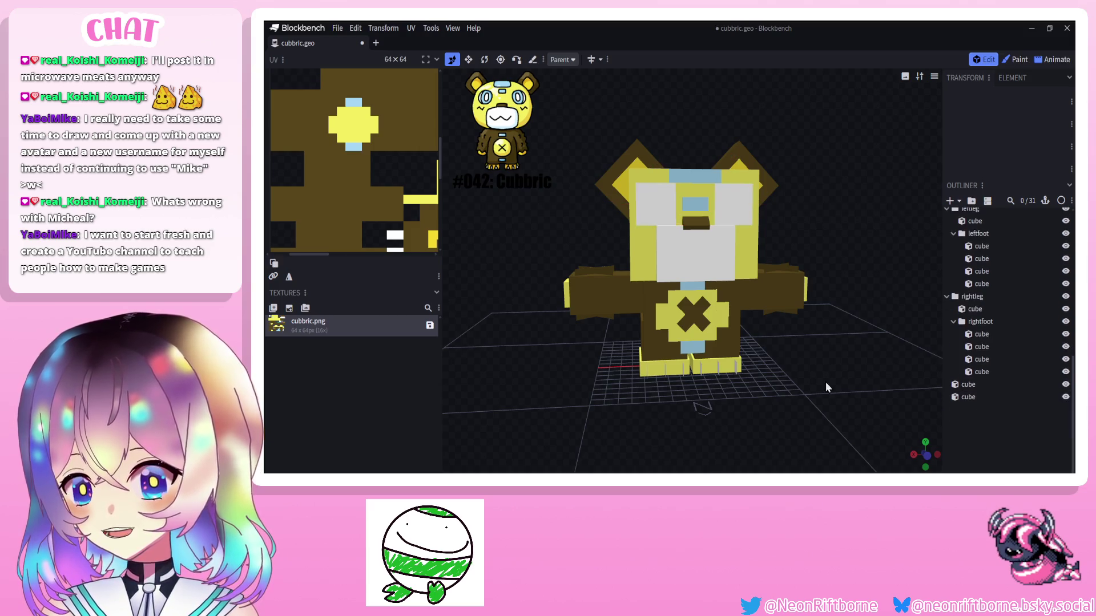
pyautogui.moveTo(825, 382); pyautogui.dragTo(771, 368)
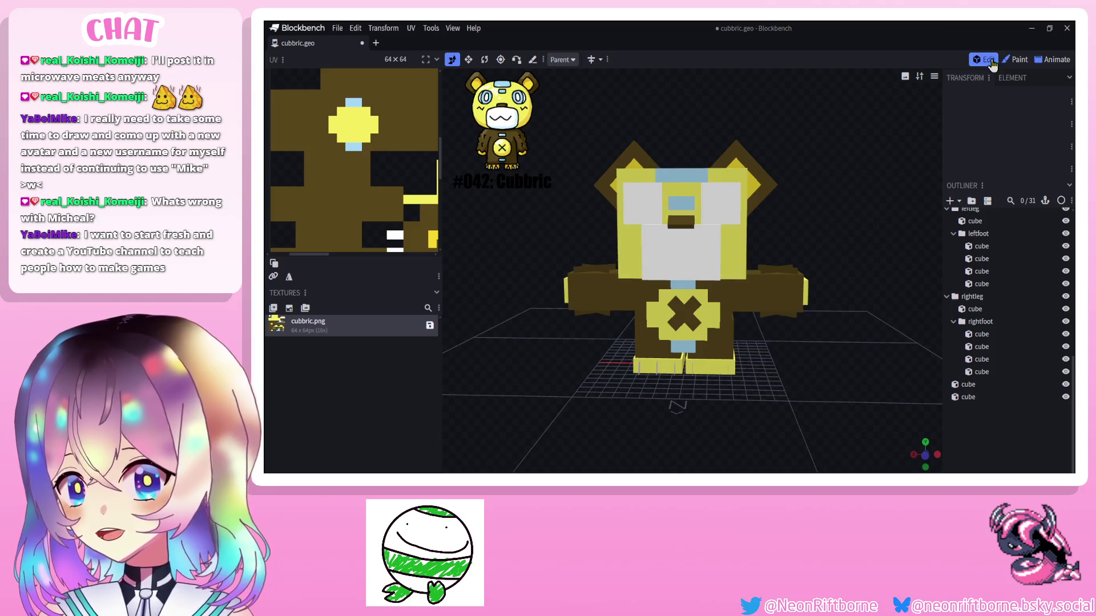
pyautogui.click(1017, 60)
pyautogui.click(717, 174)
pyautogui.press('b')
pyautogui.moveTo(741, 164)
pyautogui.mouseDown()
pyautogui.moveTo(743, 199)
pyautogui.moveTo(707, 194)
pyautogui.mouseUp()
pyautogui.press('u')
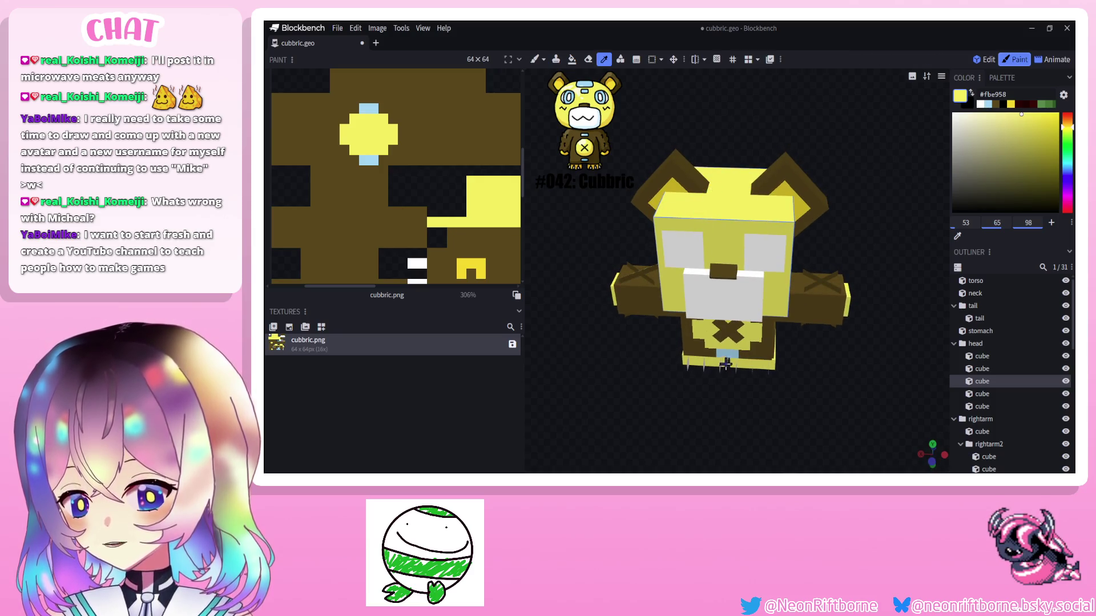
pyautogui.press('alt')
pyautogui.press('b')
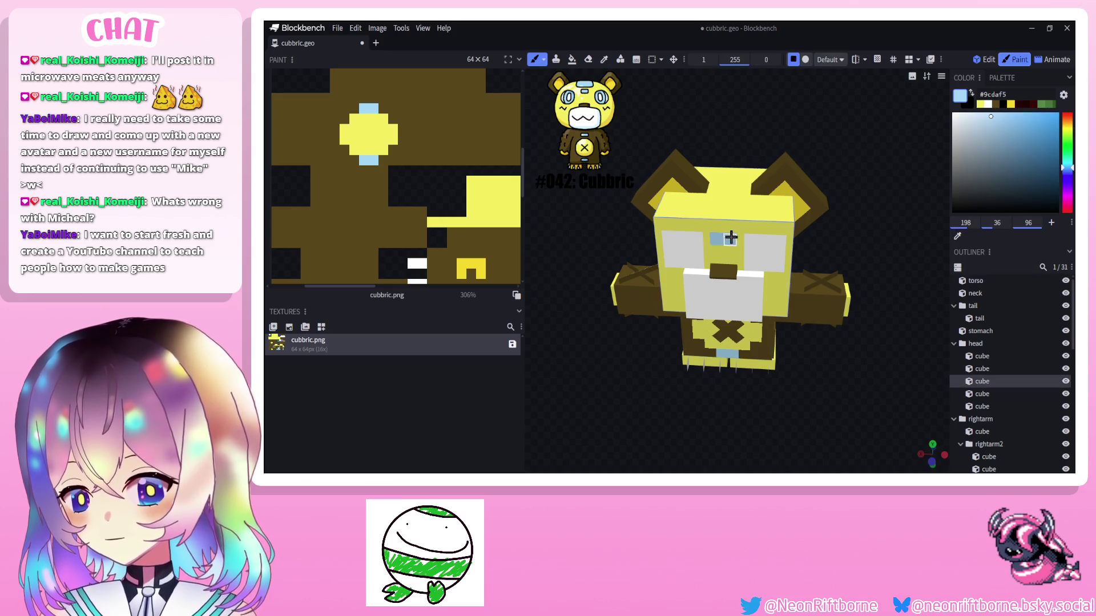
pyautogui.press('KP_1')
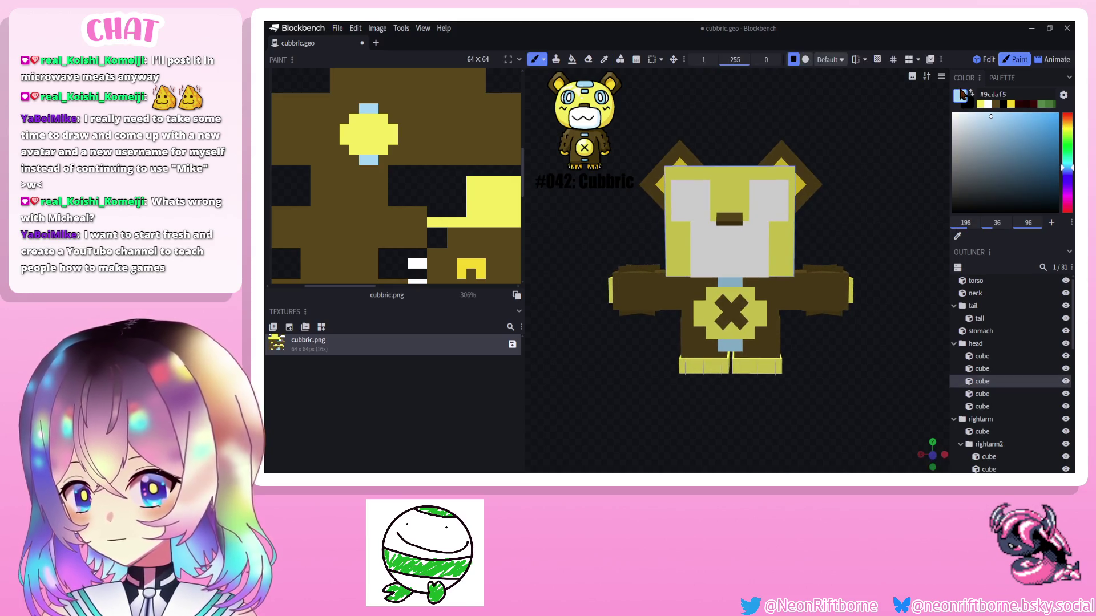
# Duplicate the eye cube again and move the copy toward the face centre.
pyautogui.press('1')
pyautogui.rightClick(737, 206)
pyautogui.click(753, 219)
pyautogui.moveTo(699, 209); pyautogui.dragTo(655, 202)
pyautogui.click(468, 60)
# Shrink the new cube into a thin strip and centre it between the eyes.
pyautogui.moveTo(691, 246); pyautogui.dragTo(690, 214)
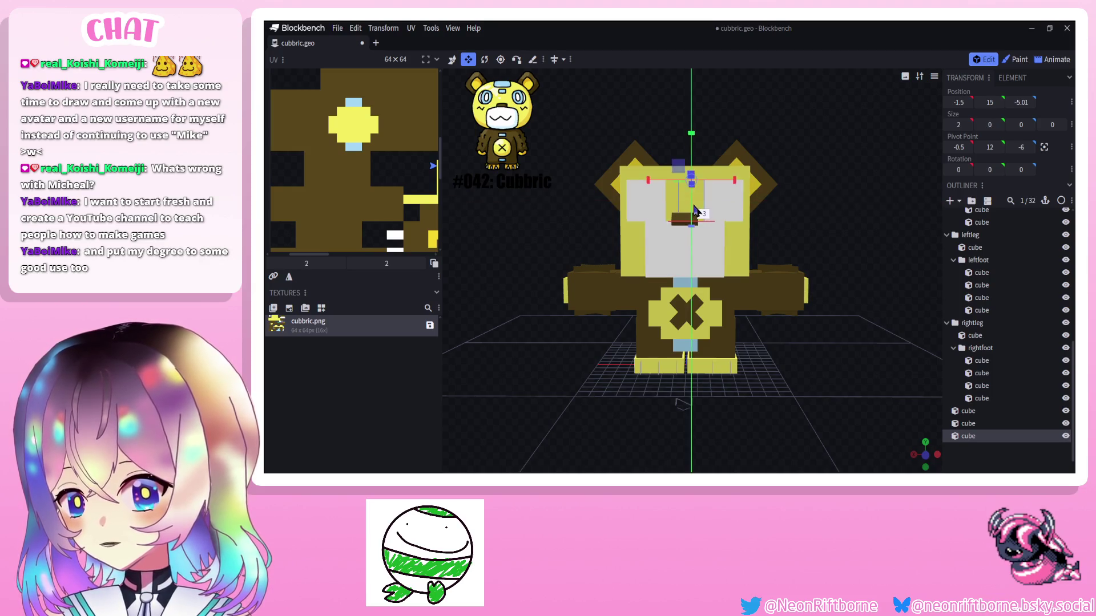
pyautogui.click(452, 59)
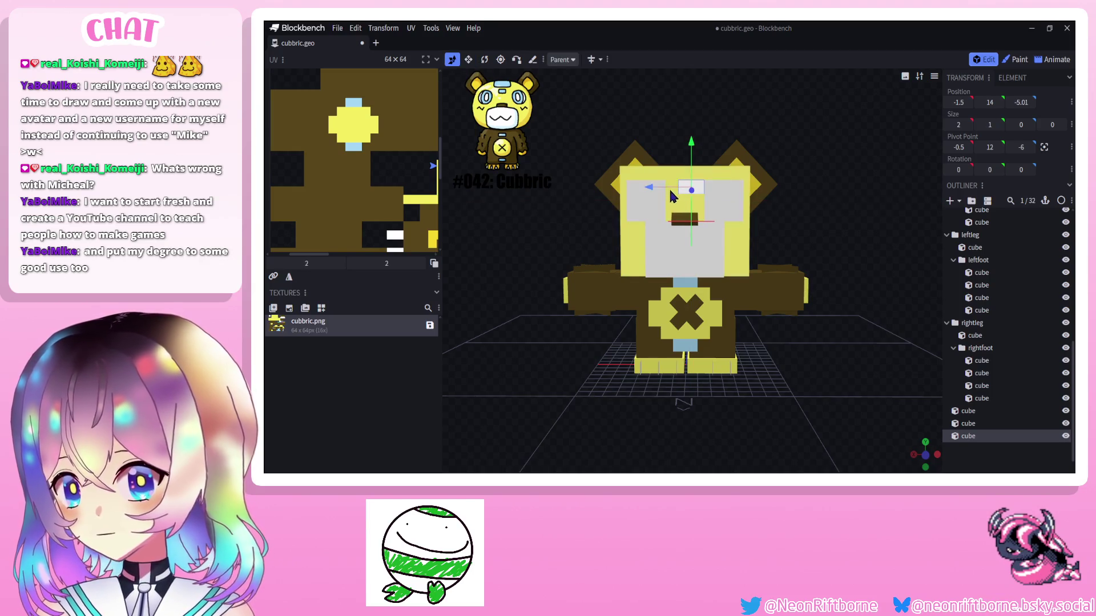
pyautogui.moveTo(649, 187); pyautogui.dragTo(688, 169)
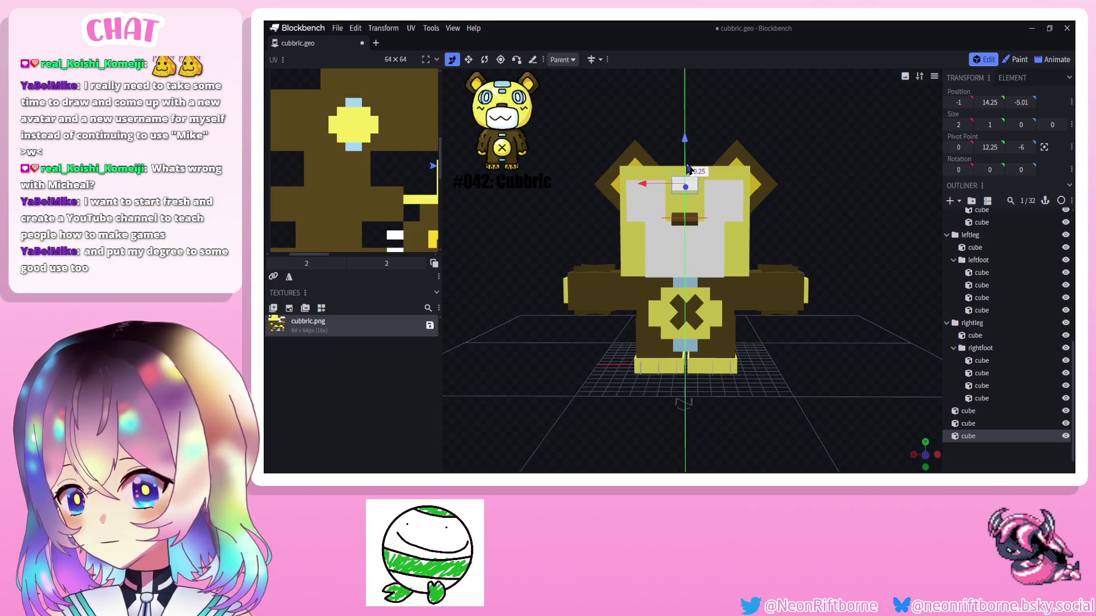
pyautogui.press('s')
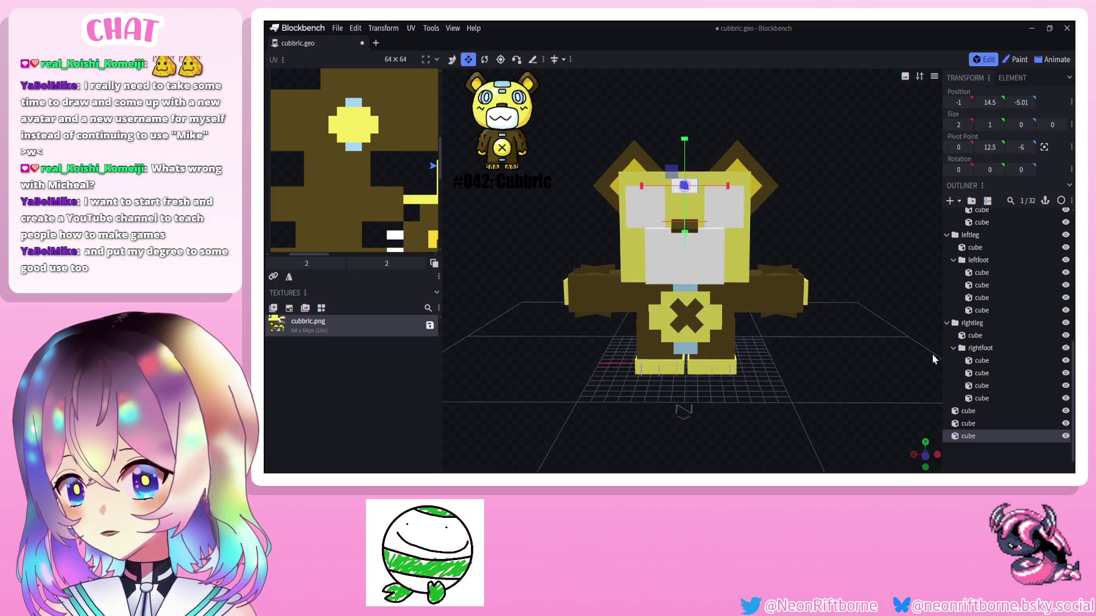
pyautogui.click(792, 300)
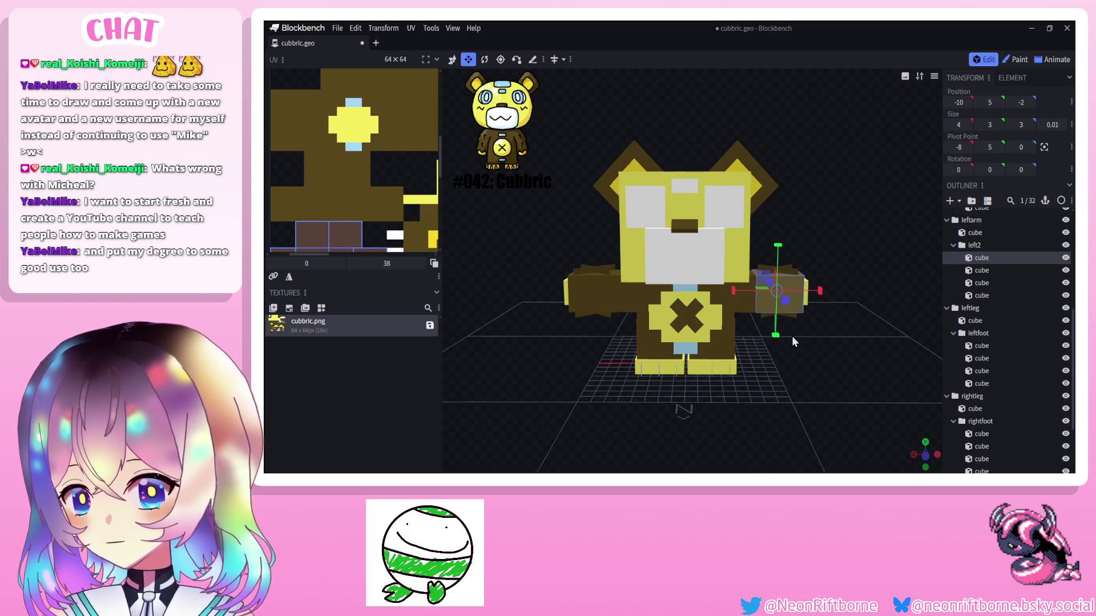
pyautogui.click(681, 184)
pyautogui.scroll(5, 320, 129)
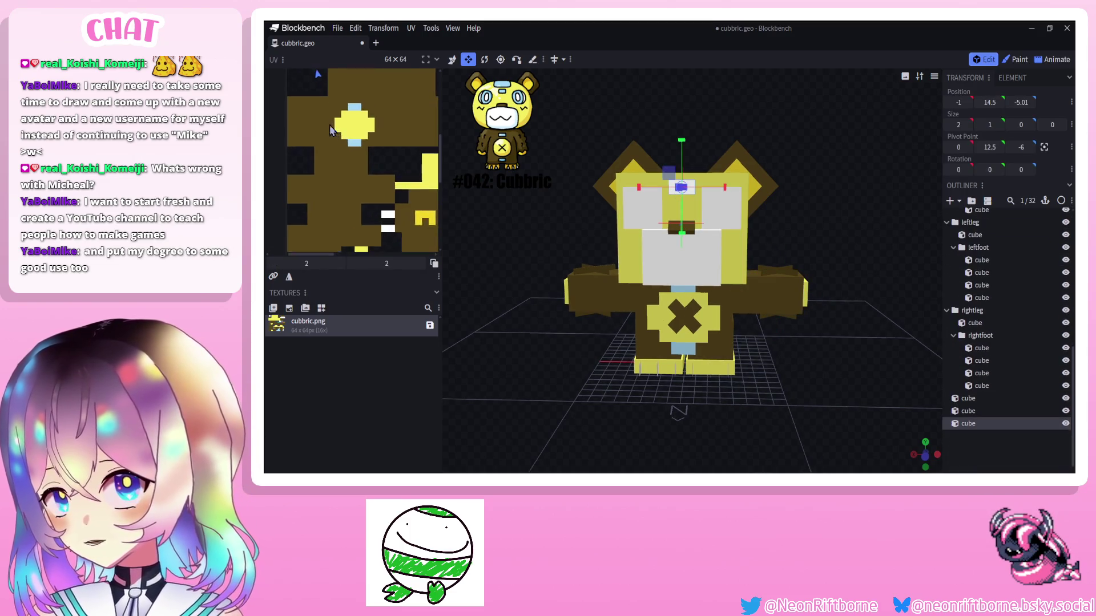
pyautogui.scroll(-3, 319, 129)
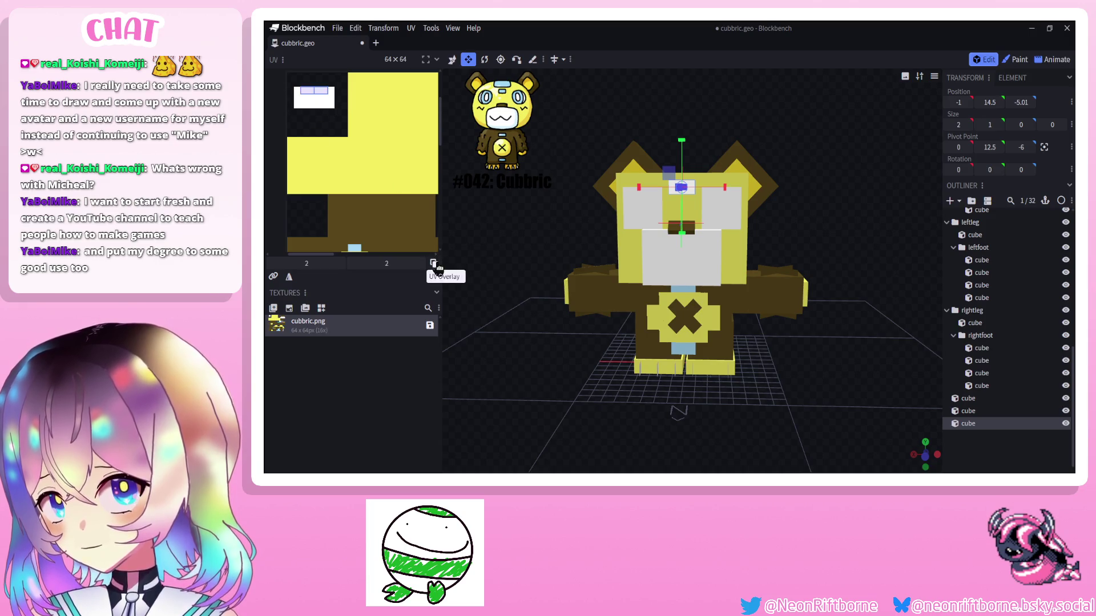
# Shift the eye blocks' UV faces onto the white texture area and enlarge the left eye mapping to a full square.
pyautogui.click(434, 264)
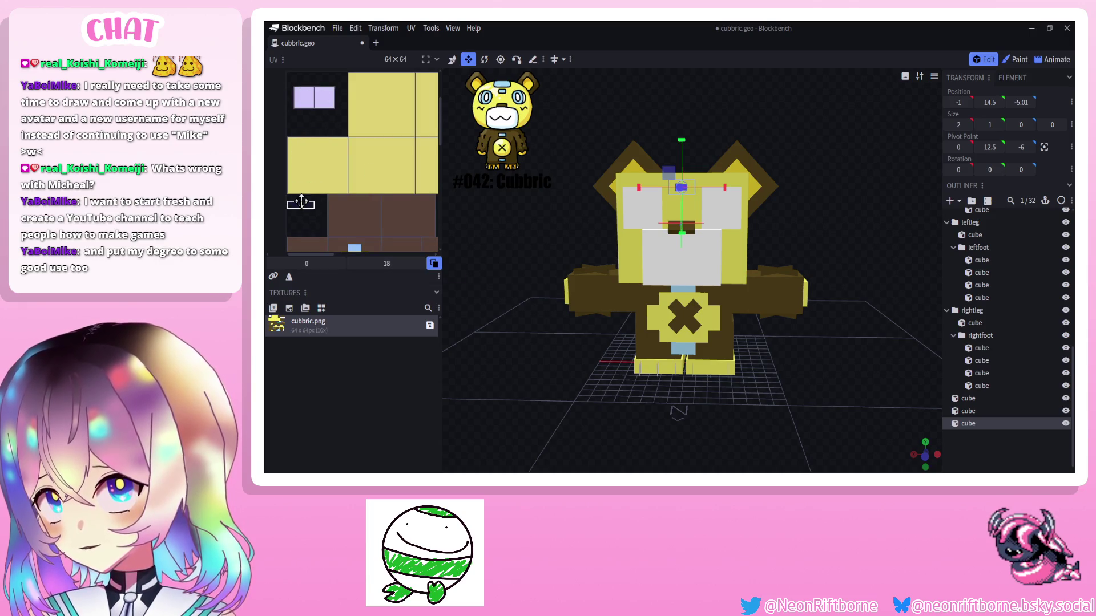
pyautogui.click(326, 94)
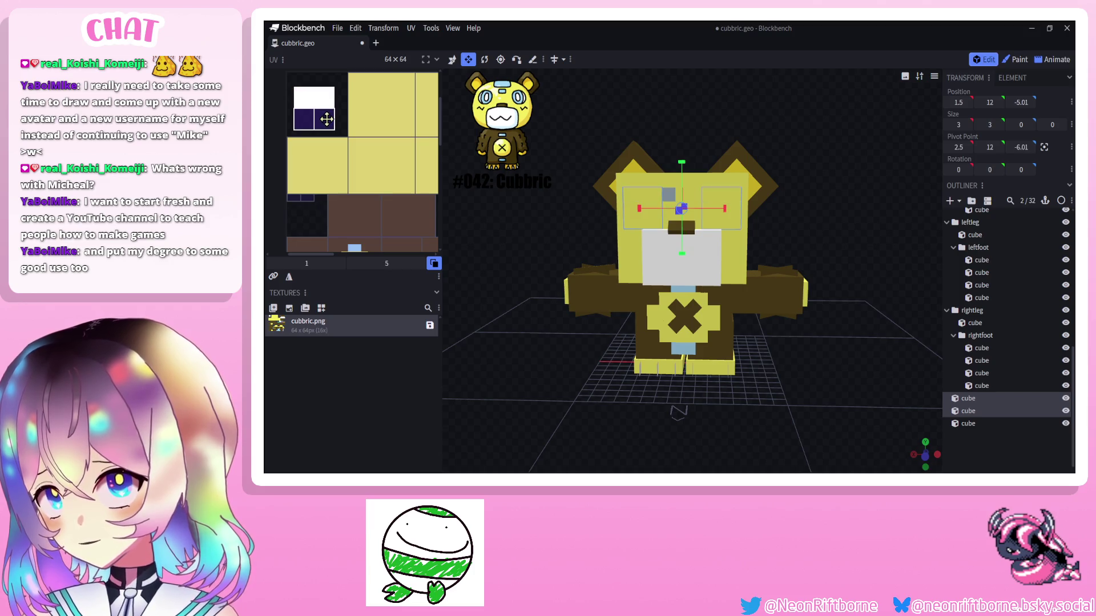
pyautogui.moveTo(326, 118); pyautogui.dragTo(328, 99)
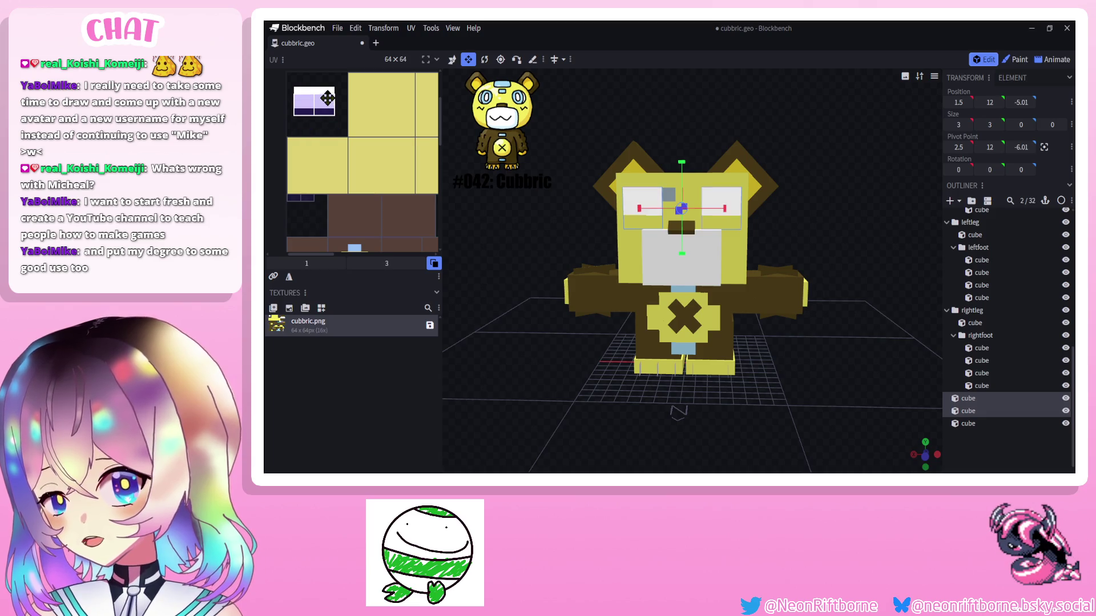
pyautogui.click(650, 206)
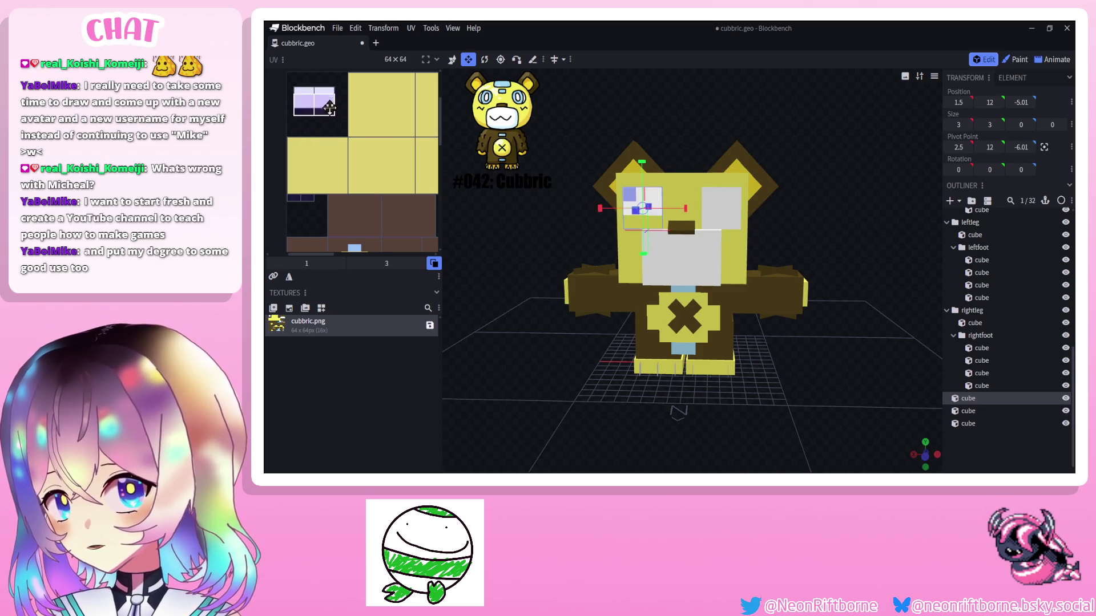
pyautogui.moveTo(327, 107); pyautogui.dragTo(327, 118)
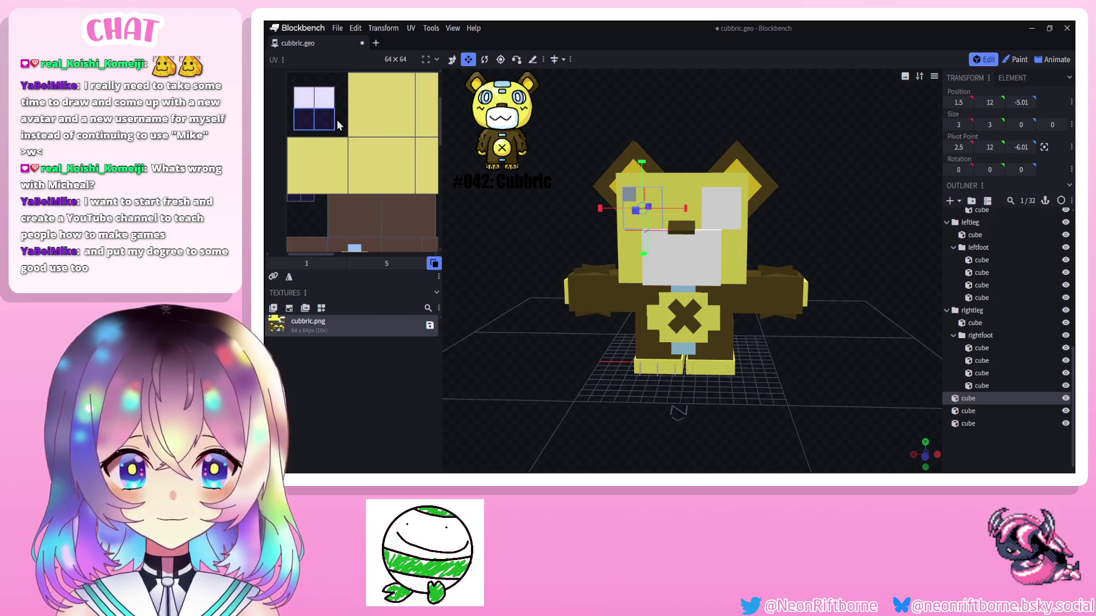
pyautogui.click(547, 257)
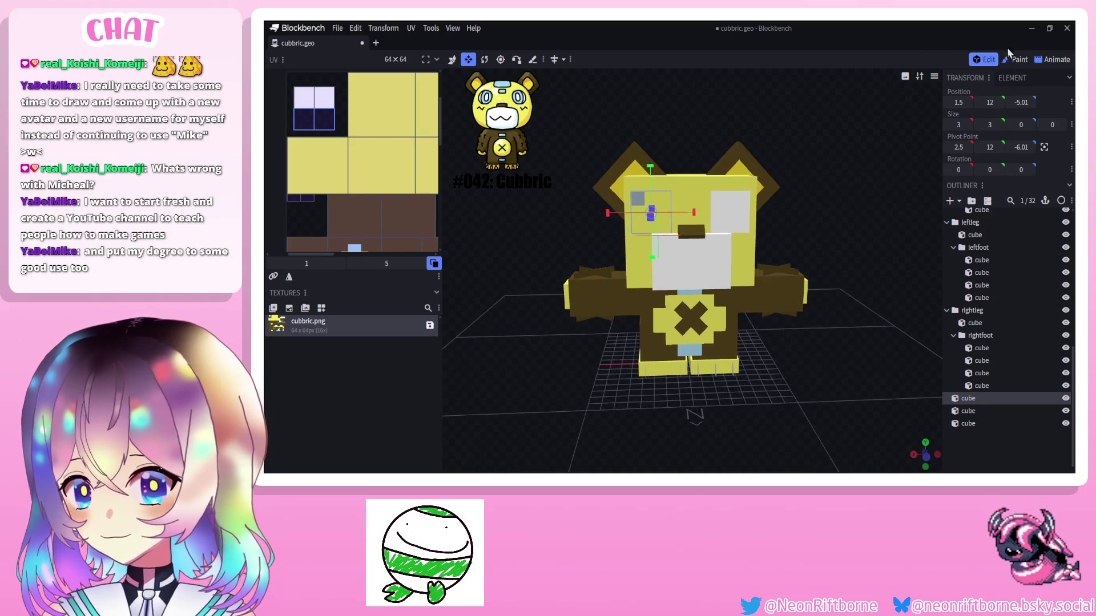
pyautogui.click(1016, 59)
pyautogui.click(775, 198)
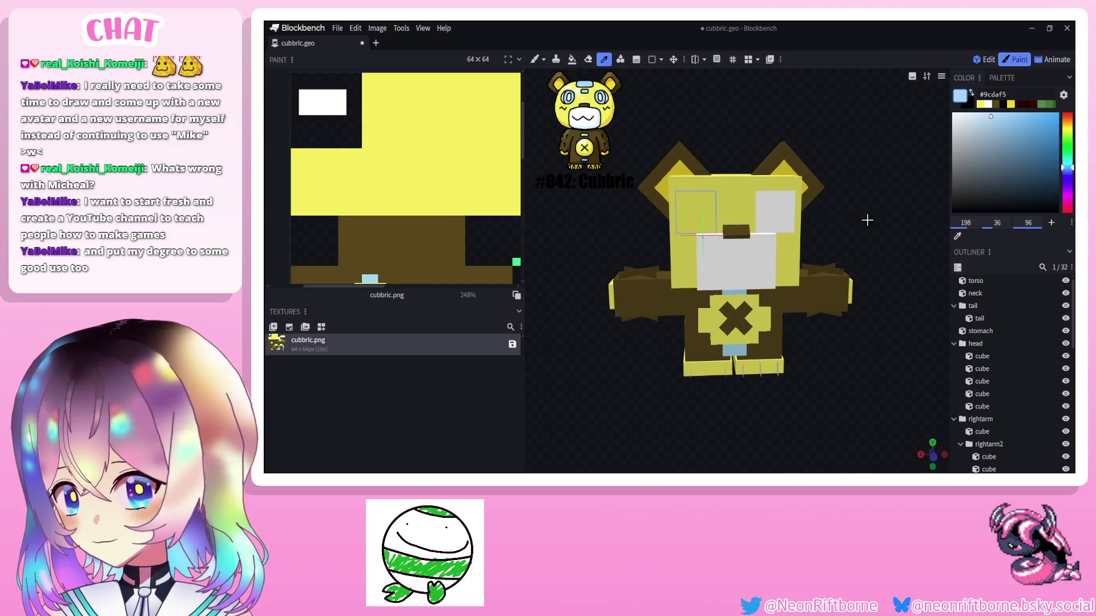
# Paint the left eye white and add light-blue patches on the forehead and head top.
pyautogui.click(775, 206)
pyautogui.moveTo(710, 199)
pyautogui.mouseDown()
pyautogui.moveTo(696, 214)
pyautogui.moveTo(706, 223)
pyautogui.moveTo(685, 214)
pyautogui.mouseUp()
pyautogui.keyDown('alt'); pyautogui.click(731, 253); pyautogui.keyUp('alt')
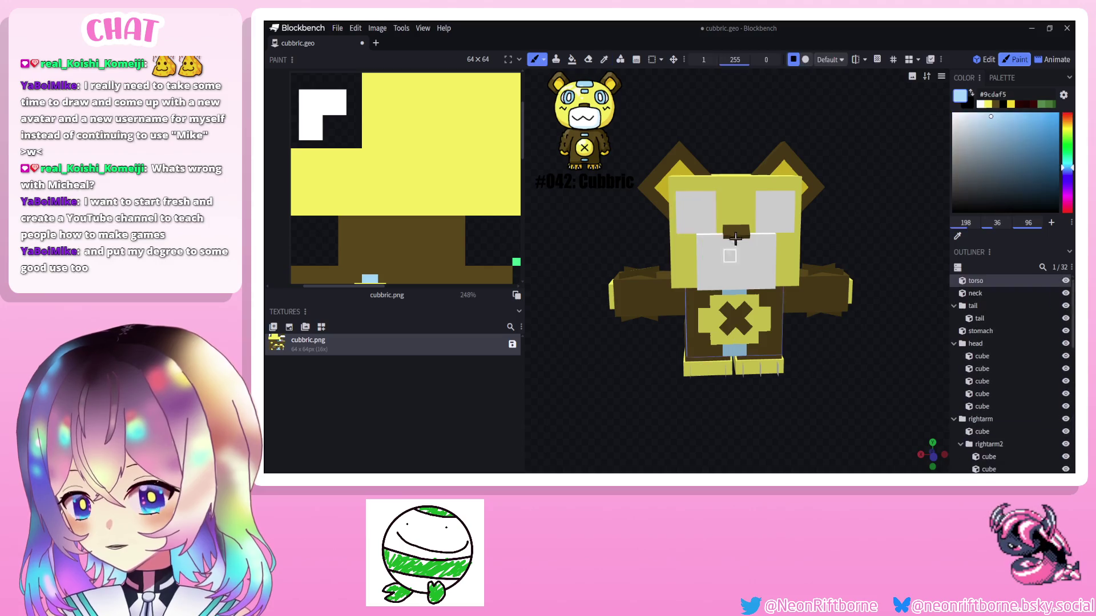
pyautogui.click(728, 190)
pyautogui.moveTo(856, 300)
pyautogui.mouseDown()
pyautogui.moveTo(896, 348)
pyautogui.moveTo(898, 419)
pyautogui.mouseUp()
pyautogui.scroll(3, 899, 419)
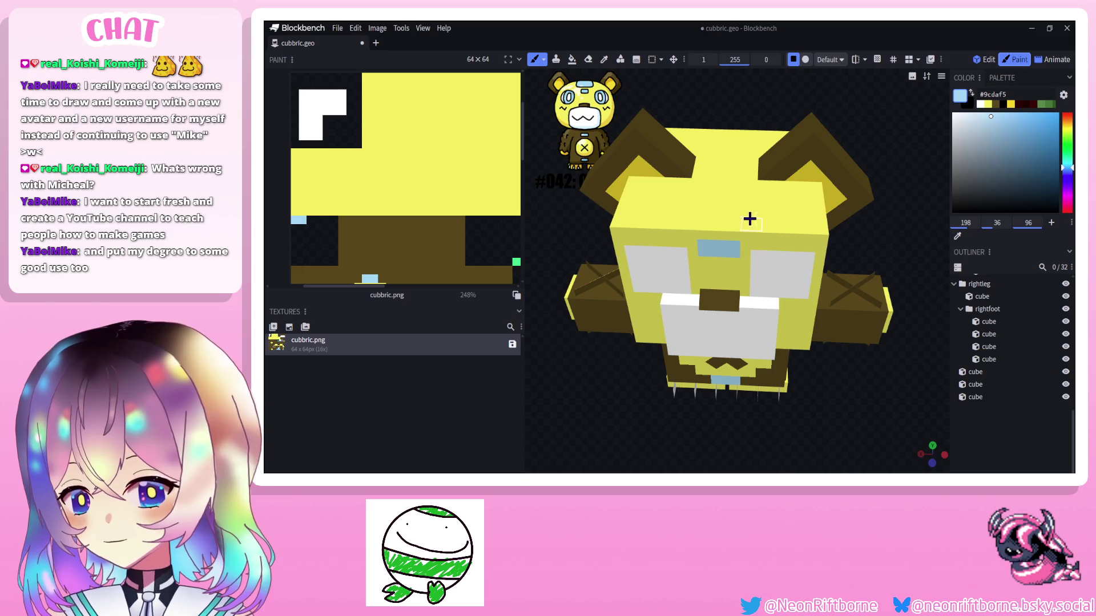
pyautogui.moveTo(741, 206); pyautogui.dragTo(710, 202)
pyautogui.moveTo(856, 299); pyautogui.dragTo(865, 258)
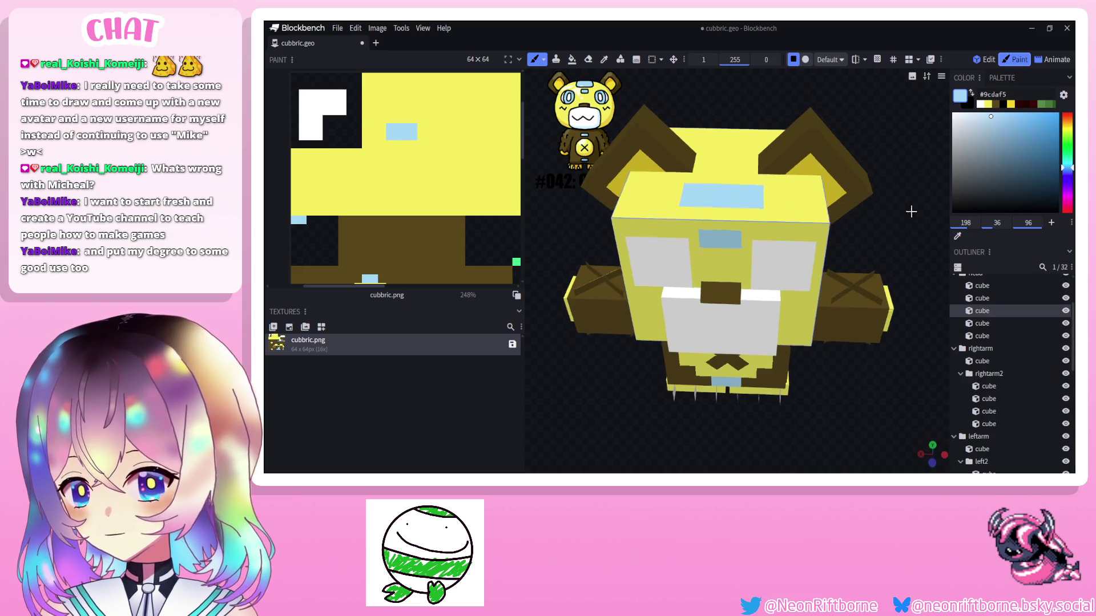
pyautogui.click(987, 324)
pyautogui.scroll(-3, 984, 385)
pyautogui.click(906, 416)
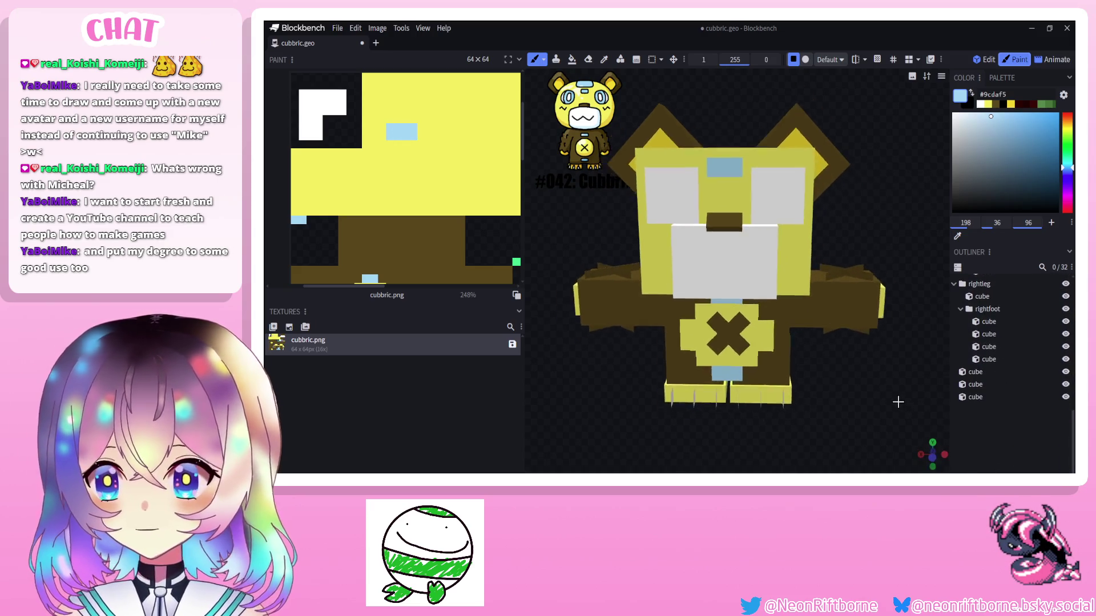
pyautogui.scroll(-3, 906, 416)
pyautogui.scroll(3, 897, 392)
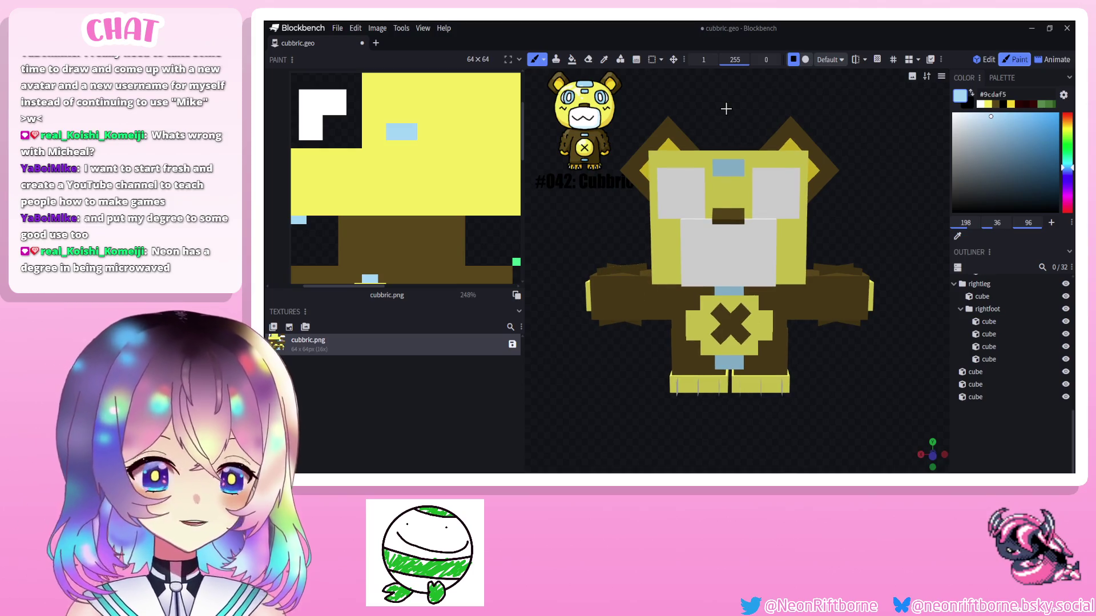
# Brush light-blue strokes onto both eyes, then duplicate an eye block.
pyautogui.moveTo(766, 196); pyautogui.dragTo(765, 209)
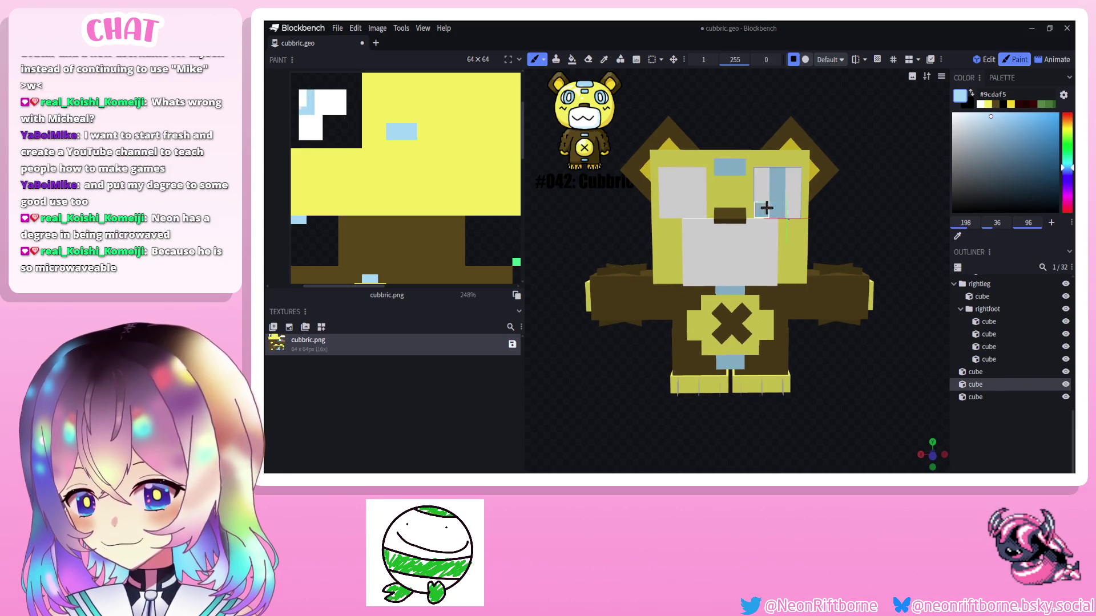
pyautogui.moveTo(691, 176); pyautogui.dragTo(694, 207)
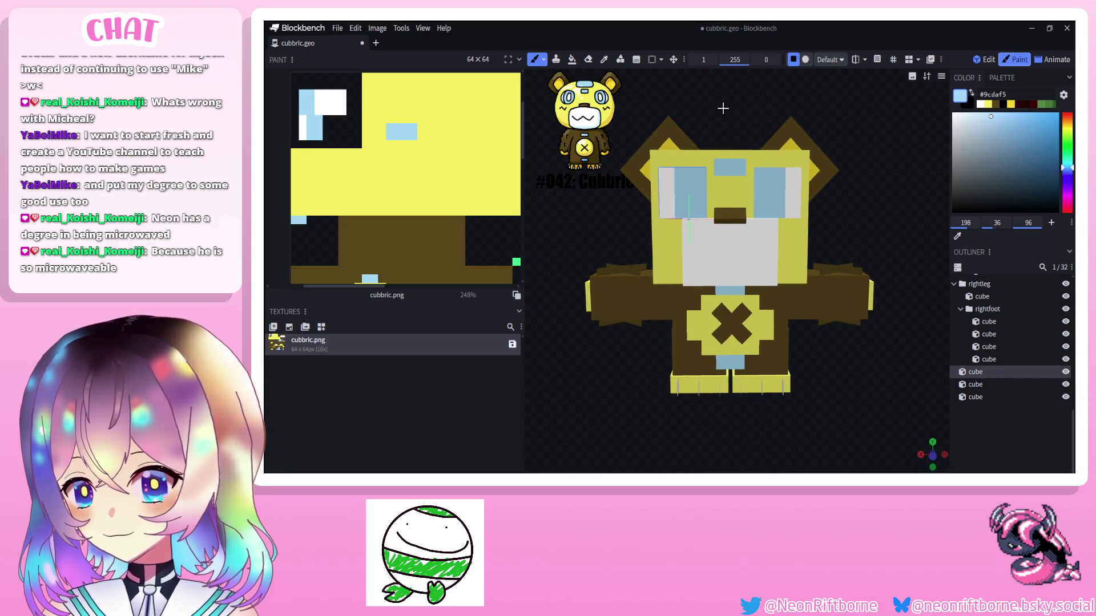
pyautogui.moveTo(723, 109); pyautogui.dragTo(900, 286)
pyautogui.click(984, 59)
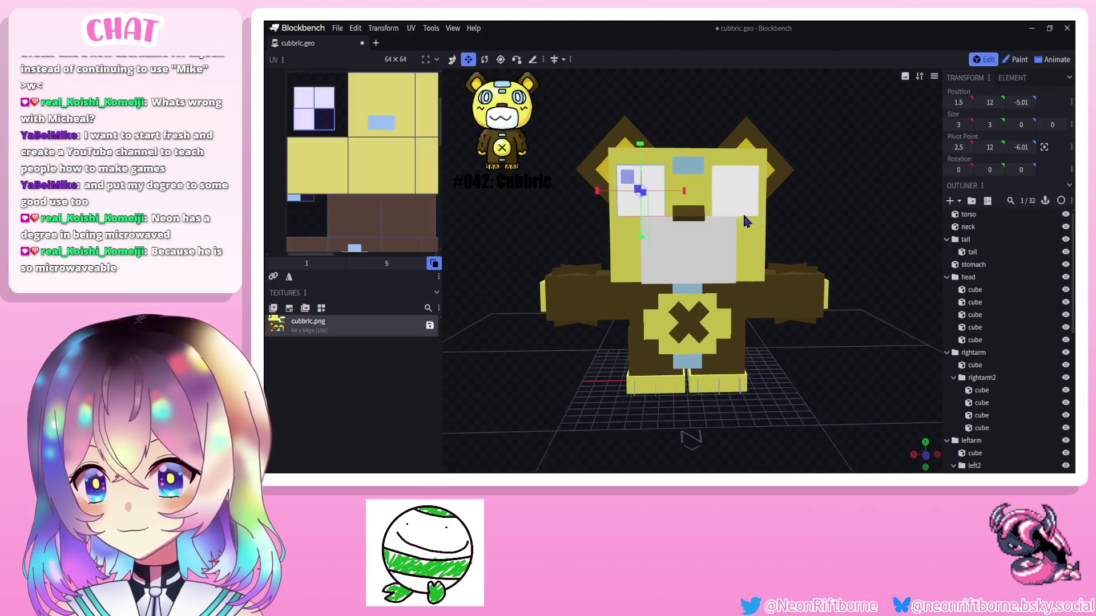
pyautogui.rightClick(745, 201)
pyautogui.click(770, 234)
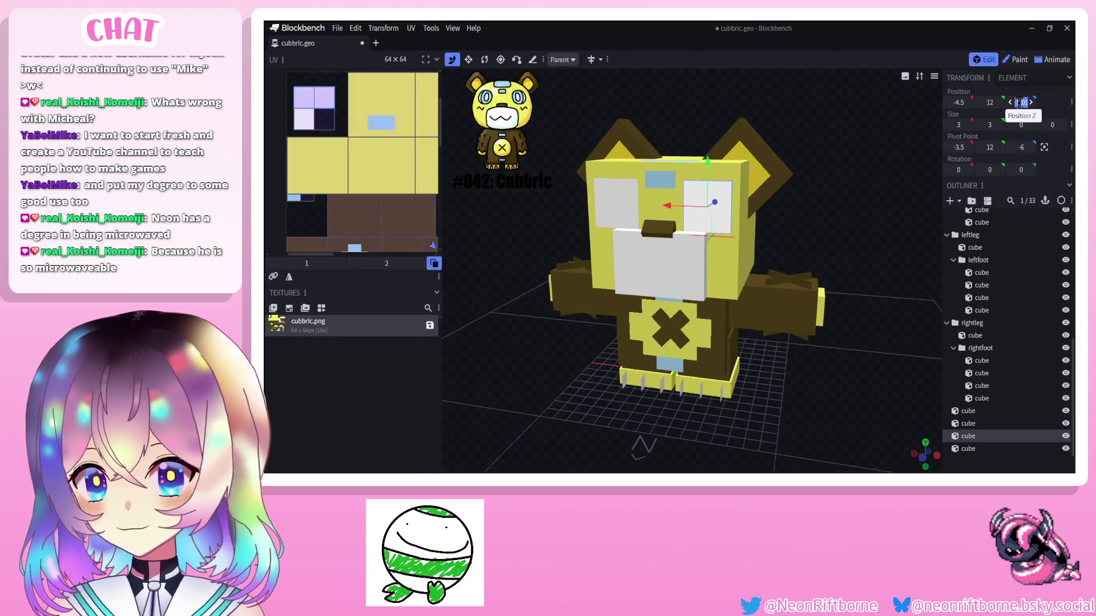
pyautogui.write('-')
pyautogui.write('4')
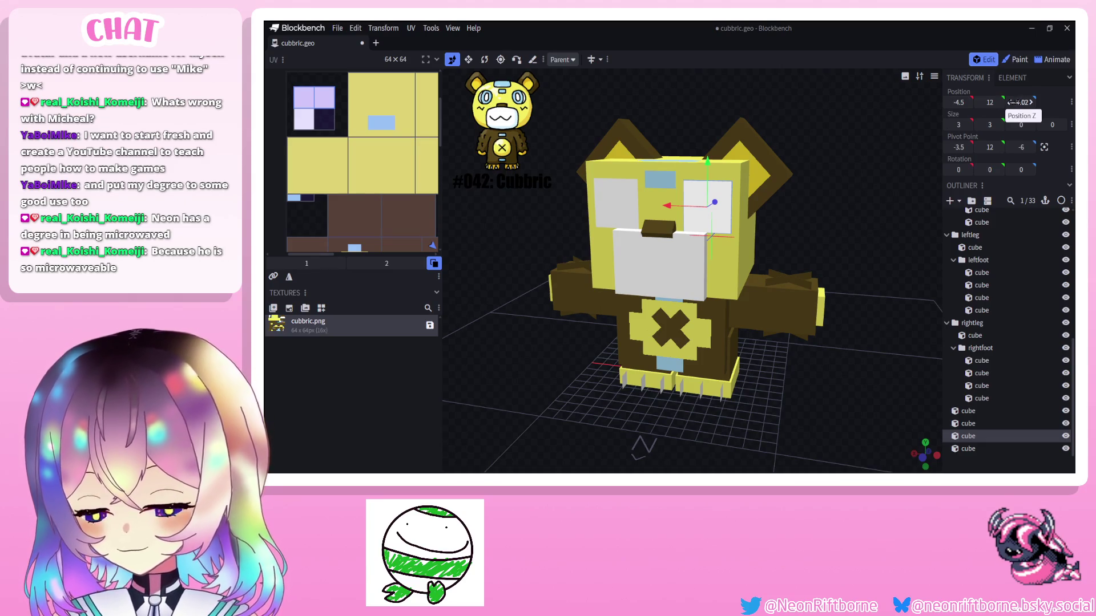
# Resize the duplicate into a narrow 2×3 block and nudge it over one eye.
pyautogui.click(466, 59)
pyautogui.moveTo(707, 169); pyautogui.dragTo(707, 158)
pyautogui.moveTo(750, 216); pyautogui.dragTo(741, 215)
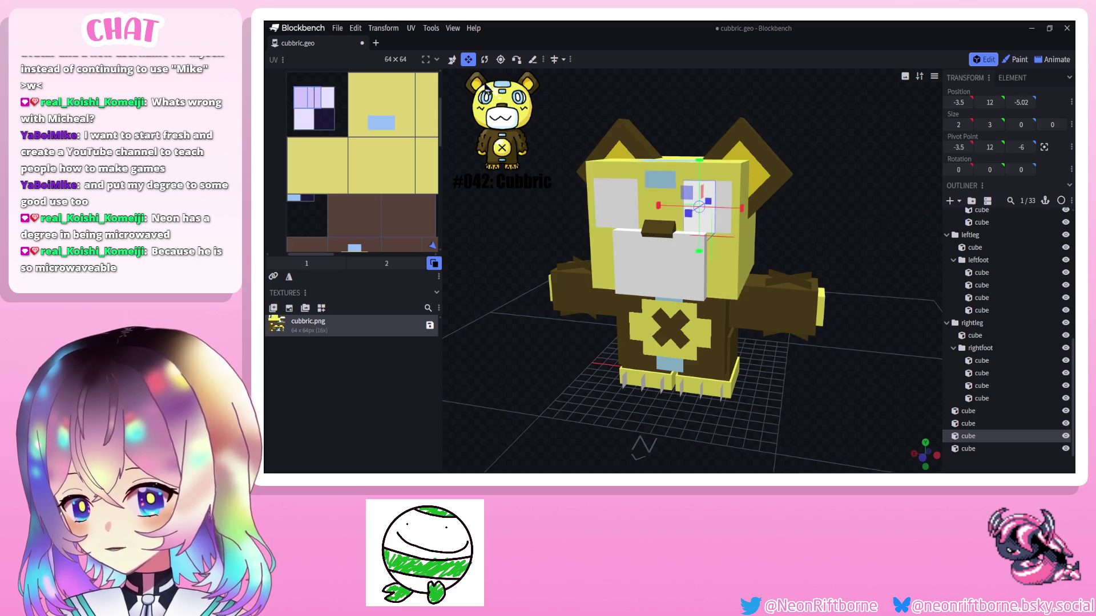
pyautogui.click(452, 60)
pyautogui.moveTo(663, 205); pyautogui.dragTo(677, 213)
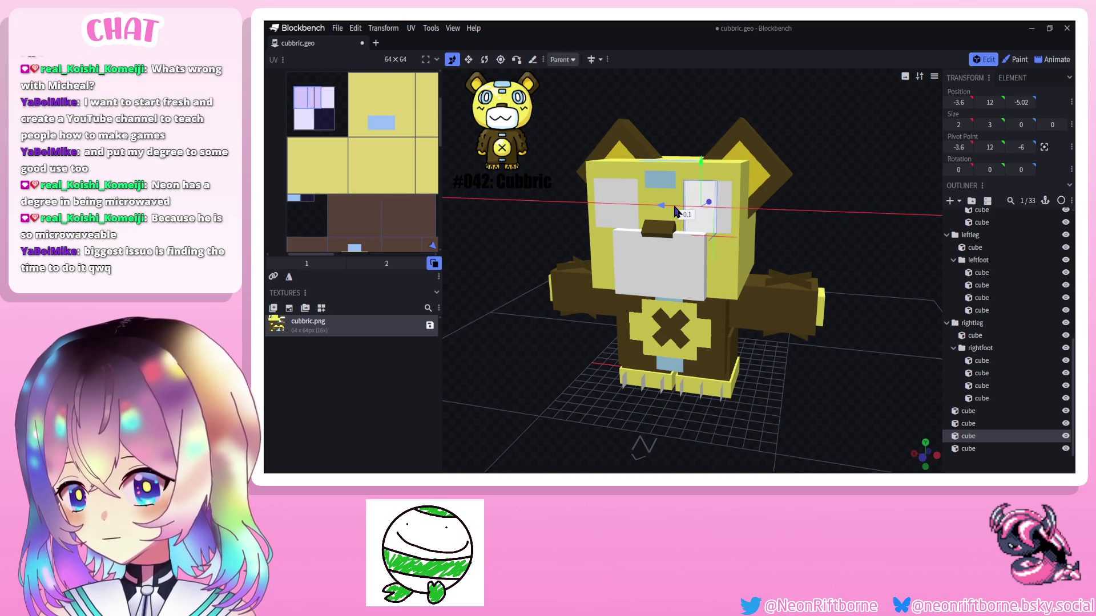
# Duplicate the narrow block over the other eye and paint both inner blocks light blue.
pyautogui.rightClick(711, 212)
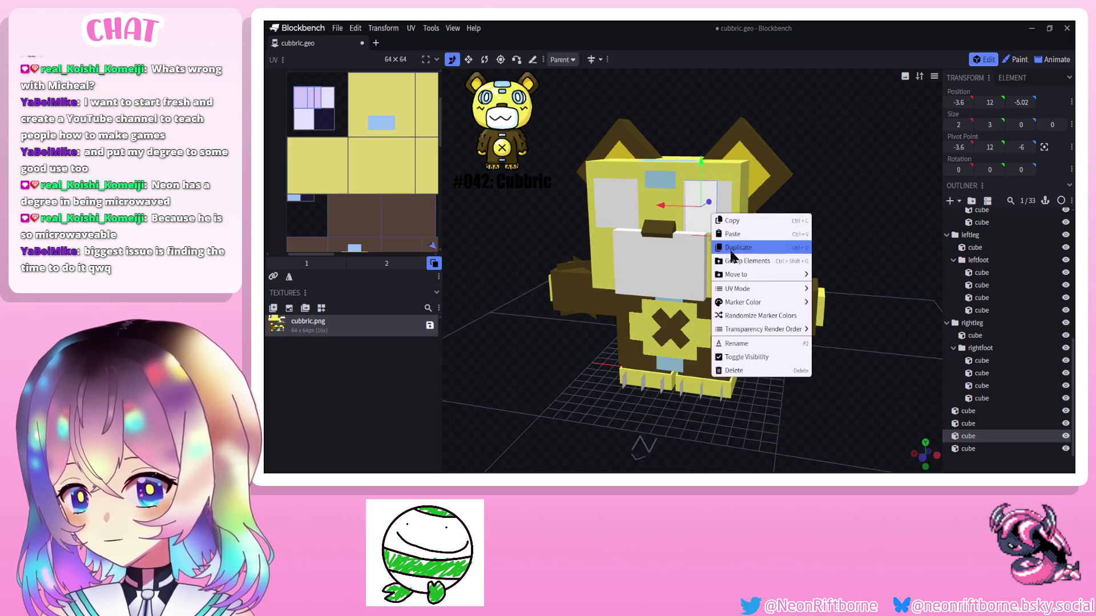
pyautogui.click(745, 252)
pyautogui.moveTo(662, 210)
pyautogui.mouseDown()
pyautogui.moveTo(590, 202)
pyautogui.moveTo(795, 150)
pyautogui.mouseUp()
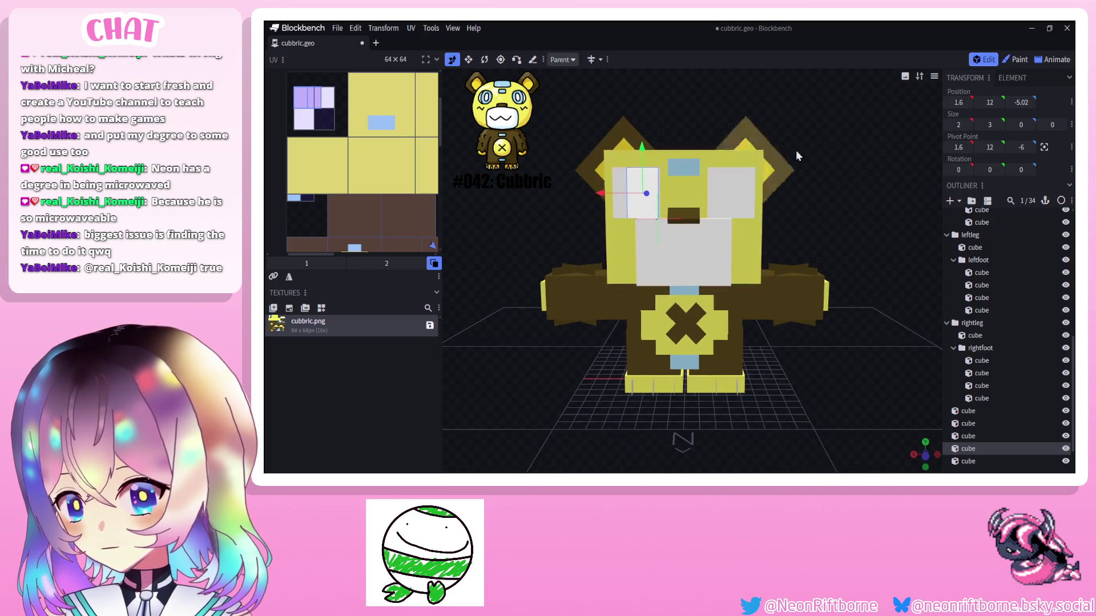
pyautogui.click(1016, 59)
pyautogui.moveTo(677, 171)
pyautogui.mouseDown()
pyautogui.moveTo(694, 182)
pyautogui.moveTo(666, 199)
pyautogui.mouseUp()
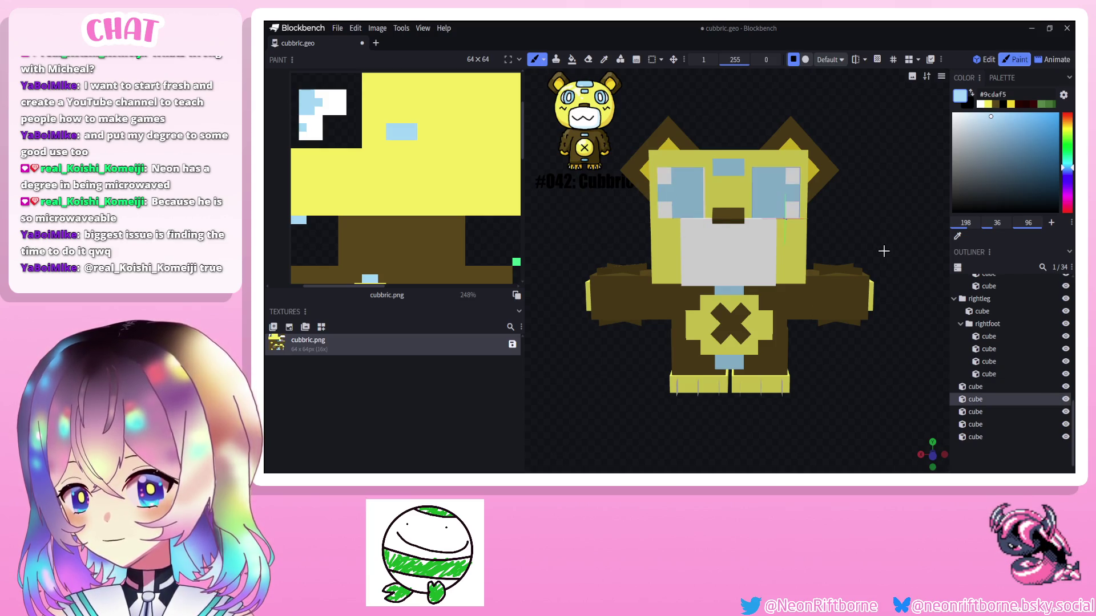
# Select the eye blocks and restore their texture area to plain white, undoing the light-blue pixels.
pyautogui.moveTo(855, 359); pyautogui.dragTo(889, 407)
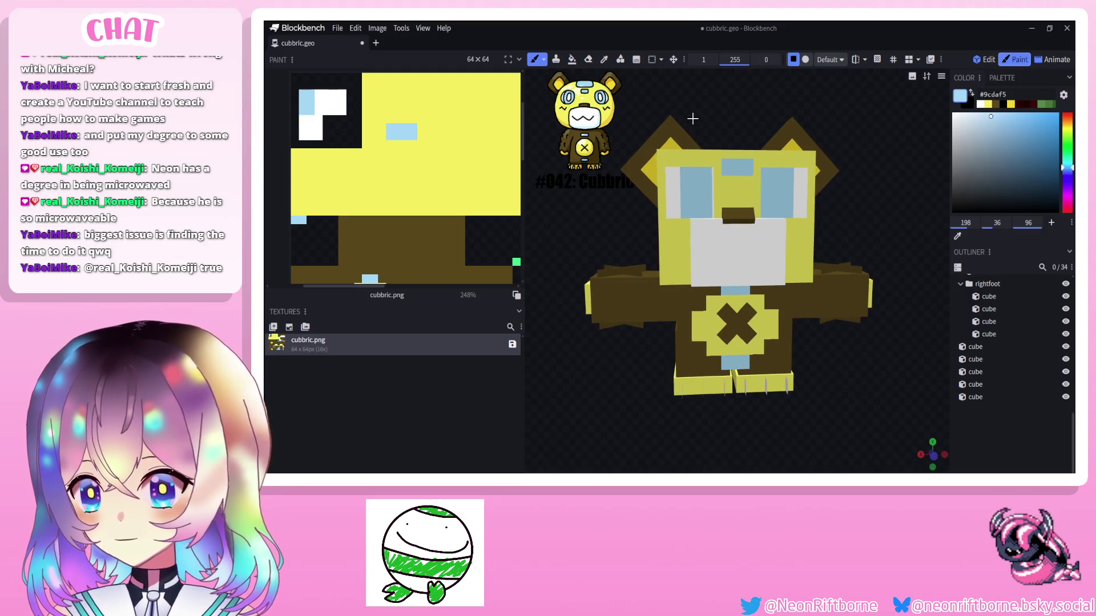
pyautogui.moveTo(693, 118); pyautogui.dragTo(676, 120)
pyautogui.scroll(5, 668, 120)
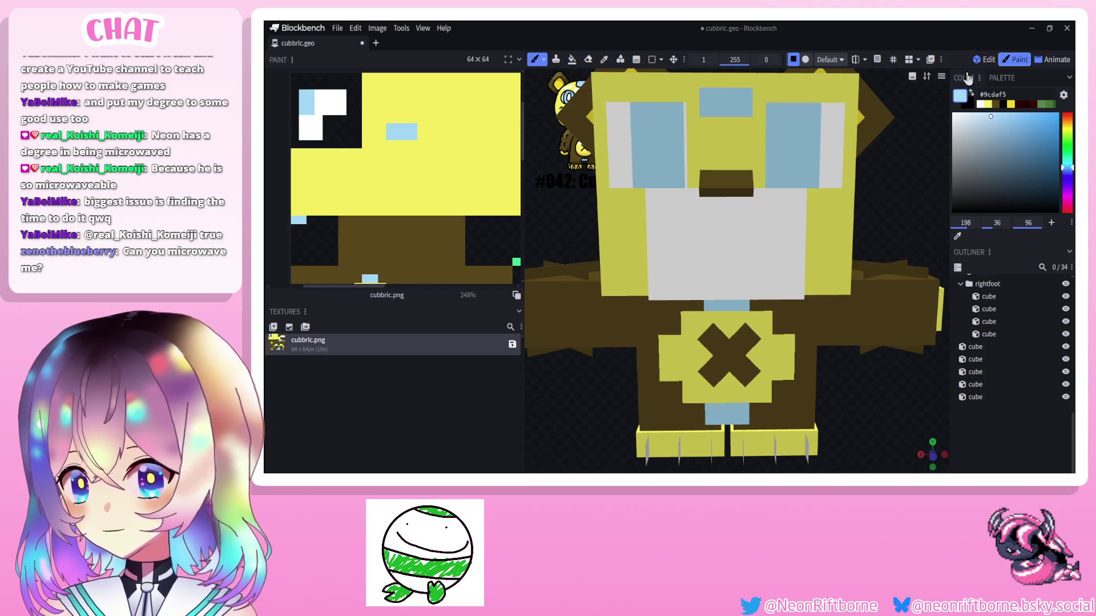
pyautogui.click(984, 59)
pyautogui.click(752, 146)
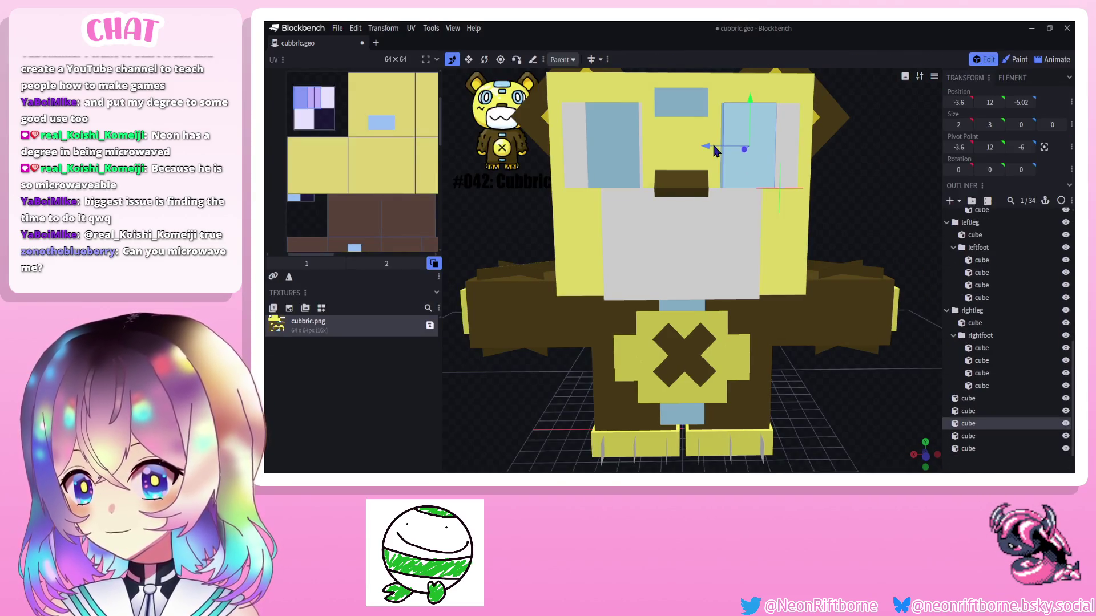
pyautogui.click(799, 152)
pyautogui.click(1019, 59)
pyautogui.click(333, 100)
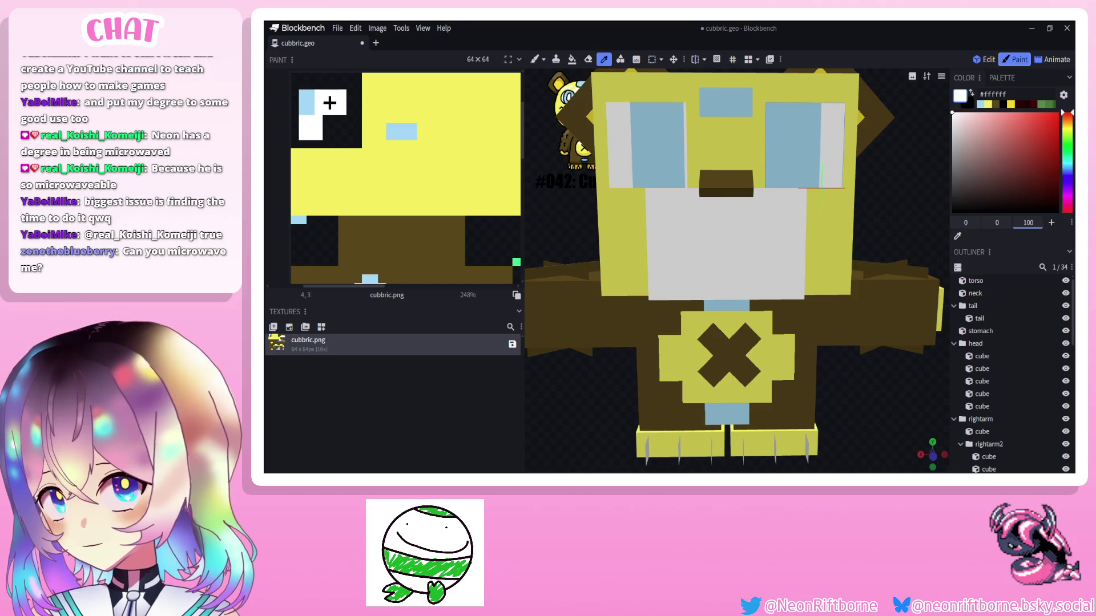
pyautogui.click(306, 101)
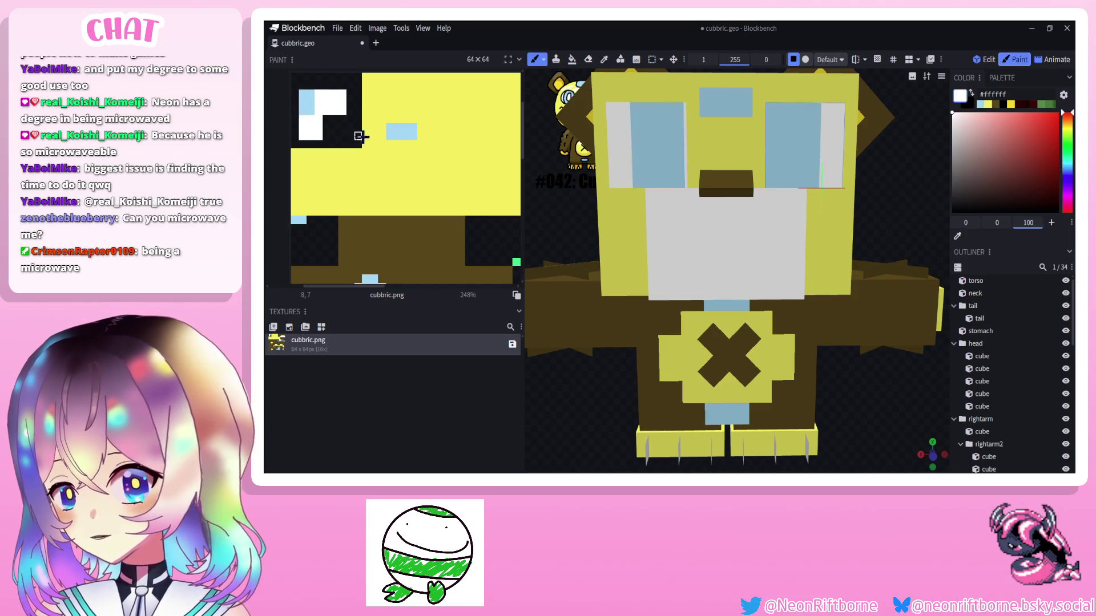
pyautogui.hotkey('ctrl', 'z')
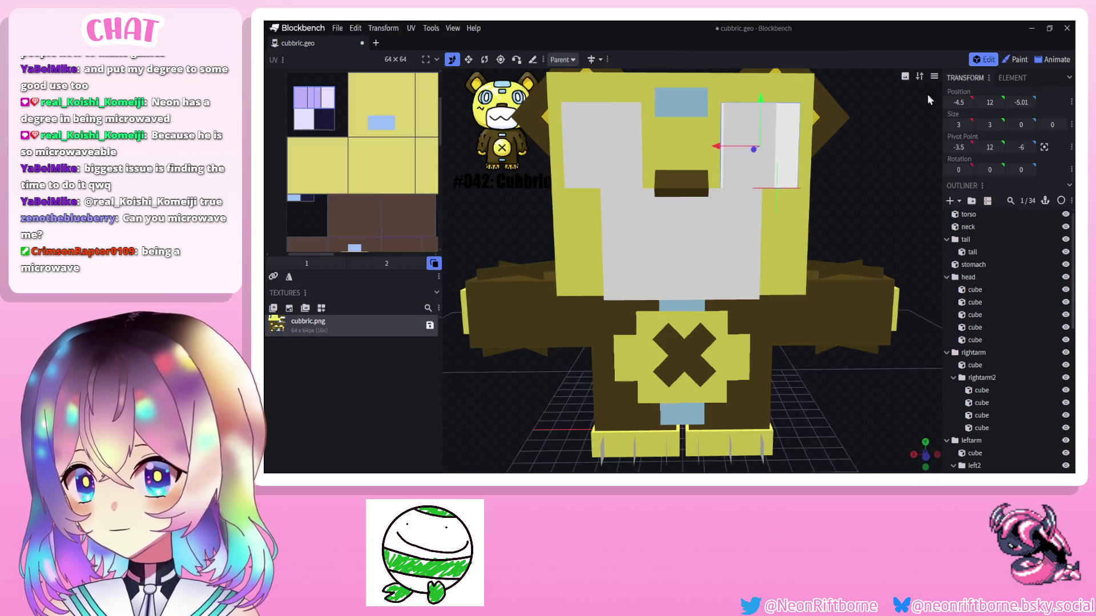
pyautogui.click(987, 59)
pyautogui.click(745, 145)
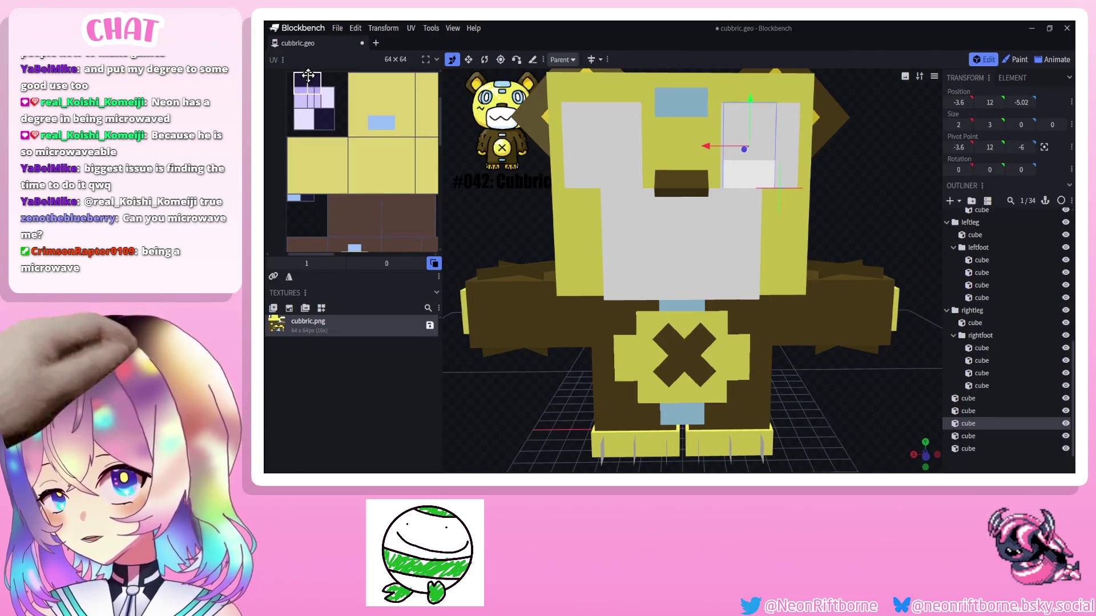
# Move the inner eye blocks' UV faces to their own separate spot on the texture.
pyautogui.moveTo(306, 77); pyautogui.dragTo(300, 212)
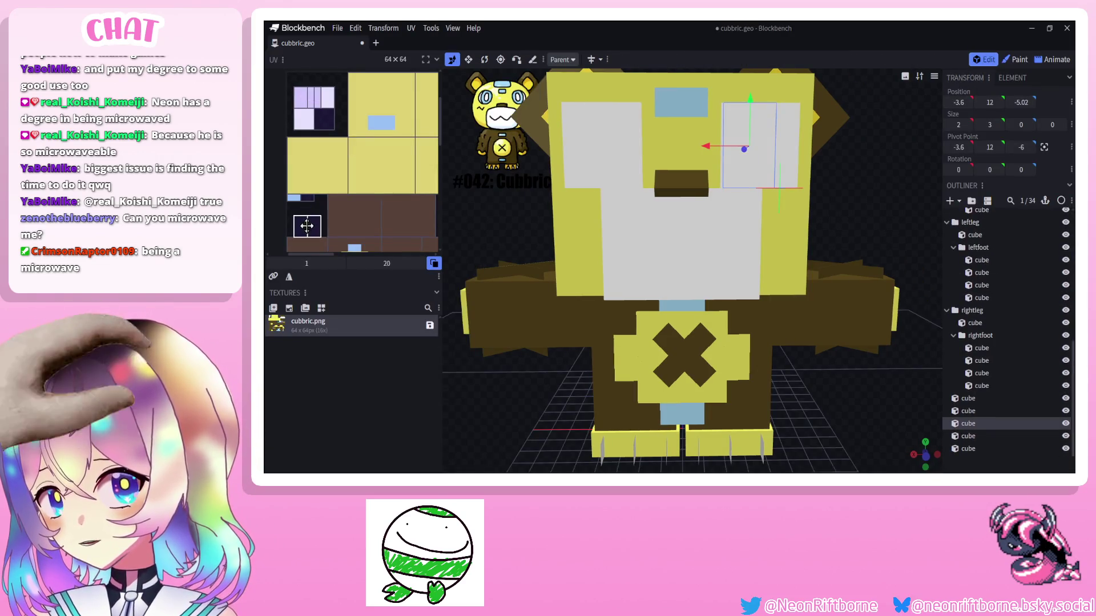
pyautogui.keyDown('shift'); pyautogui.click(314, 105); pyautogui.keyUp('shift')
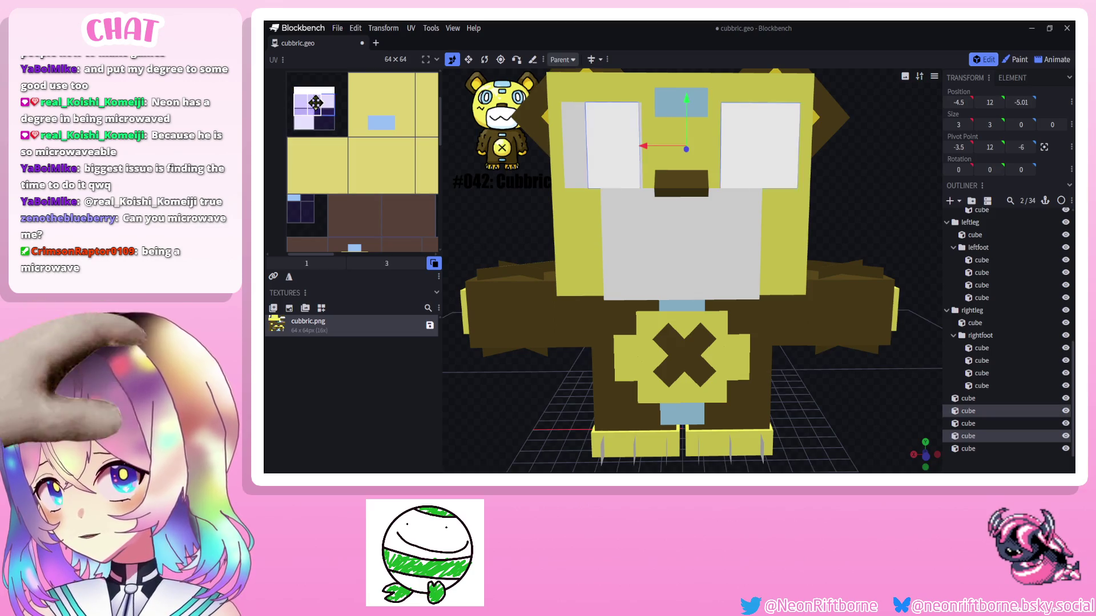
pyautogui.click(611, 142)
pyautogui.moveTo(308, 98); pyautogui.dragTo(340, 182)
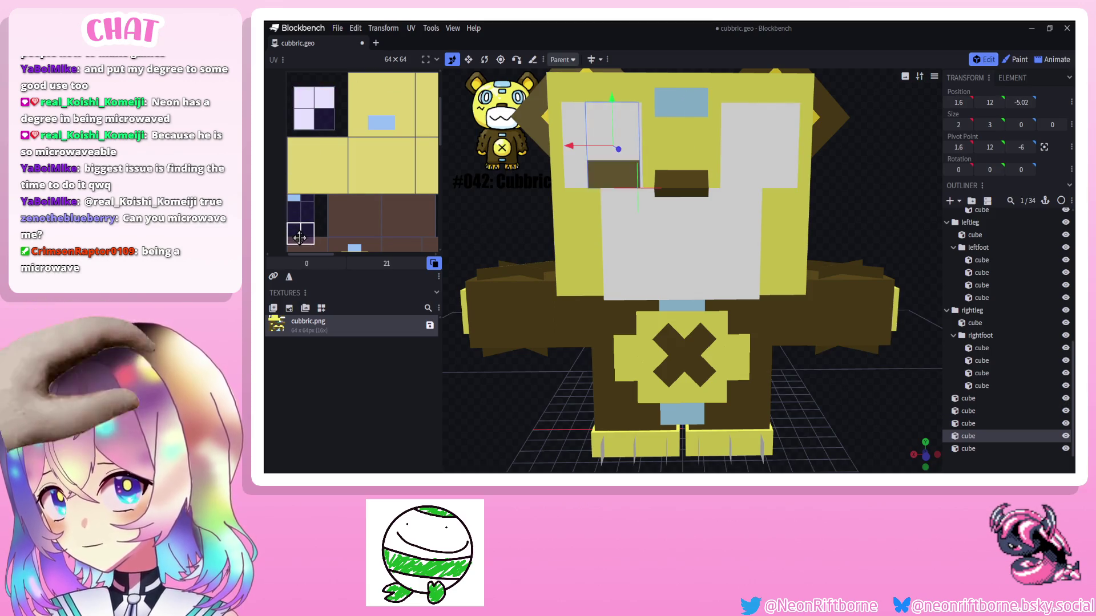
pyautogui.scroll(-2, 339, 181)
pyautogui.moveTo(360, 218); pyautogui.dragTo(419, 206)
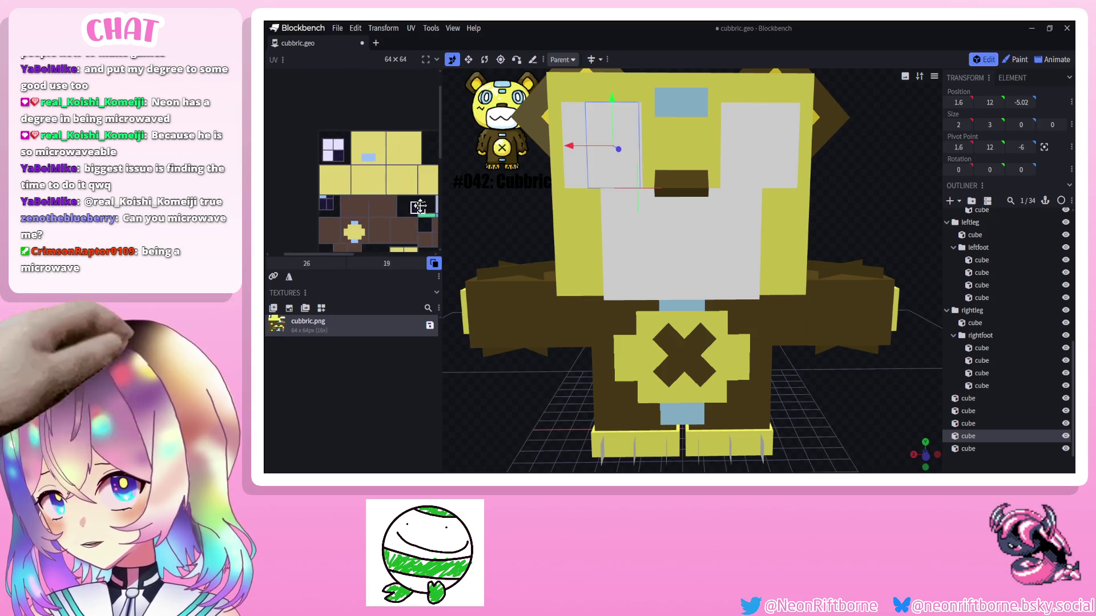
pyautogui.click(1015, 59)
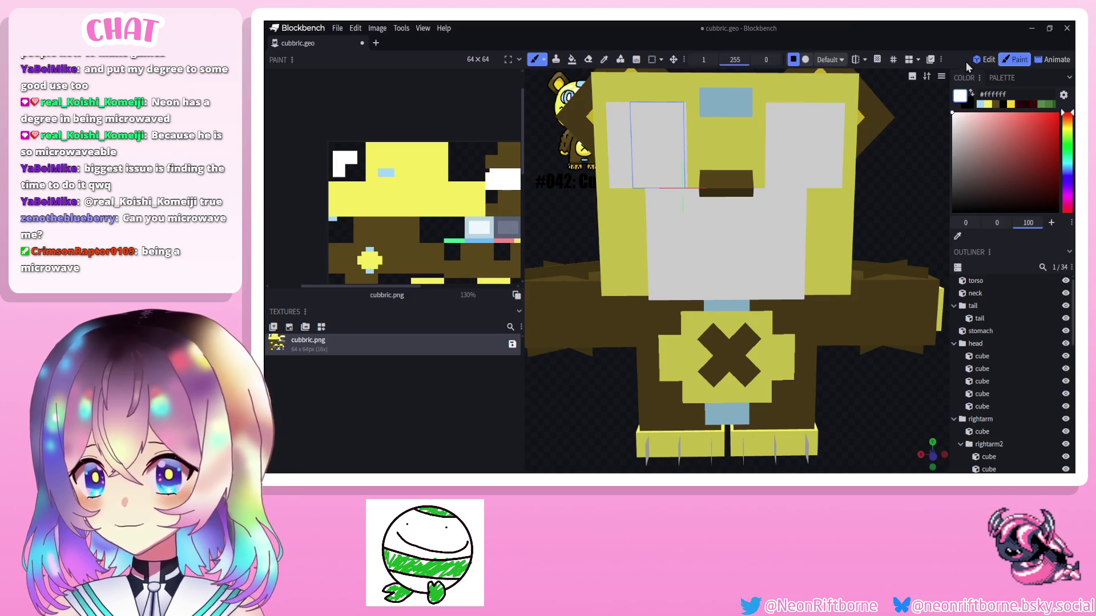
# Sample light blue and brush it over both eye faces.
pyautogui.click(725, 101)
pyautogui.moveTo(657, 112); pyautogui.dragTo(668, 171)
pyautogui.click(670, 142)
pyautogui.moveTo(806, 116)
pyautogui.mouseDown()
pyautogui.moveTo(804, 130)
pyautogui.moveTo(785, 127)
pyautogui.mouseUp()
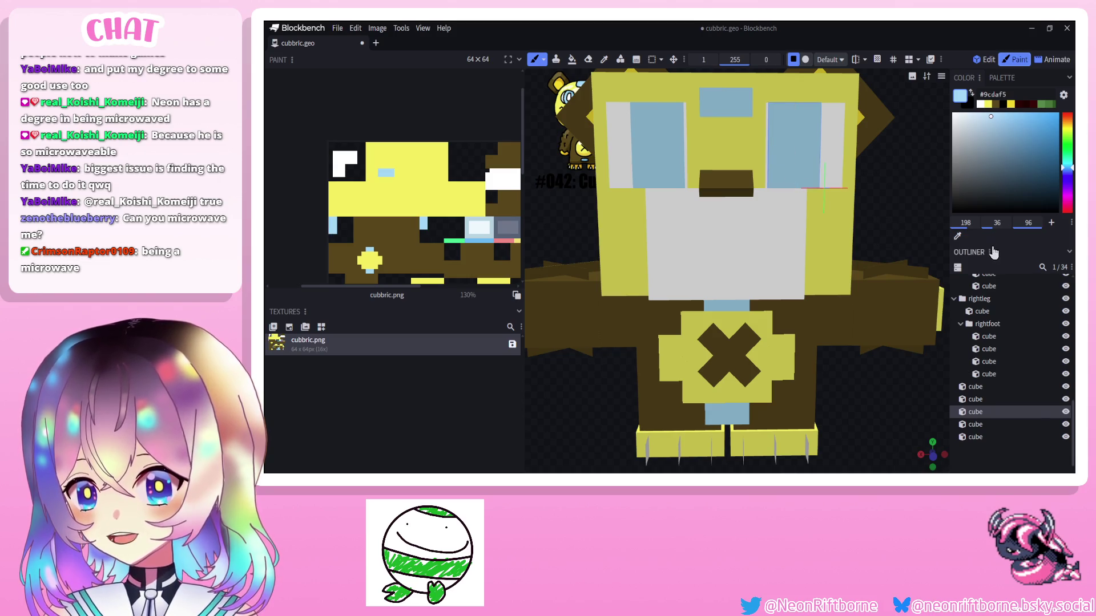
pyautogui.click(976, 371)
pyautogui.scroll(1, 900, 387)
pyautogui.scroll(-4, 900, 387)
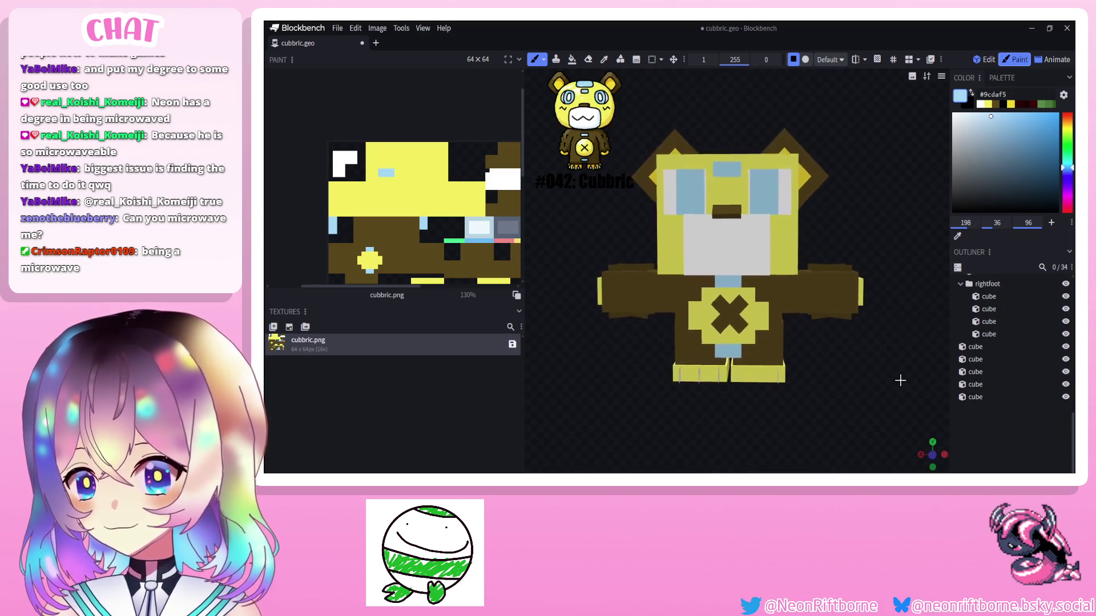
pyautogui.moveTo(900, 388)
pyautogui.mouseDown()
pyautogui.moveTo(910, 389)
pyautogui.moveTo(898, 387)
pyautogui.mouseUp()
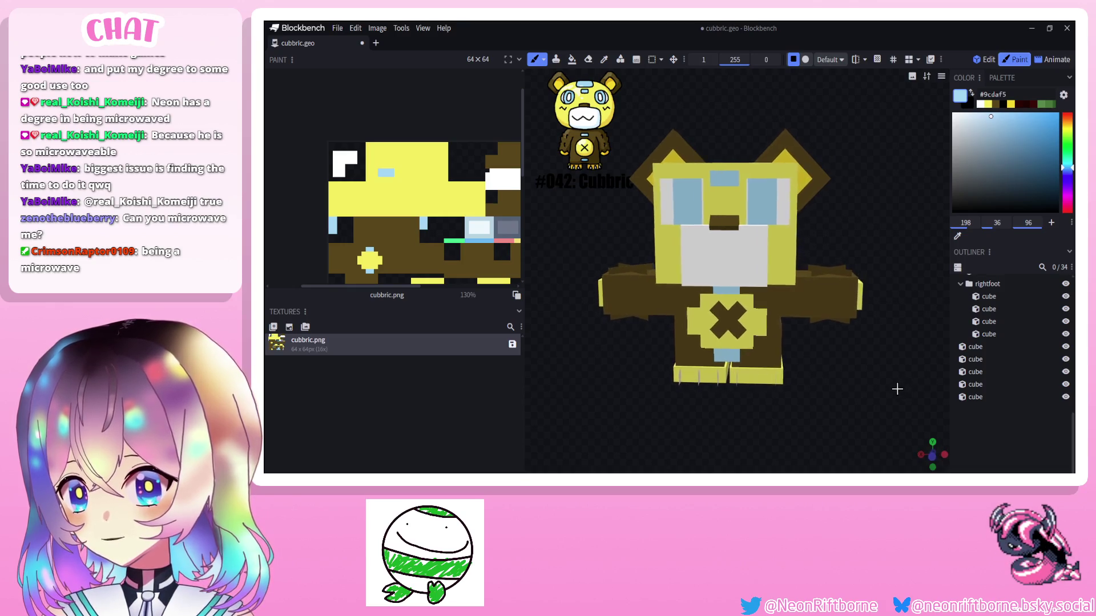
# Select each eye cube in Edit mode to check it, then return to painting.
pyautogui.click(988, 60)
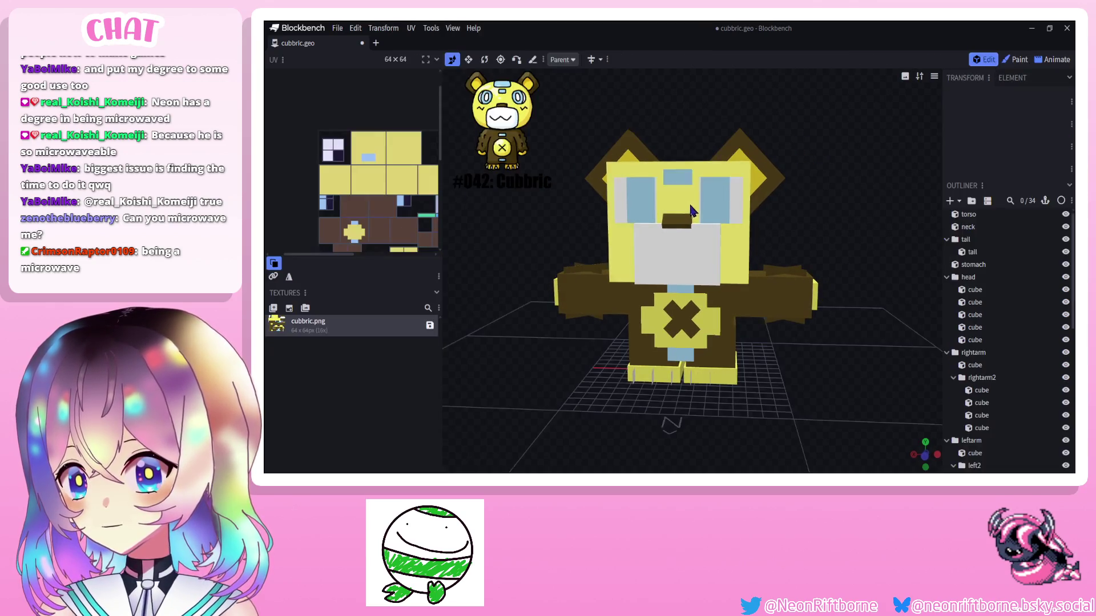
pyautogui.click(695, 202)
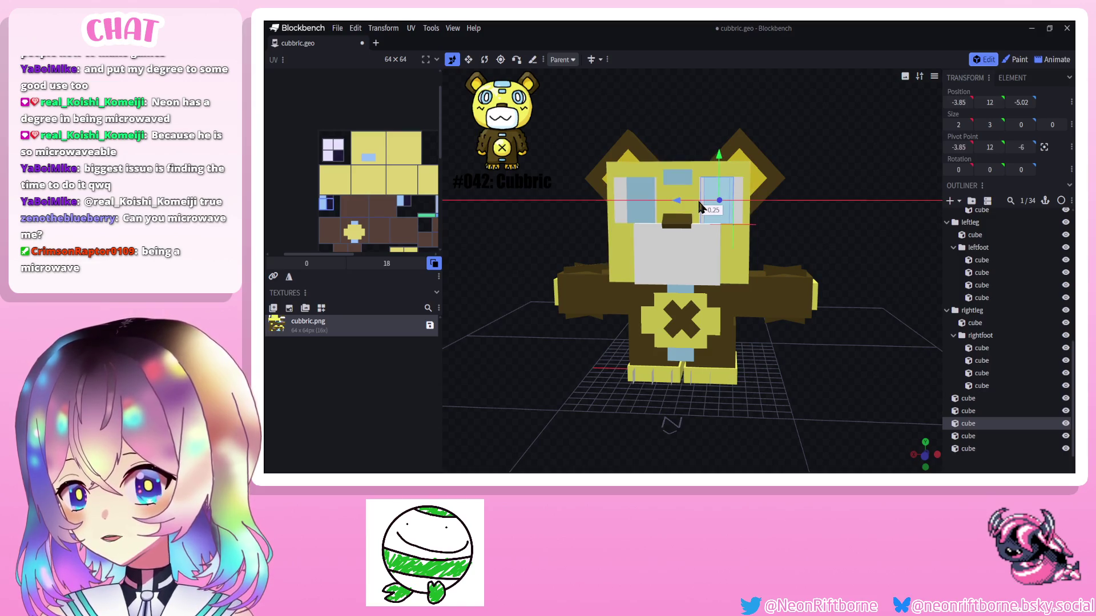
pyautogui.click(635, 203)
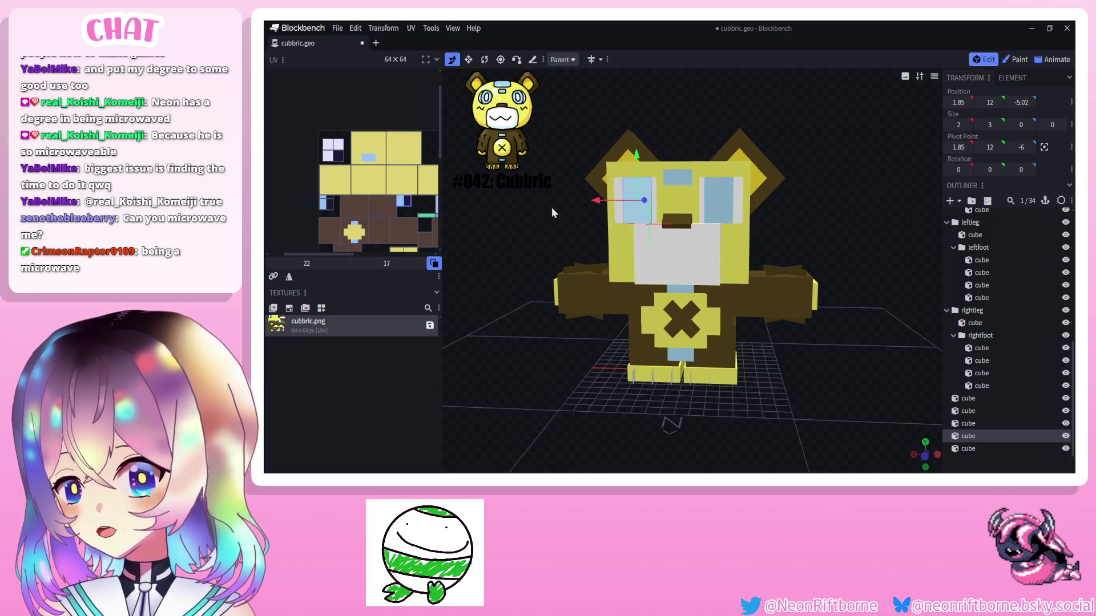
pyautogui.scroll(3, 588, 156)
pyautogui.click(1014, 59)
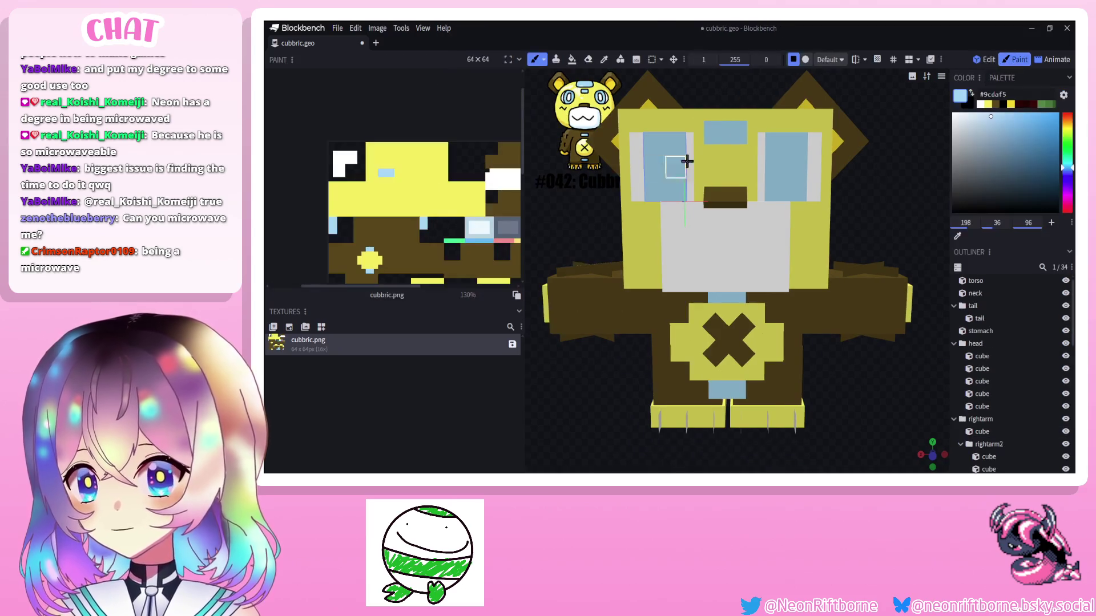
# Paint a darker blue pupil strip on the left eye and a white highlight square.
pyautogui.moveTo(683, 146); pyautogui.dragTo(683, 197)
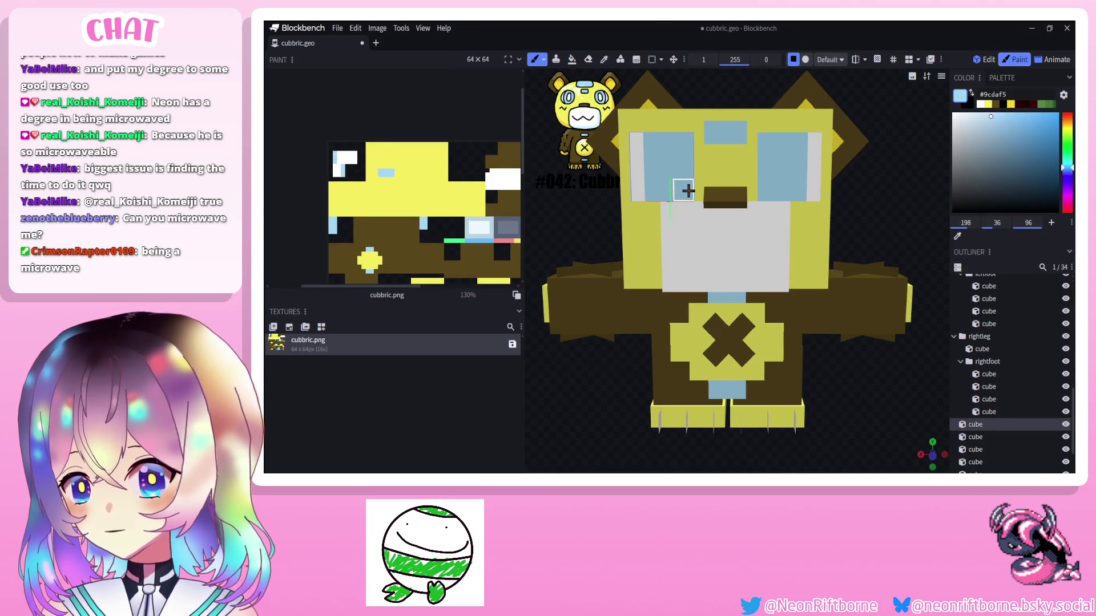
pyautogui.moveTo(728, 257); pyautogui.dragTo(711, 257)
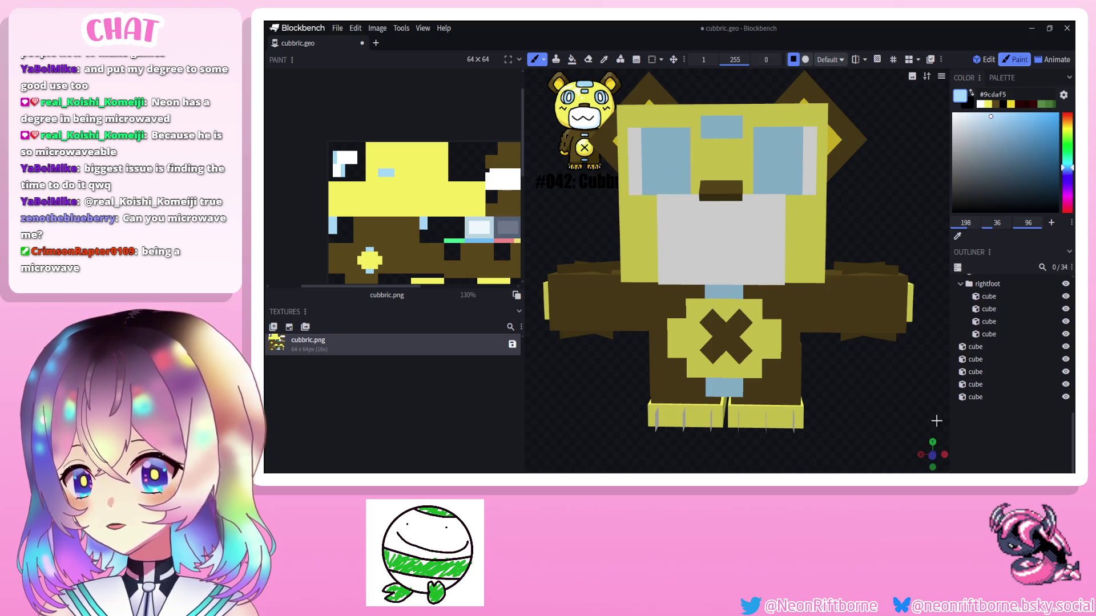
pyautogui.scroll(-5, 886, 394)
pyautogui.scroll(1, 899, 396)
pyautogui.scroll(2, 867, 365)
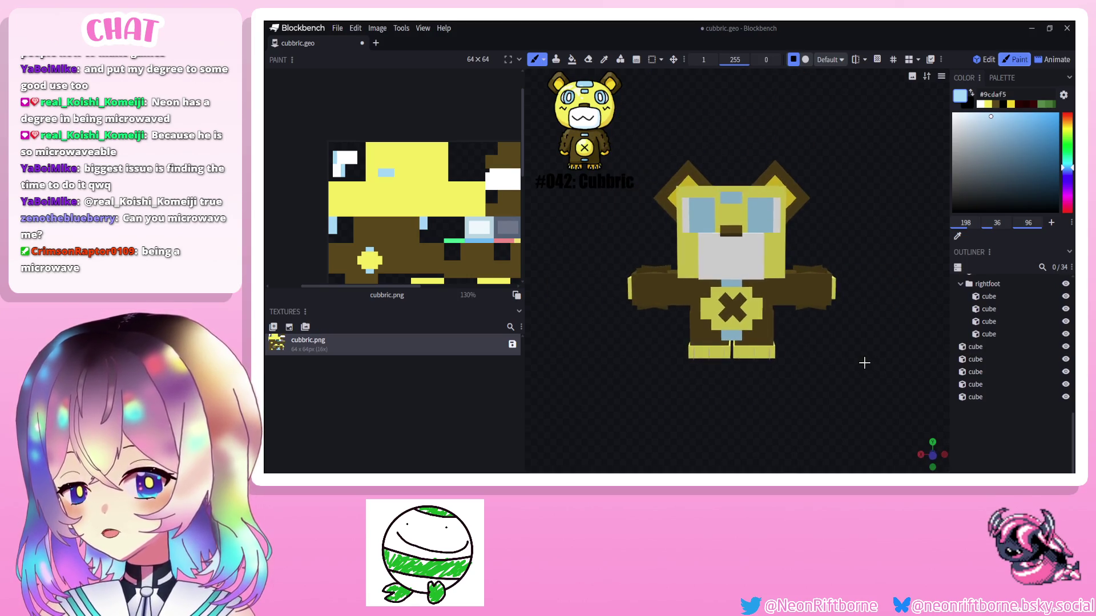
pyautogui.scroll(3, 863, 364)
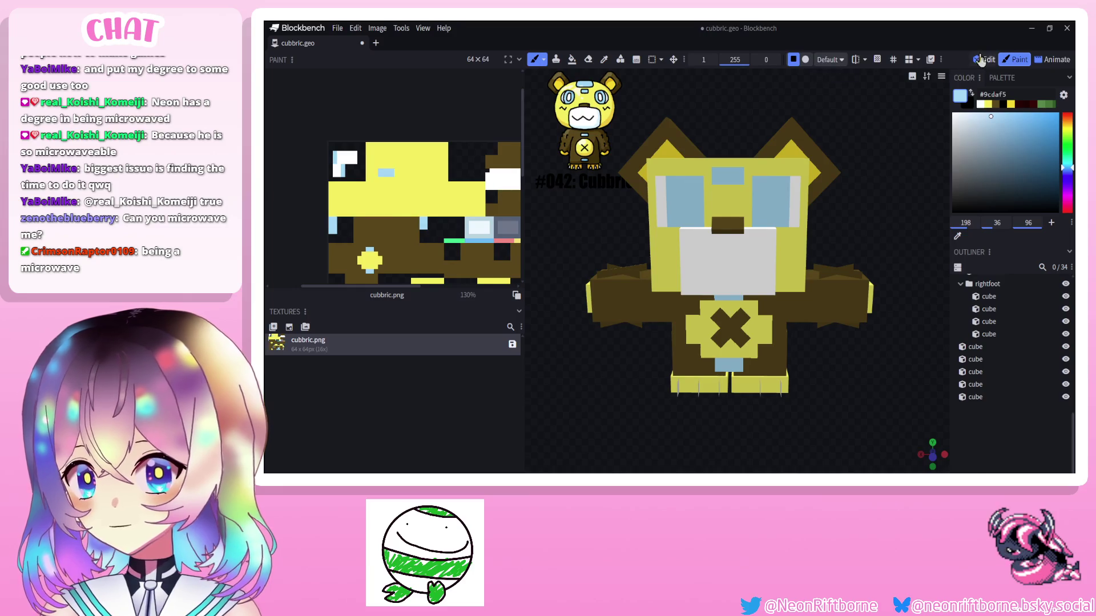
pyautogui.click(981, 59)
pyautogui.click(1019, 59)
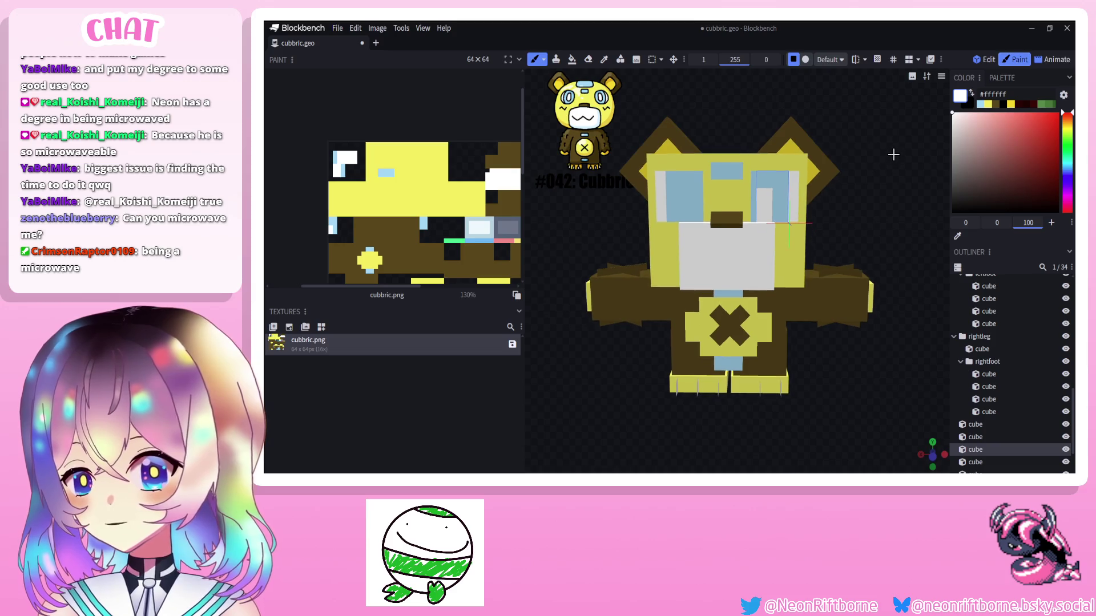
pyautogui.click(687, 203)
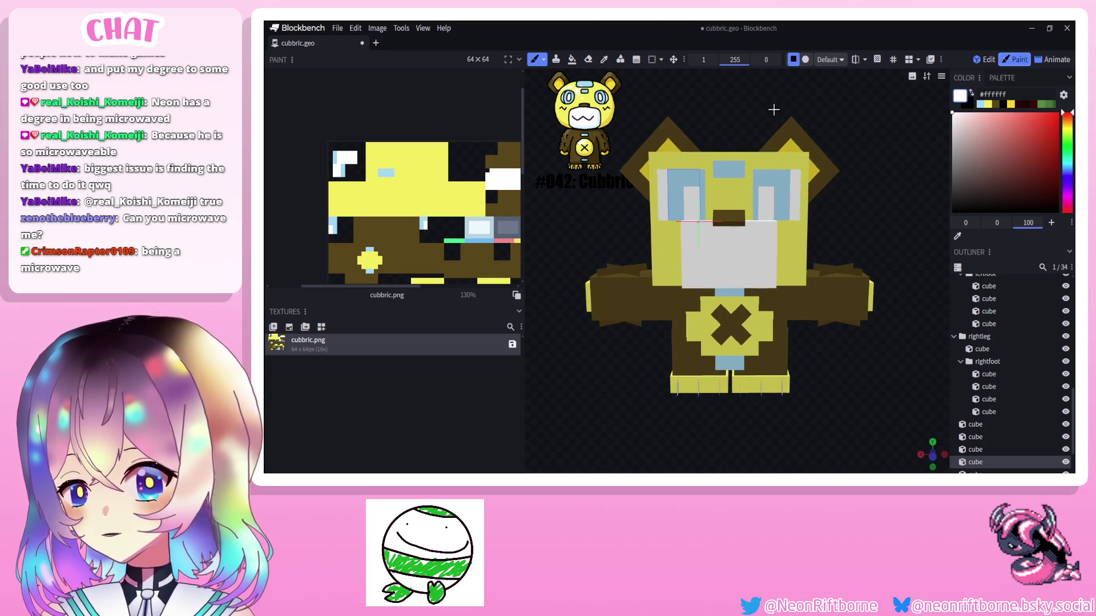
# Orbit the bear to check the eyes from several angles, then select an eye cube for editing.
pyautogui.moveTo(759, 113); pyautogui.dragTo(749, 110)
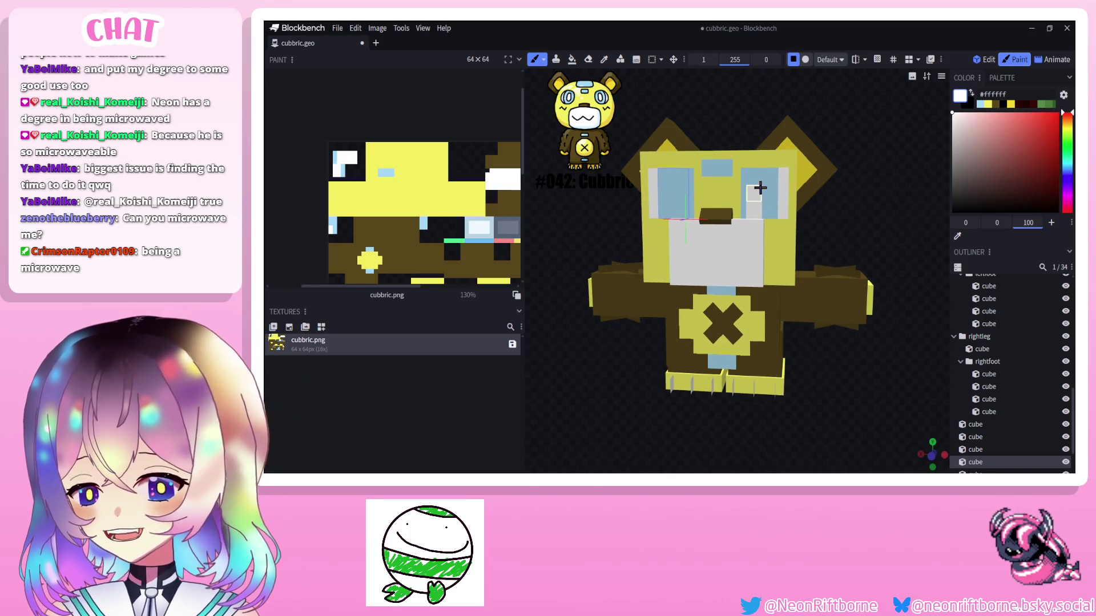
pyautogui.moveTo(759, 163); pyautogui.dragTo(685, 178)
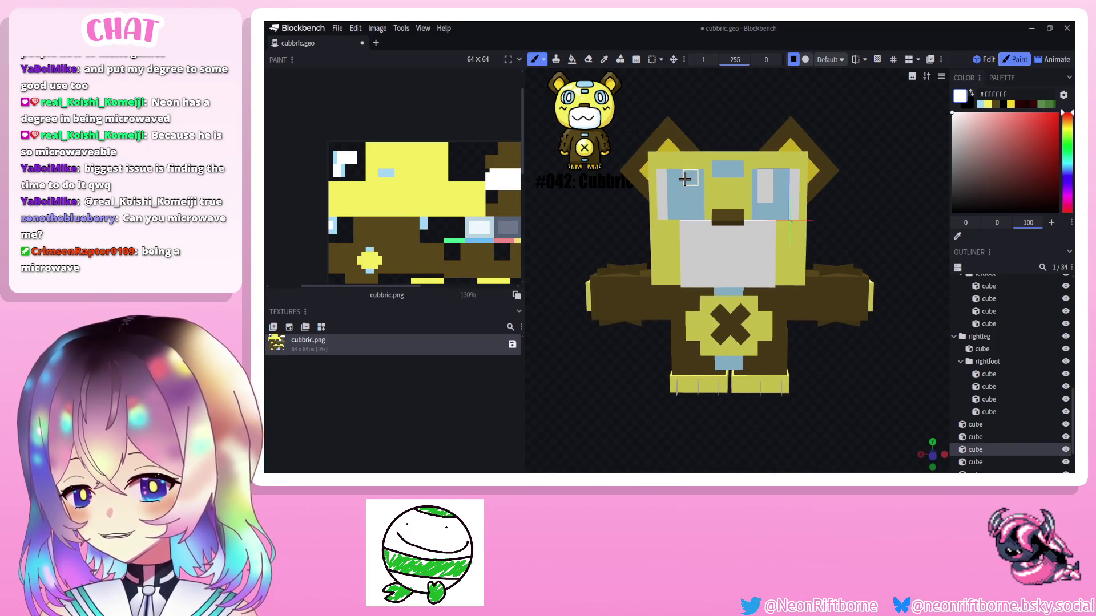
pyautogui.scroll(-3, 1005, 386)
pyautogui.click(900, 403)
pyautogui.moveTo(899, 402)
pyautogui.mouseDown()
pyautogui.moveTo(879, 390)
pyautogui.moveTo(919, 387)
pyautogui.moveTo(888, 400)
pyautogui.moveTo(854, 373)
pyautogui.mouseUp()
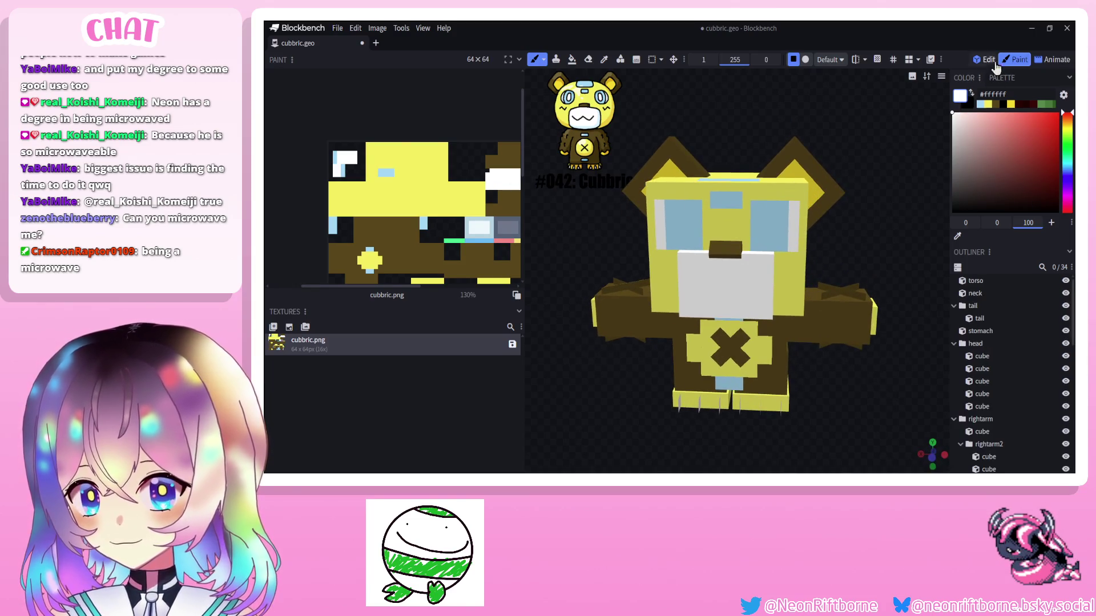
pyautogui.click(984, 59)
pyautogui.click(722, 222)
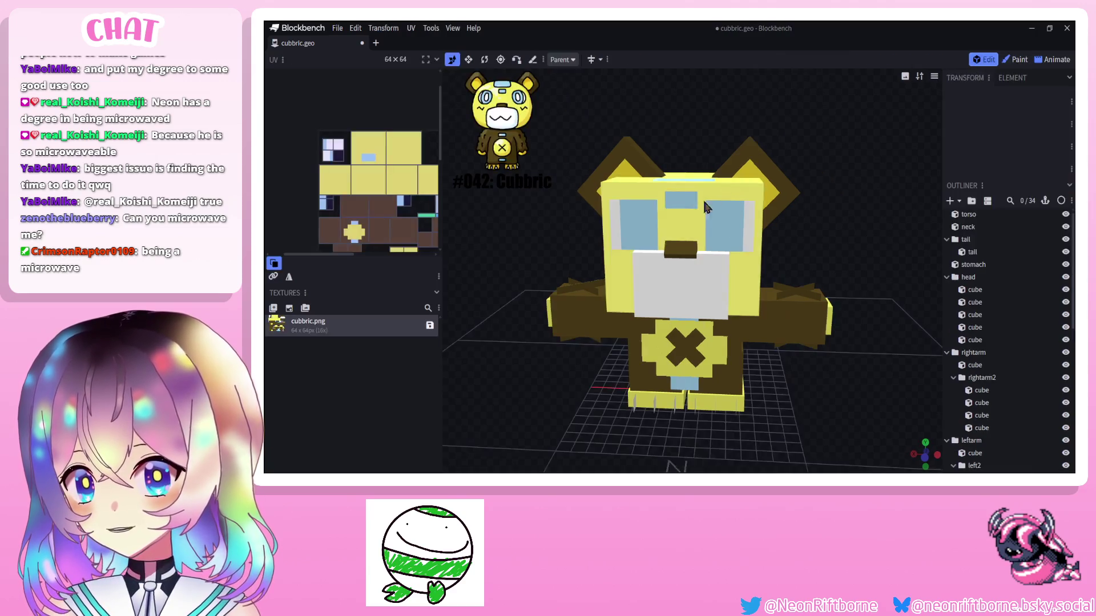
# Duplicate the eye cube, make the copy one unit shorter and lower it slightly over the eye.
pyautogui.rightClick(724, 224)
pyautogui.click(747, 259)
pyautogui.moveTo(770, 326); pyautogui.dragTo(753, 321)
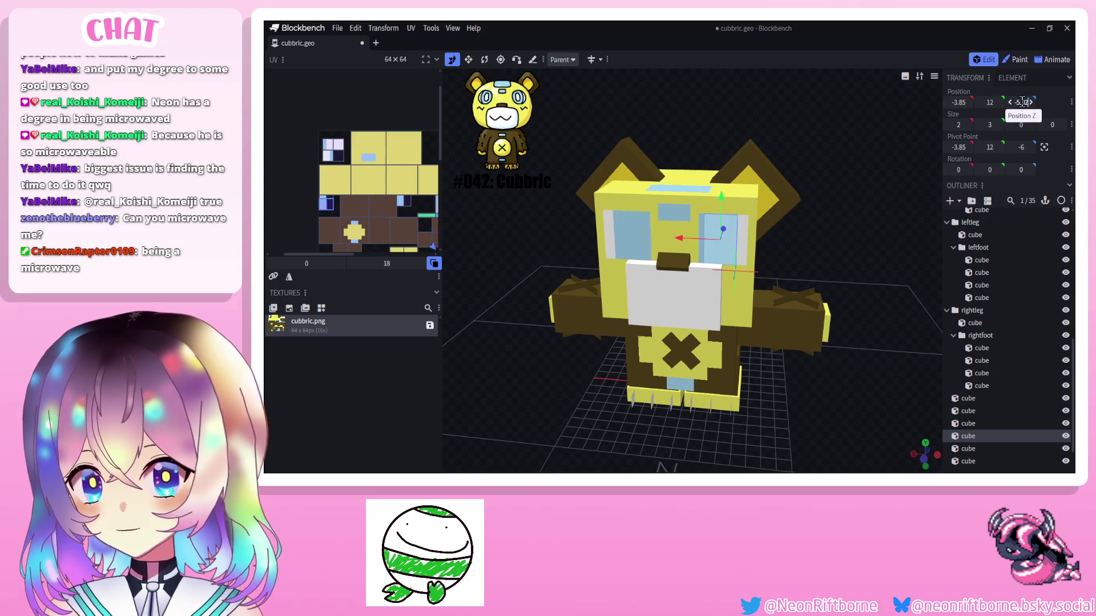
pyautogui.moveTo(806, 225); pyautogui.dragTo(770, 232)
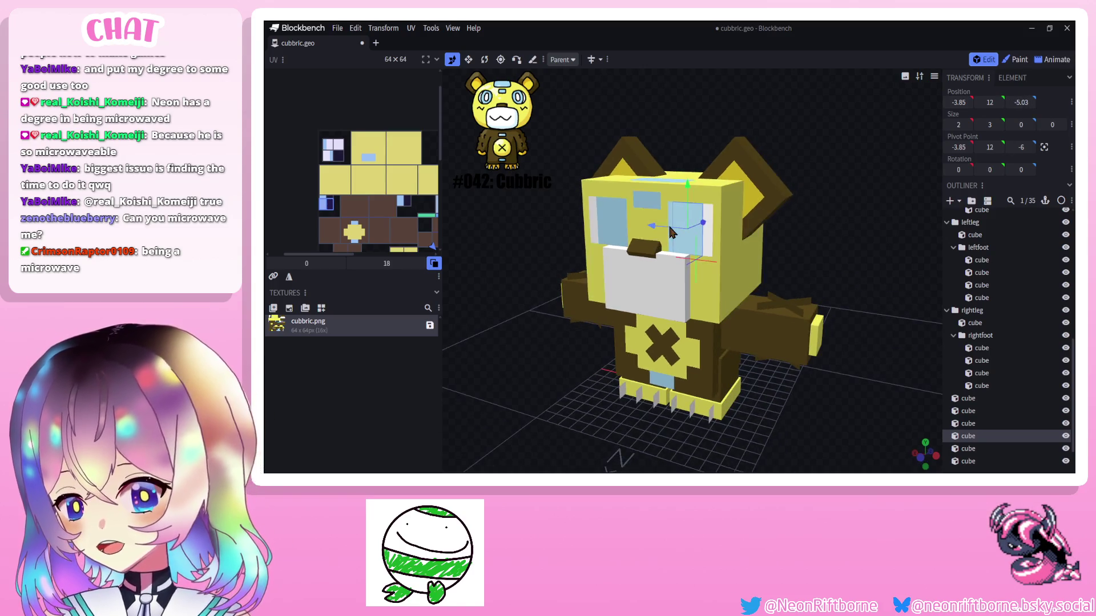
pyautogui.moveTo(681, 235); pyautogui.dragTo(669, 233)
pyautogui.moveTo(675, 119); pyautogui.dragTo(684, 115)
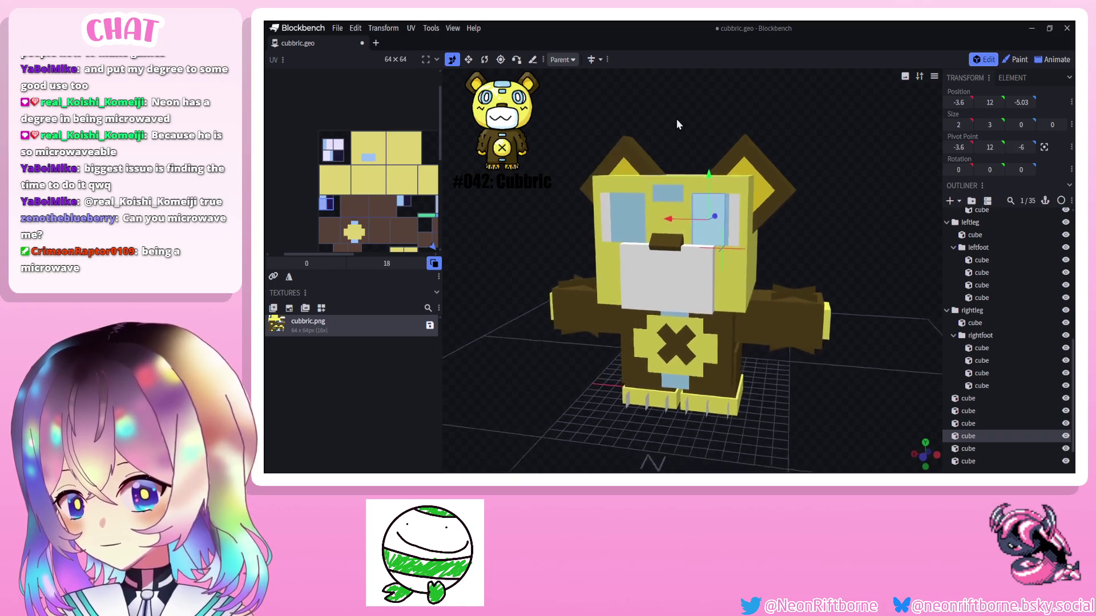
pyautogui.click(467, 59)
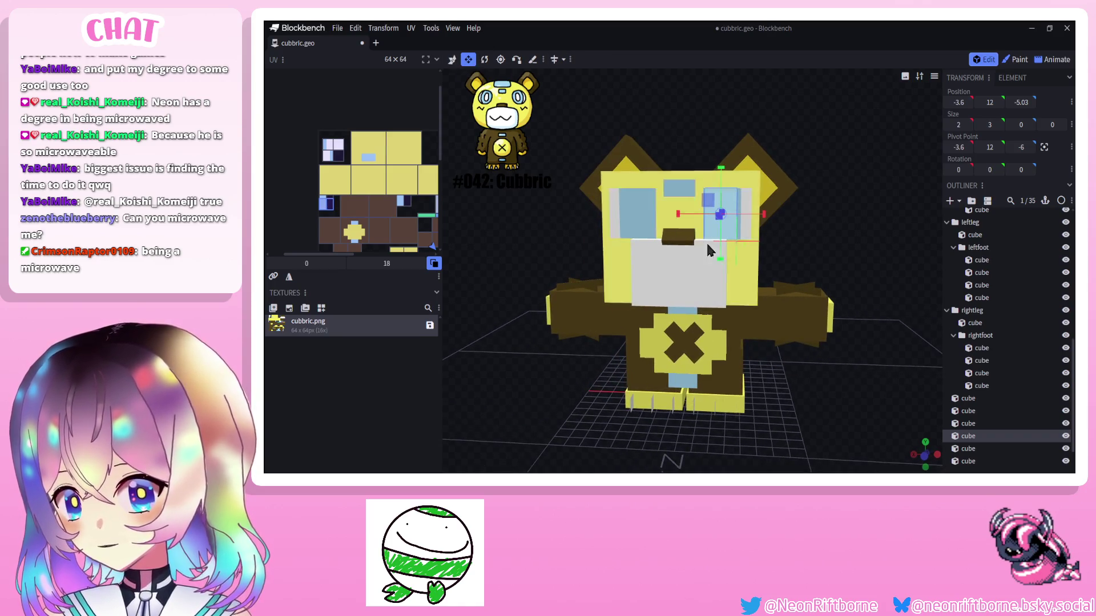
pyautogui.moveTo(720, 171); pyautogui.dragTo(720, 245)
pyautogui.click(452, 59)
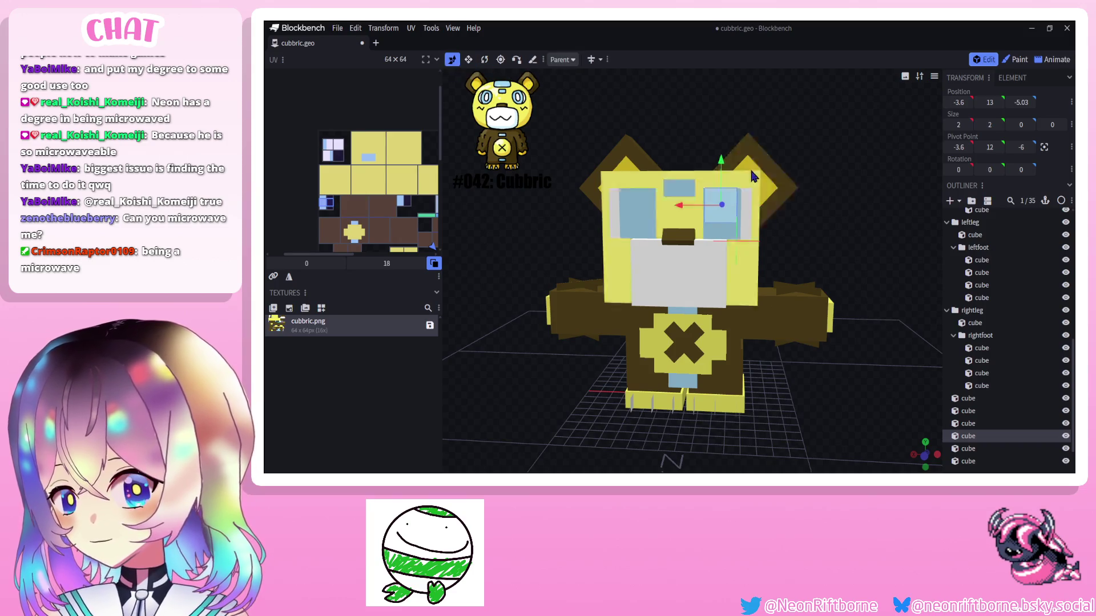
pyautogui.moveTo(721, 162); pyautogui.dragTo(721, 182)
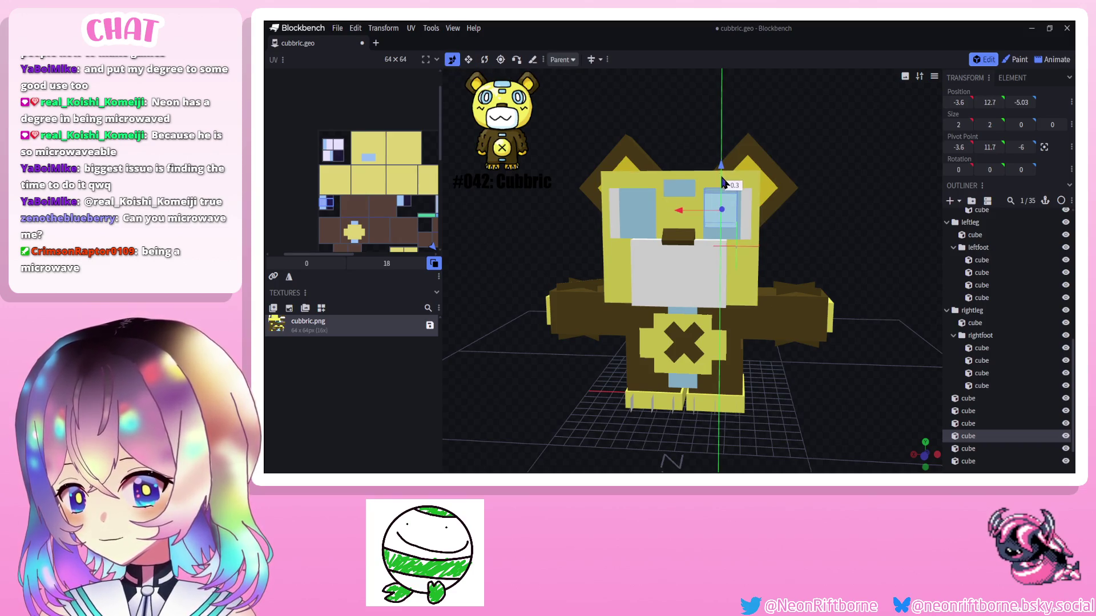
# Duplicate the shorter copy onto the other eye and move both copies' UV face onto a darker texture area.
pyautogui.rightClick(722, 209)
pyautogui.click(770, 239)
pyautogui.moveTo(678, 211); pyautogui.dragTo(605, 216)
pyautogui.moveTo(856, 257); pyautogui.dragTo(908, 171)
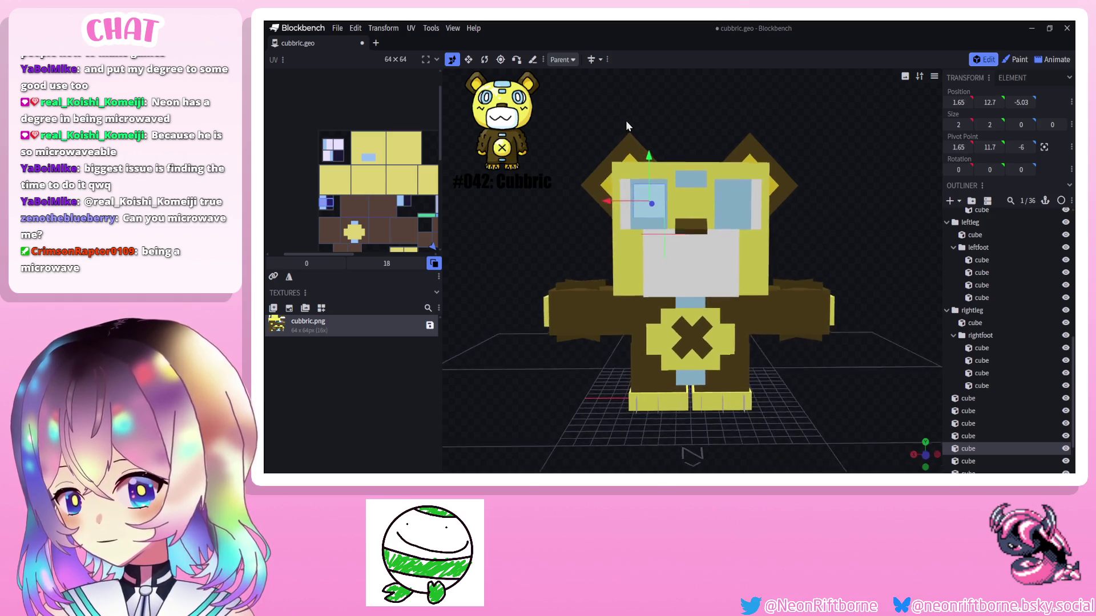
pyautogui.scroll(1, 326, 199)
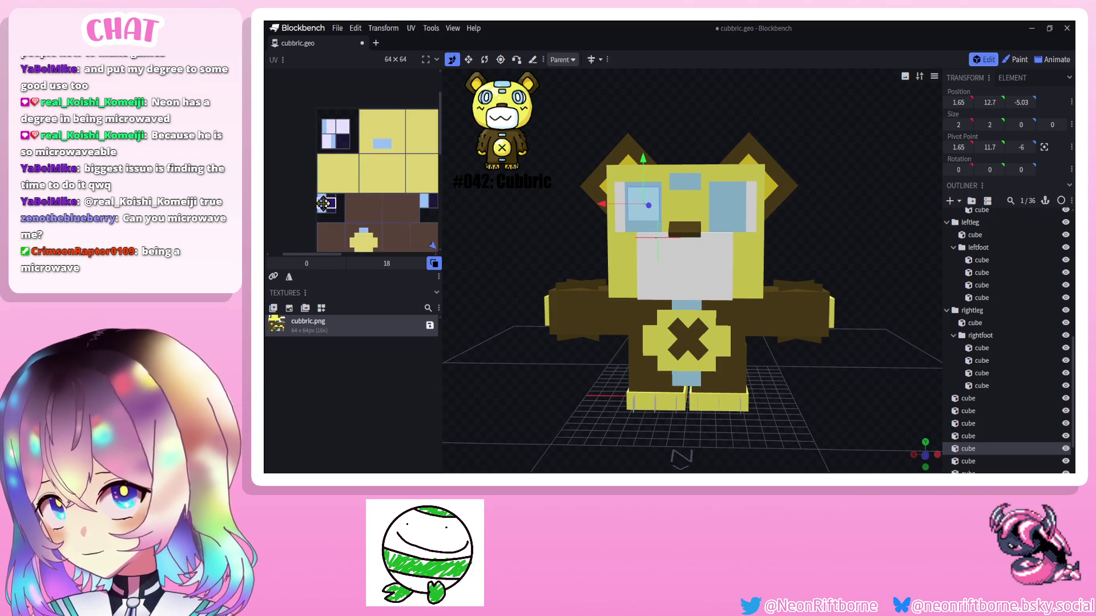
pyautogui.keyDown('shift'); pyautogui.click(333, 204); pyautogui.keyUp('shift')
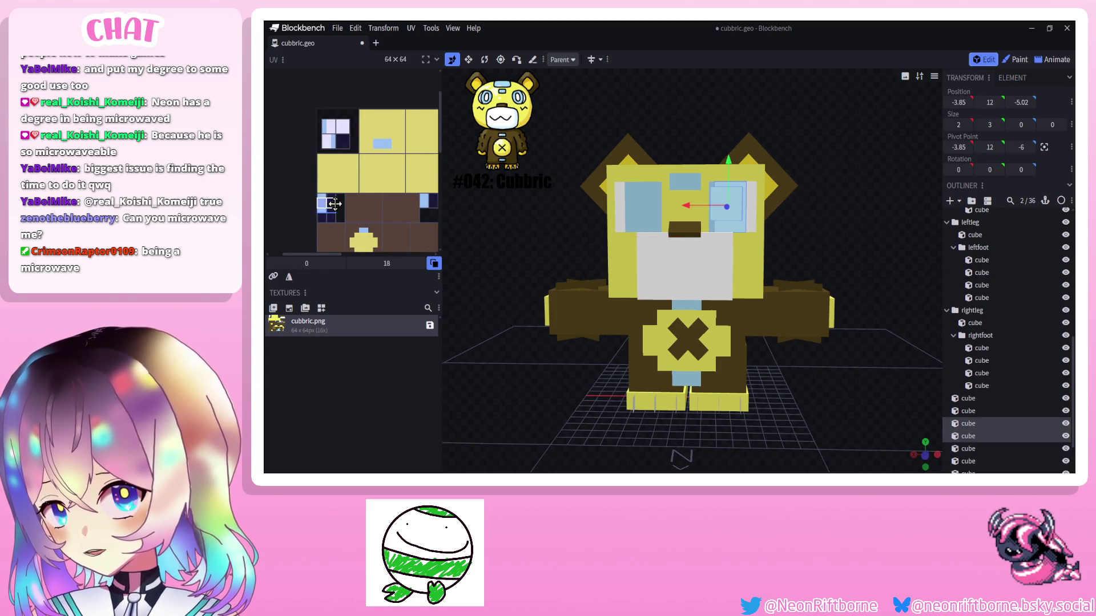
pyautogui.moveTo(406, 215); pyautogui.dragTo(430, 213)
pyautogui.click(431, 216)
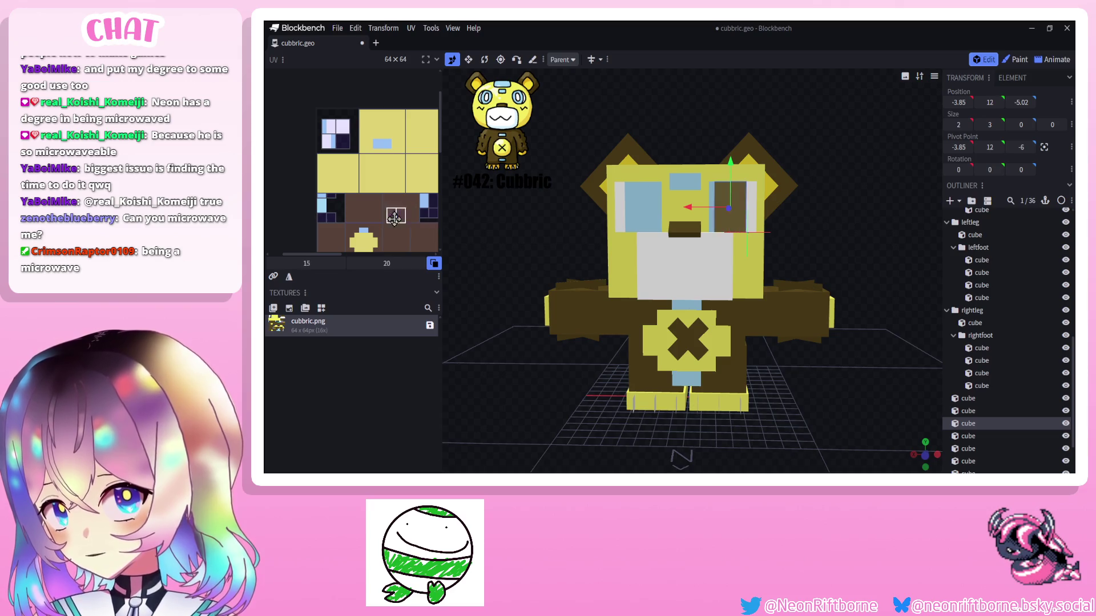
pyautogui.click(1015, 59)
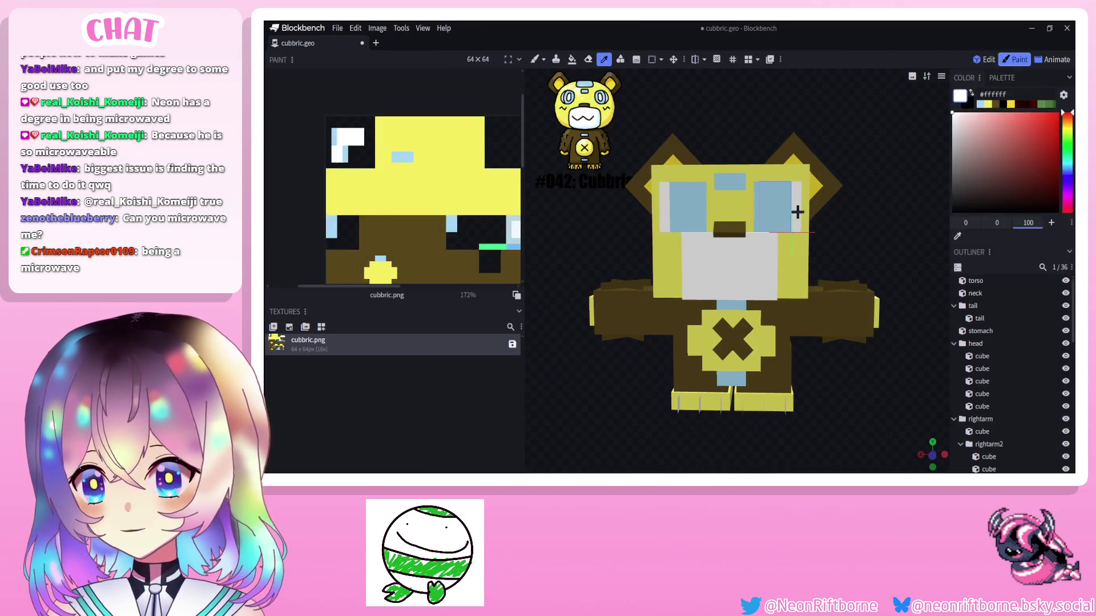
# Finish painting the left eye's white highlight and orbit to a frontal view of the face.
pyautogui.click(684, 201)
pyautogui.scroll(-3, 1012, 386)
pyautogui.click(903, 391)
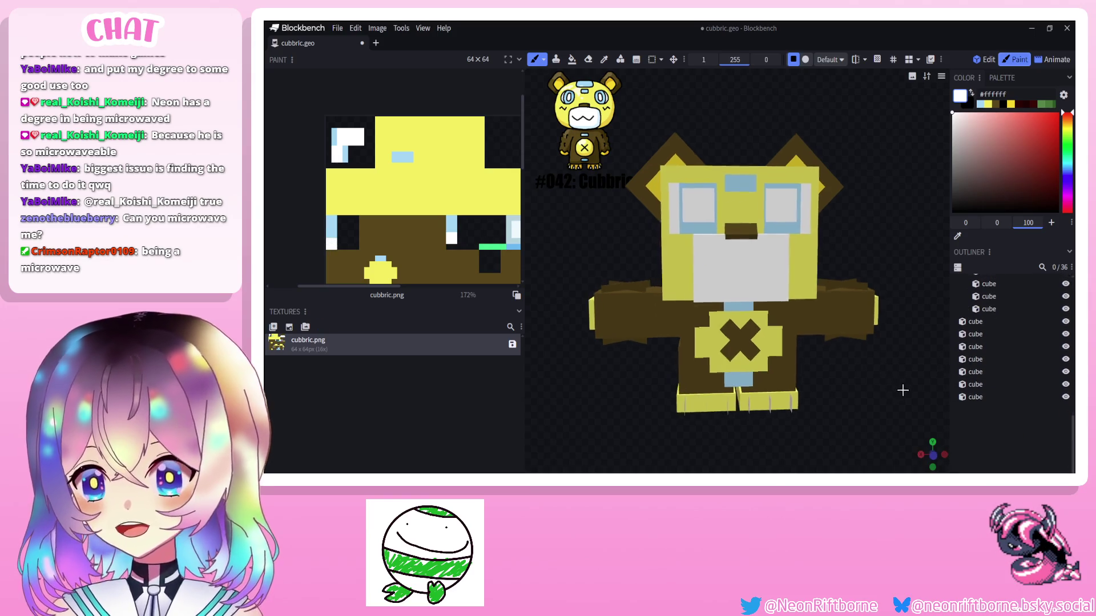
pyautogui.moveTo(903, 391); pyautogui.dragTo(882, 386)
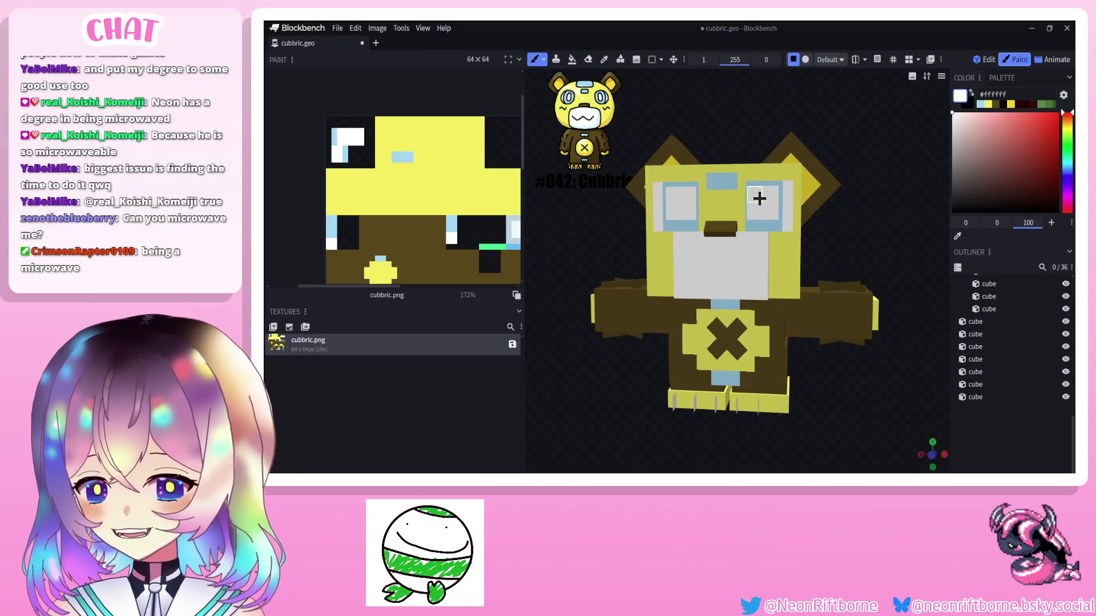
pyautogui.moveTo(745, 106)
pyautogui.mouseDown()
pyautogui.moveTo(709, 111)
pyautogui.moveTo(812, 105)
pyautogui.mouseUp()
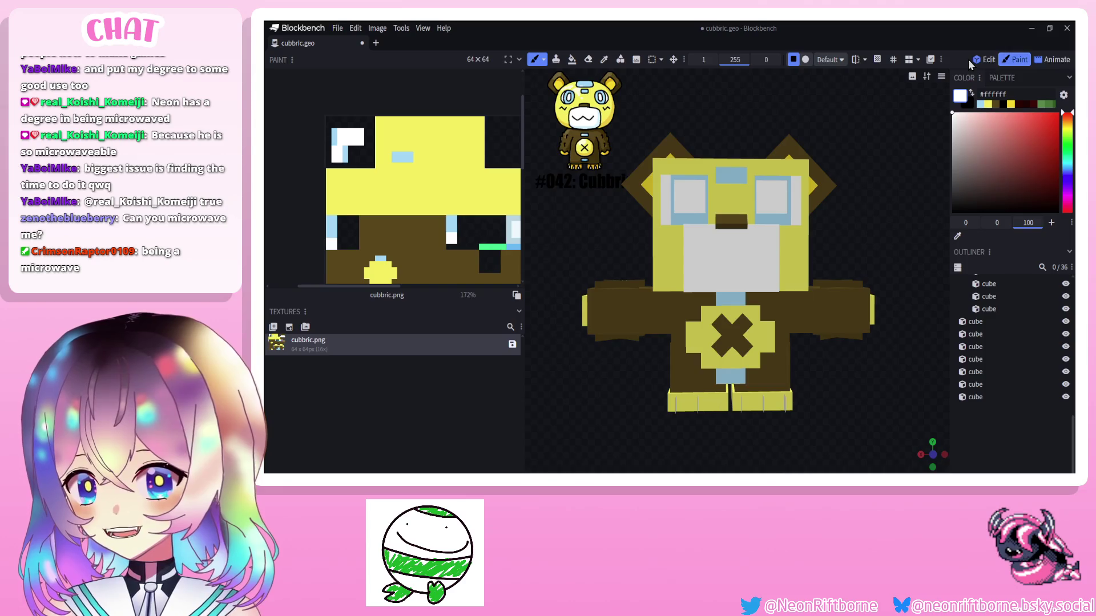
# In Edit mode, narrow the eye highlight cubes to width 1 and slide one sideways into place.
pyautogui.click(984, 60)
pyautogui.click(731, 186)
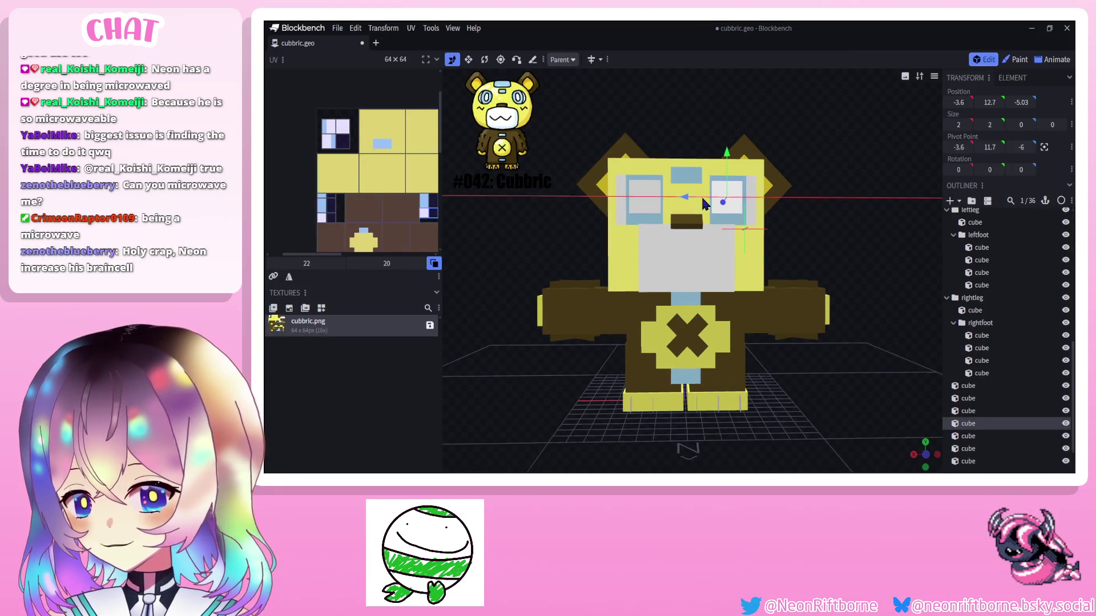
pyautogui.click(649, 202)
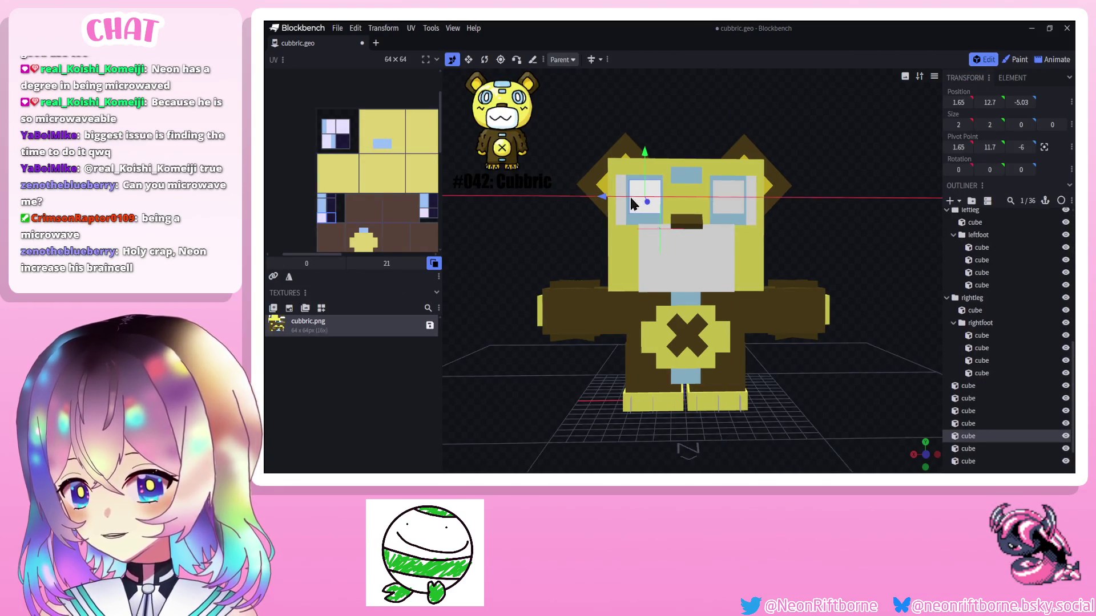
pyautogui.click(823, 382)
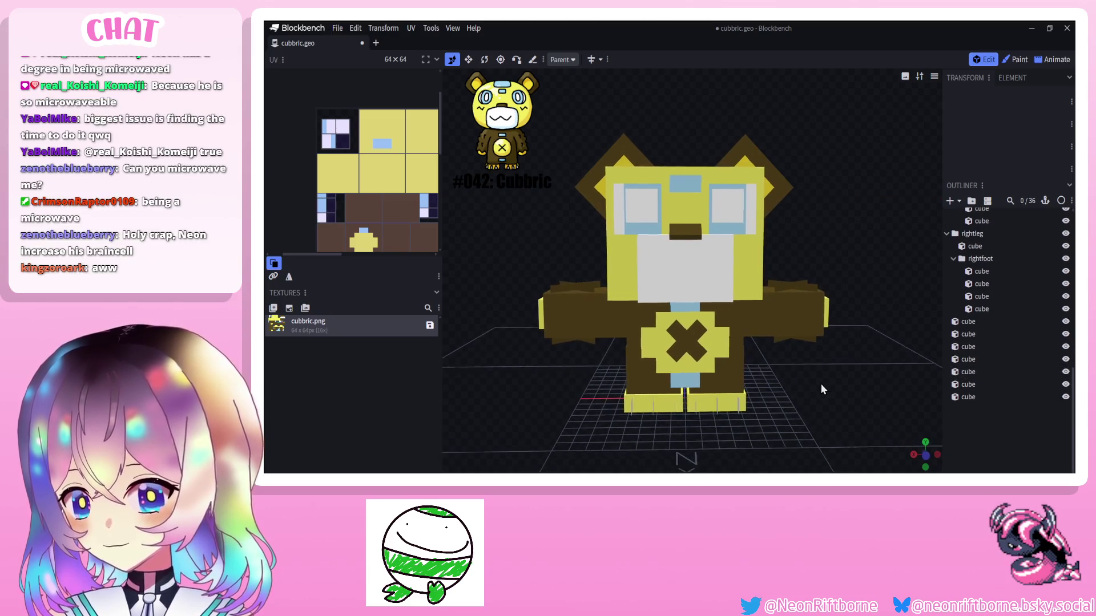
pyautogui.moveTo(545, 208); pyautogui.dragTo(539, 206)
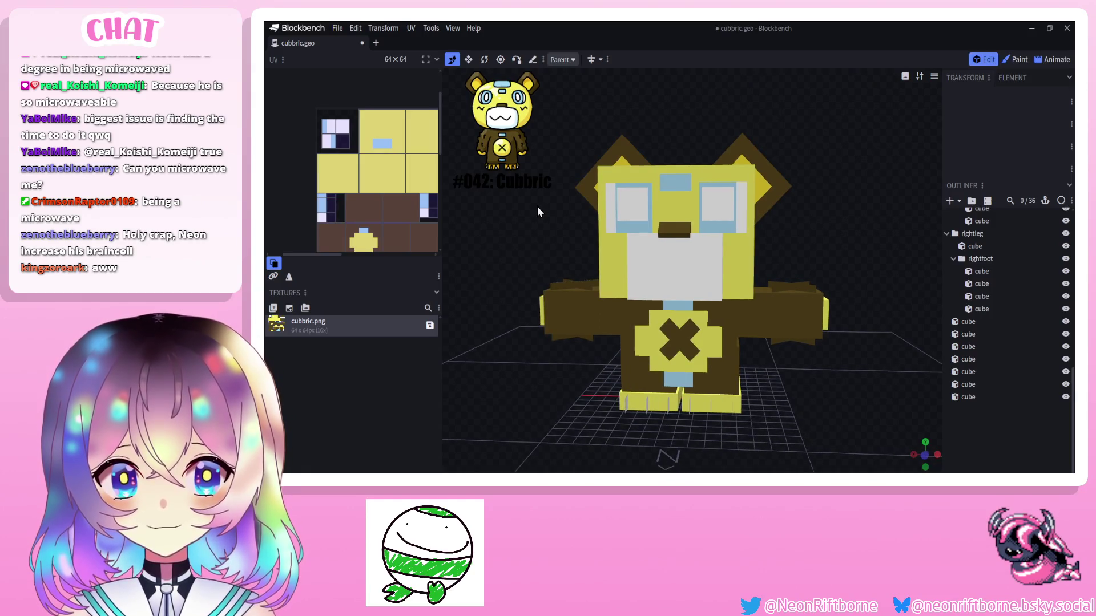
pyautogui.scroll(-4, 485, 213)
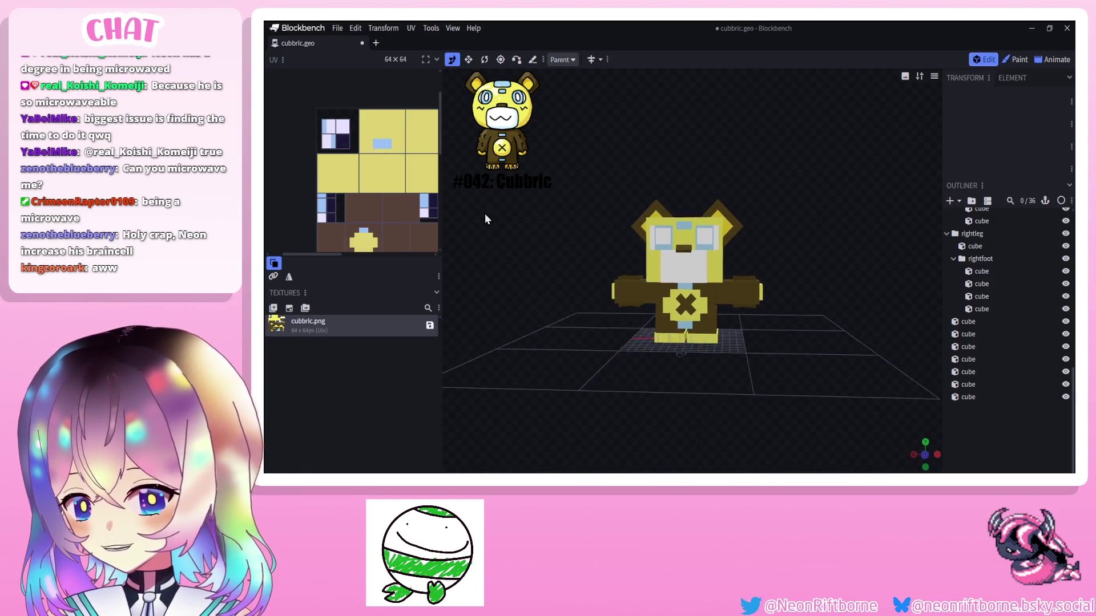
pyautogui.moveTo(485, 214); pyautogui.dragTo(506, 221)
pyautogui.scroll(4, 480, 215)
pyautogui.click(644, 214)
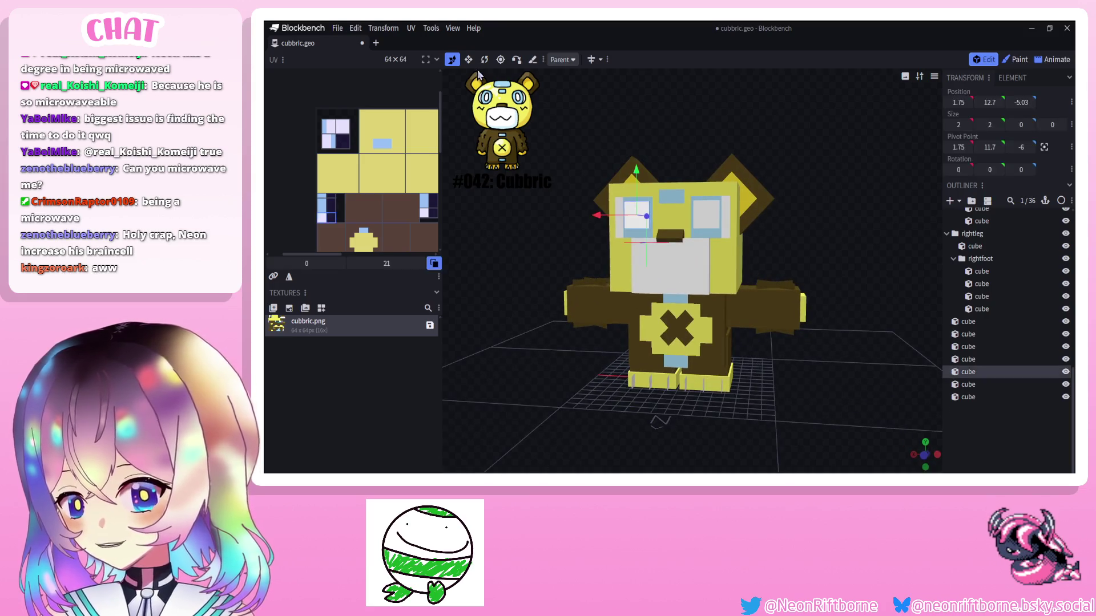
pyautogui.moveTo(597, 214); pyautogui.dragTo(742, 221)
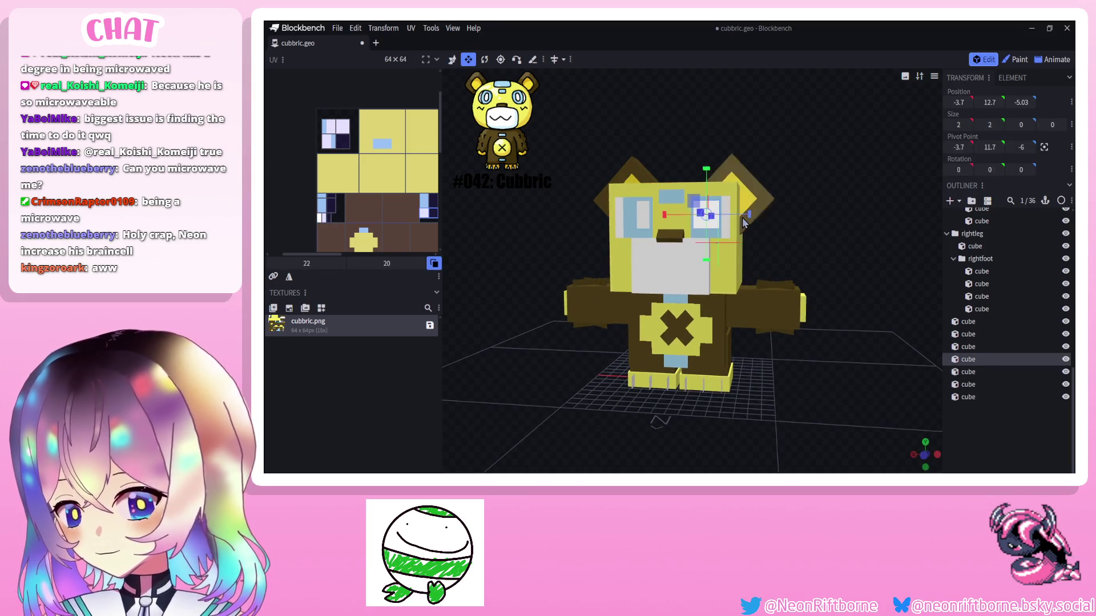
pyautogui.click(1018, 59)
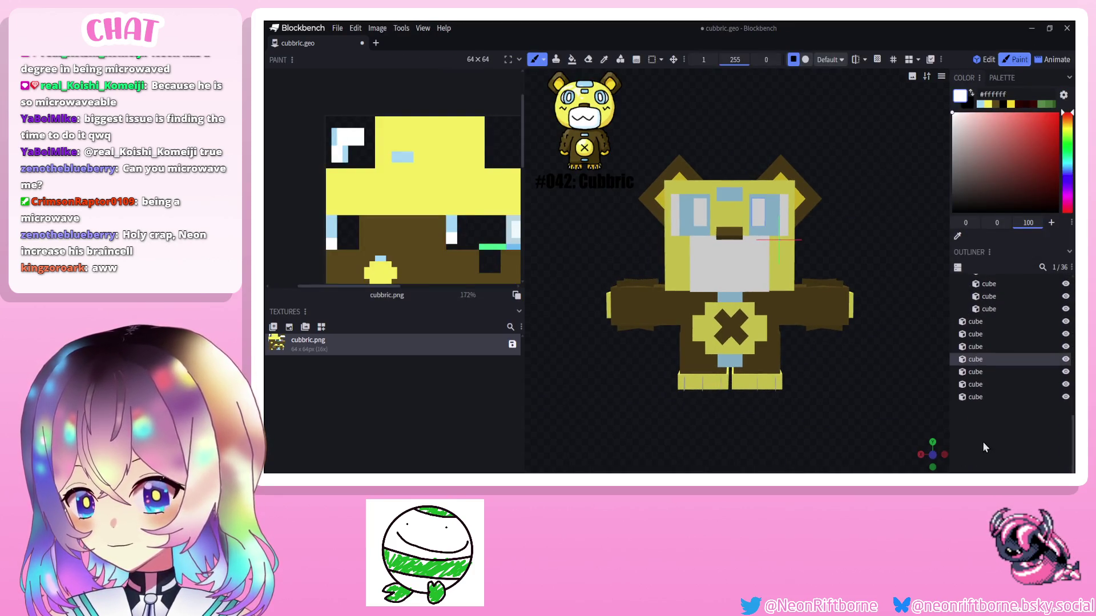
# Re-check both eye highlight cubes in Edit mode, then return to texture painting.
pyautogui.click(989, 61)
pyautogui.click(692, 198)
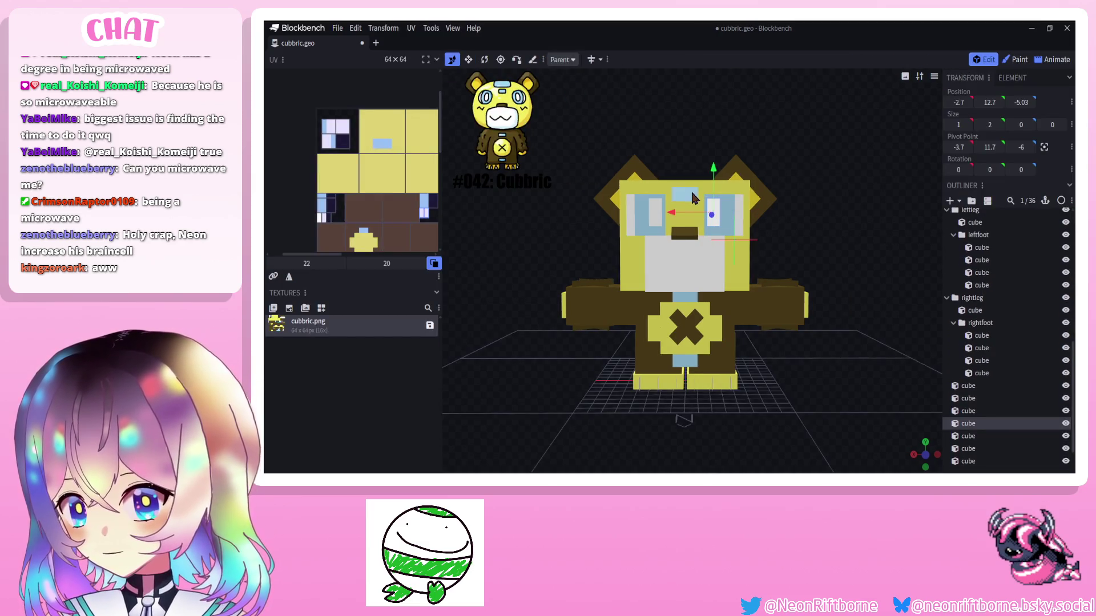
pyautogui.click(645, 211)
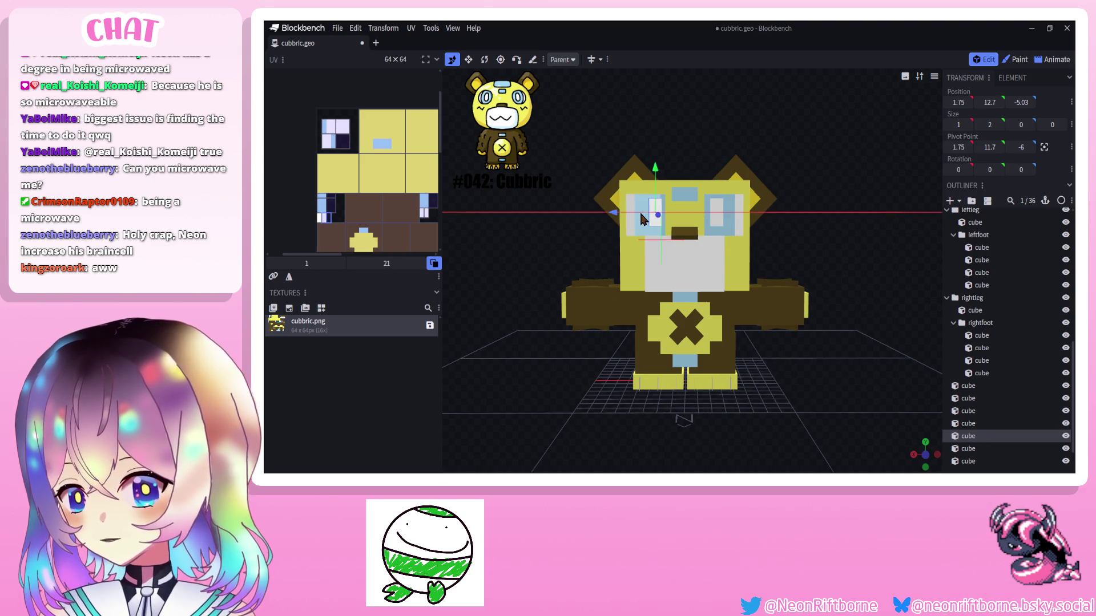
pyautogui.click(923, 309)
pyautogui.moveTo(862, 413)
pyautogui.mouseDown()
pyautogui.moveTo(768, 395)
pyautogui.moveTo(805, 413)
pyautogui.moveTo(801, 391)
pyautogui.moveTo(776, 412)
pyautogui.moveTo(784, 402)
pyautogui.mouseUp()
pyautogui.scroll(2, 806, 413)
pyautogui.scroll(-3, 801, 391)
pyautogui.click(1017, 59)
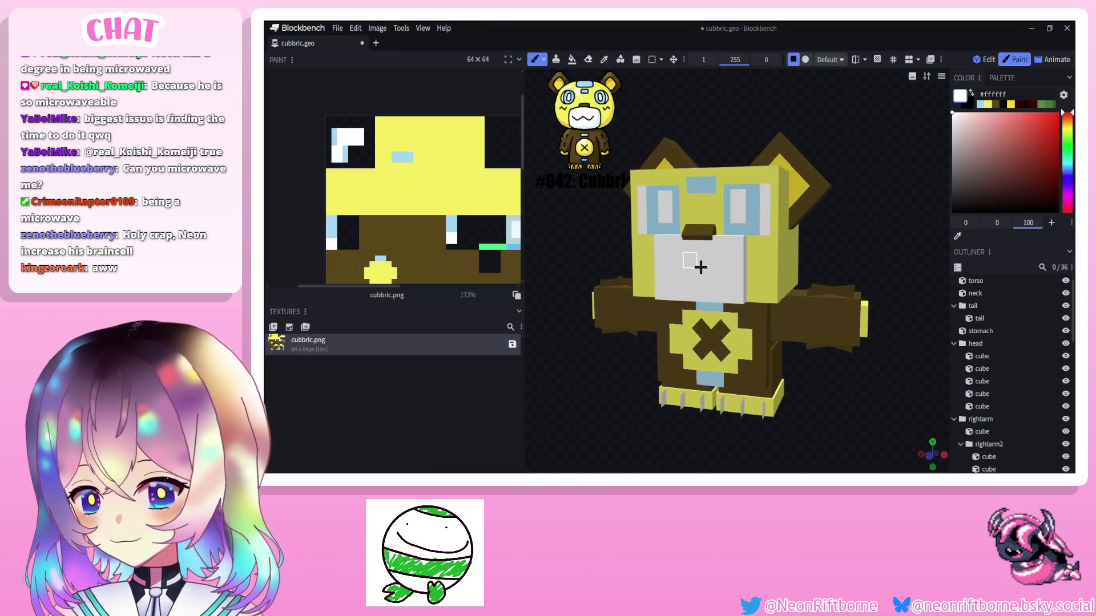
pyautogui.scroll(3, 700, 267)
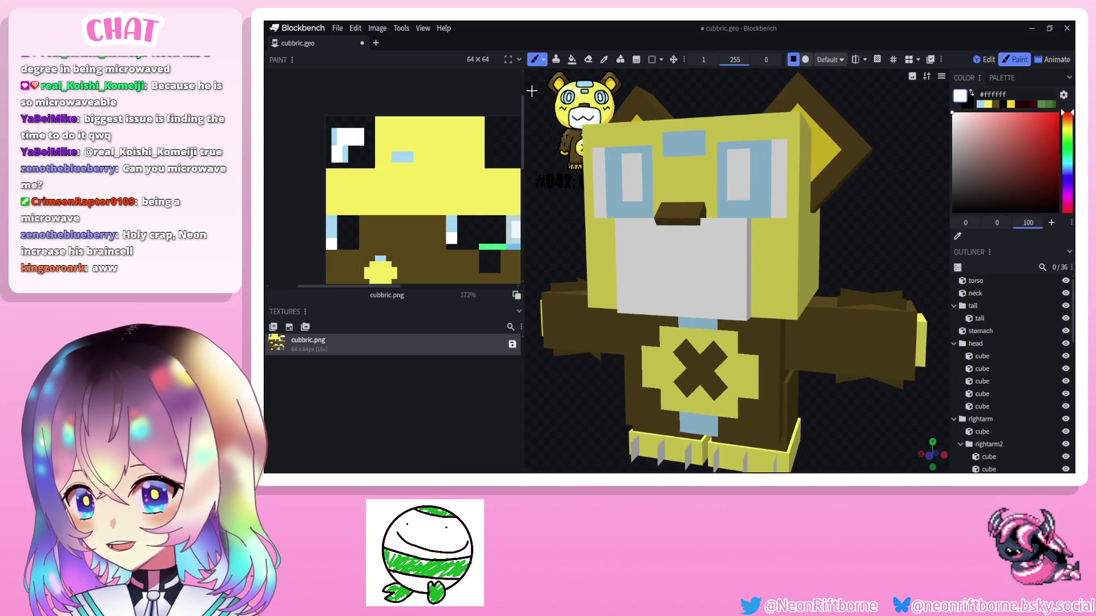
# Pick the dark brown from the body and undo a stray brown stroke across the muzzle.
pyautogui.click(729, 379)
pyautogui.moveTo(636, 271); pyautogui.dragTo(732, 285)
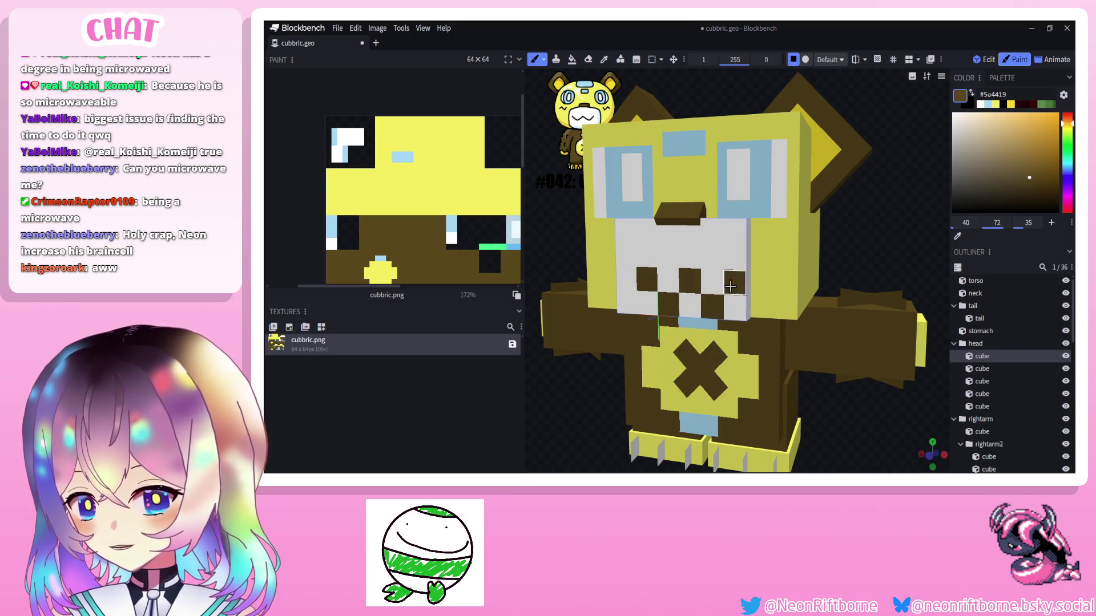
pyautogui.moveTo(582, 379)
pyautogui.mouseDown()
pyautogui.moveTo(616, 376)
pyautogui.moveTo(583, 390)
pyautogui.mouseUp()
pyautogui.hotkey('ctrl', 'z')
pyautogui.hotkey('ctrl', 'z')
pyautogui.hotkey('ctrl', 'z')
pyautogui.hotkey('ctrl', 'z')
pyautogui.hotkey('ctrl', 'z')
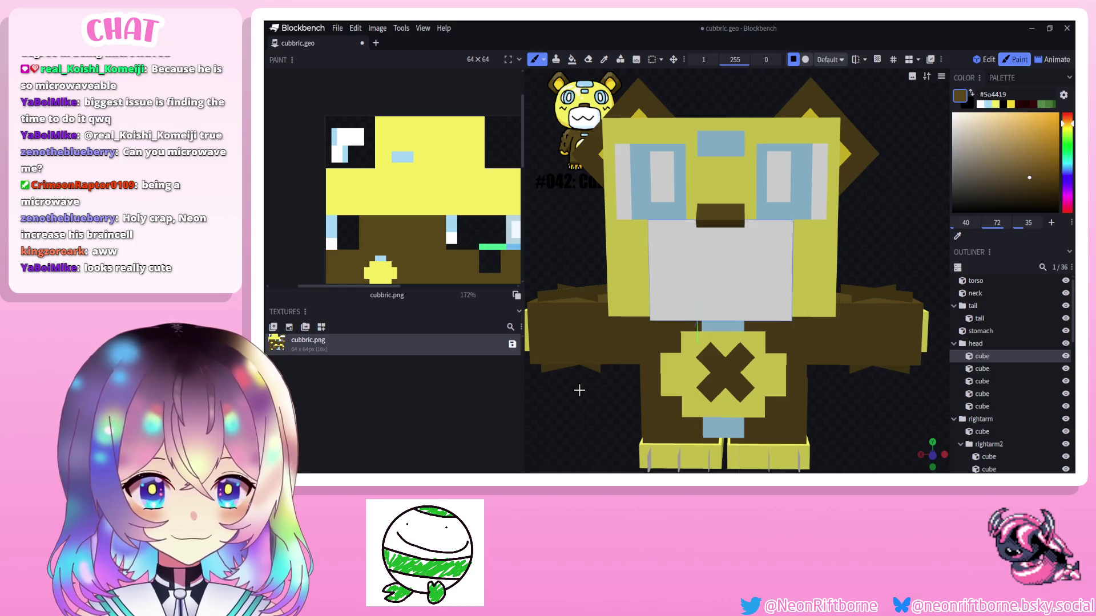
pyautogui.scroll(-4, 583, 390)
pyautogui.scroll(-3, 579, 390)
pyautogui.moveTo(578, 391)
pyautogui.mouseDown()
pyautogui.moveTo(648, 390)
pyautogui.moveTo(557, 389)
pyautogui.mouseUp()
pyautogui.scroll(3, 556, 390)
pyautogui.scroll(3, 600, 359)
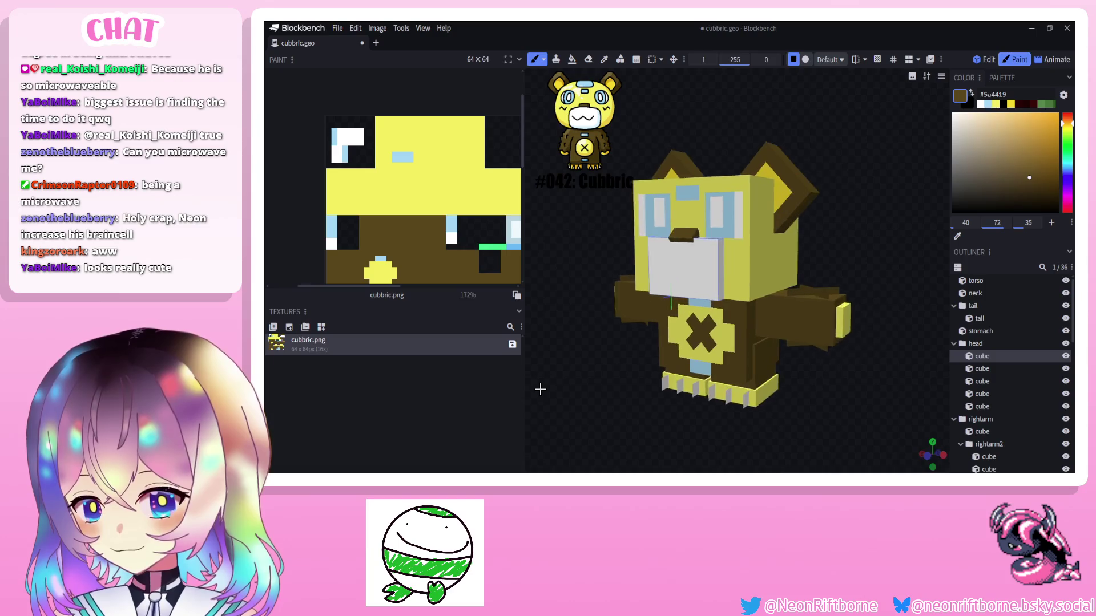
pyautogui.scroll(4, 727, 257)
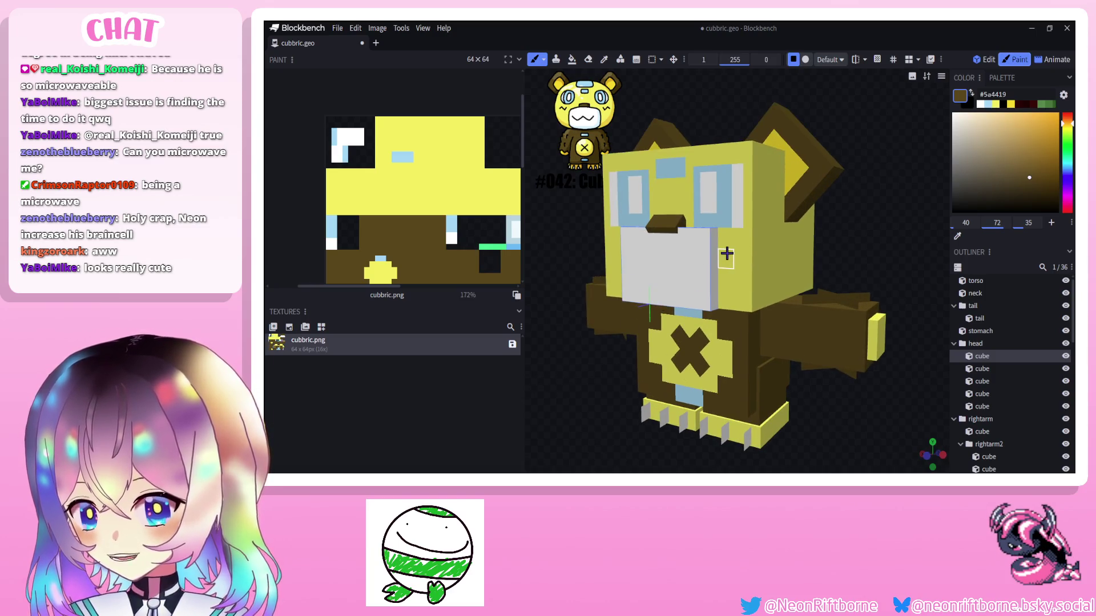
# Paint dark brown shading pixels onto both cheeks beside the white muzzle.
pyautogui.moveTo(723, 256); pyautogui.dragTo(770, 277)
pyautogui.moveTo(586, 360); pyautogui.dragTo(651, 360)
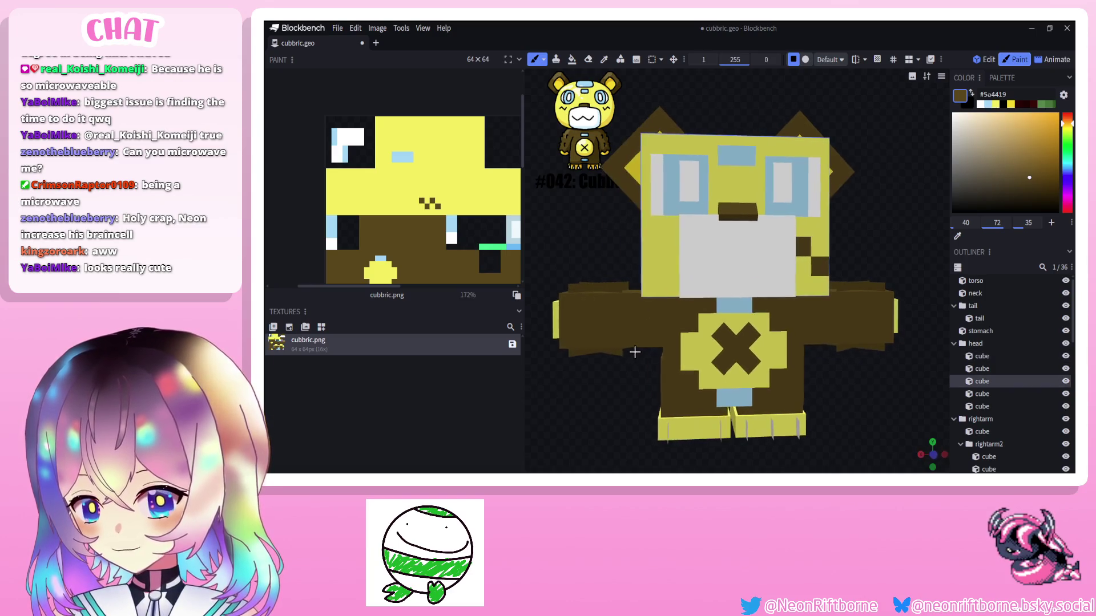
pyautogui.moveTo(616, 282)
pyautogui.mouseDown()
pyautogui.moveTo(677, 274)
pyautogui.moveTo(599, 283)
pyautogui.mouseUp()
pyautogui.click(677, 274)
pyautogui.scroll(-3, 565, 257)
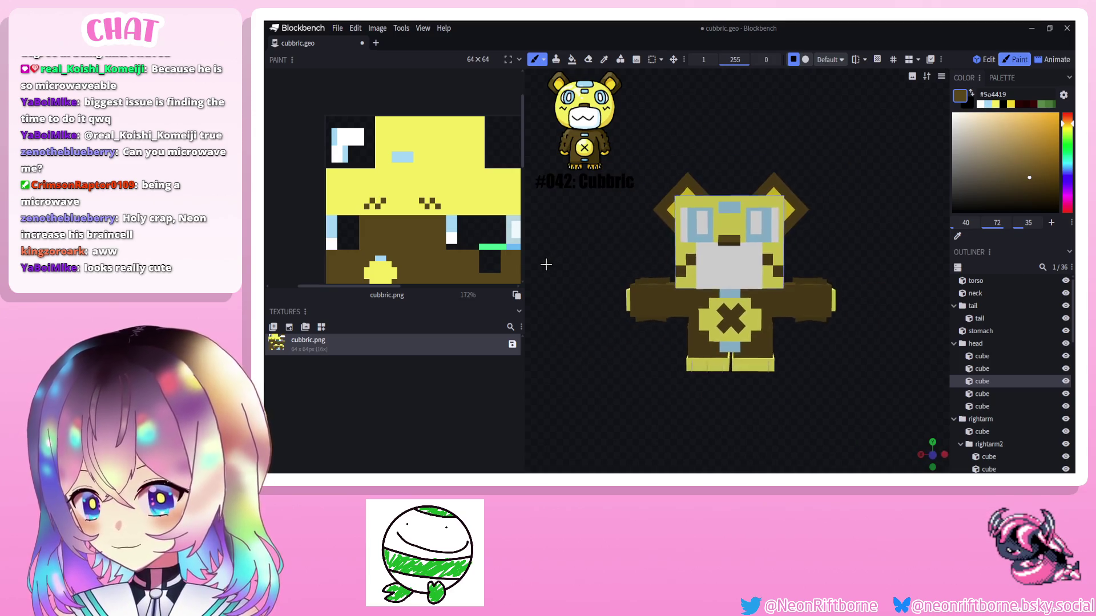
pyautogui.moveTo(600, 359); pyautogui.dragTo(580, 370)
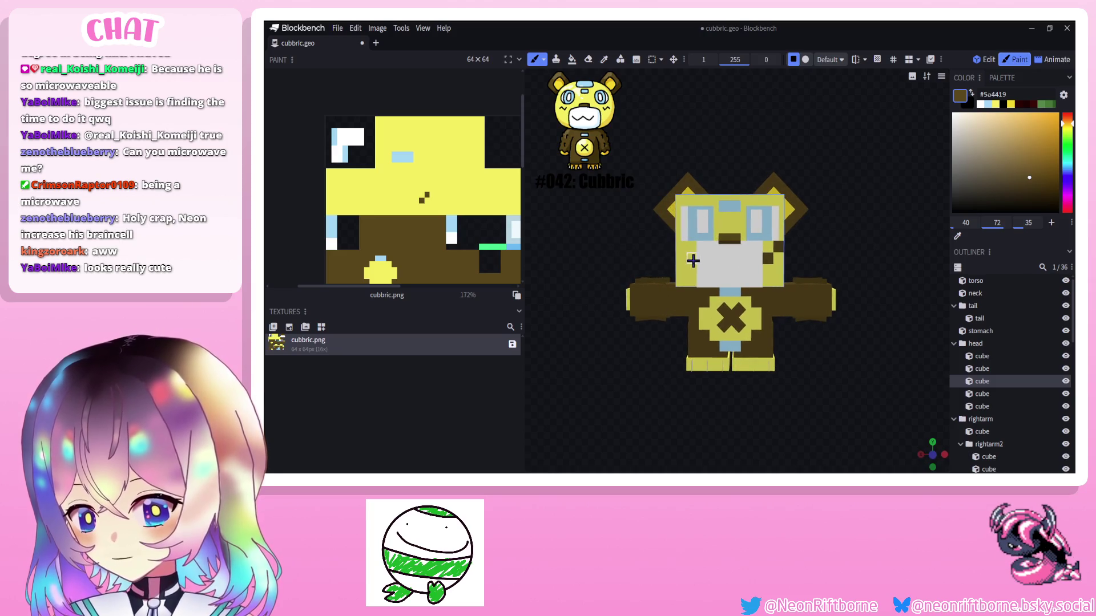
pyautogui.moveTo(683, 247); pyautogui.dragTo(717, 259)
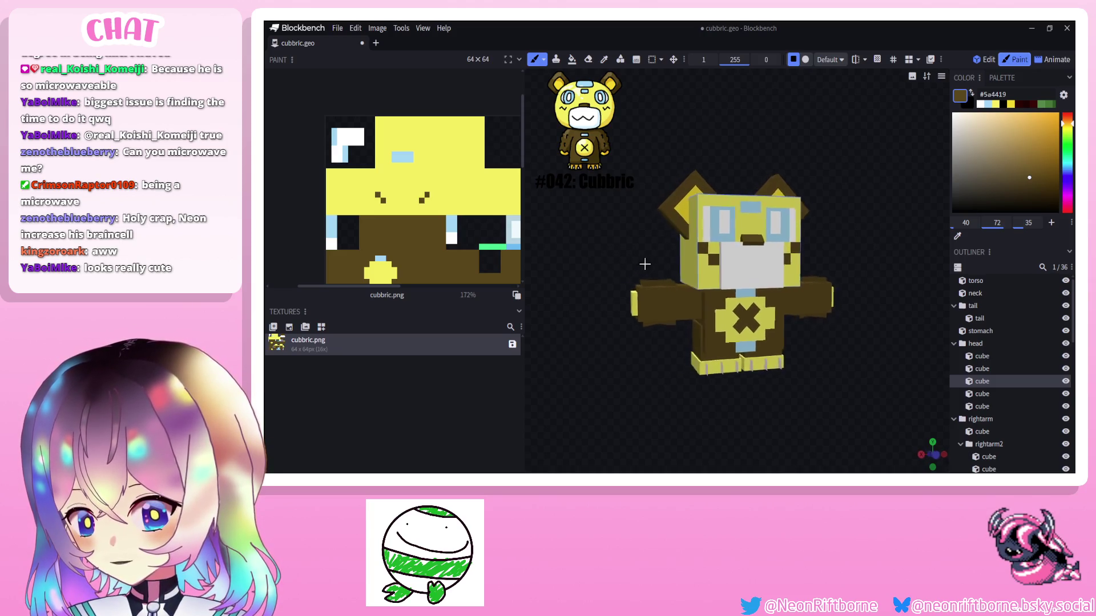
pyautogui.click(714, 259)
pyautogui.moveTo(626, 260)
pyautogui.mouseDown()
pyautogui.moveTo(543, 266)
pyautogui.moveTo(729, 262)
pyautogui.mouseUp()
pyautogui.moveTo(586, 248); pyautogui.dragTo(513, 253)
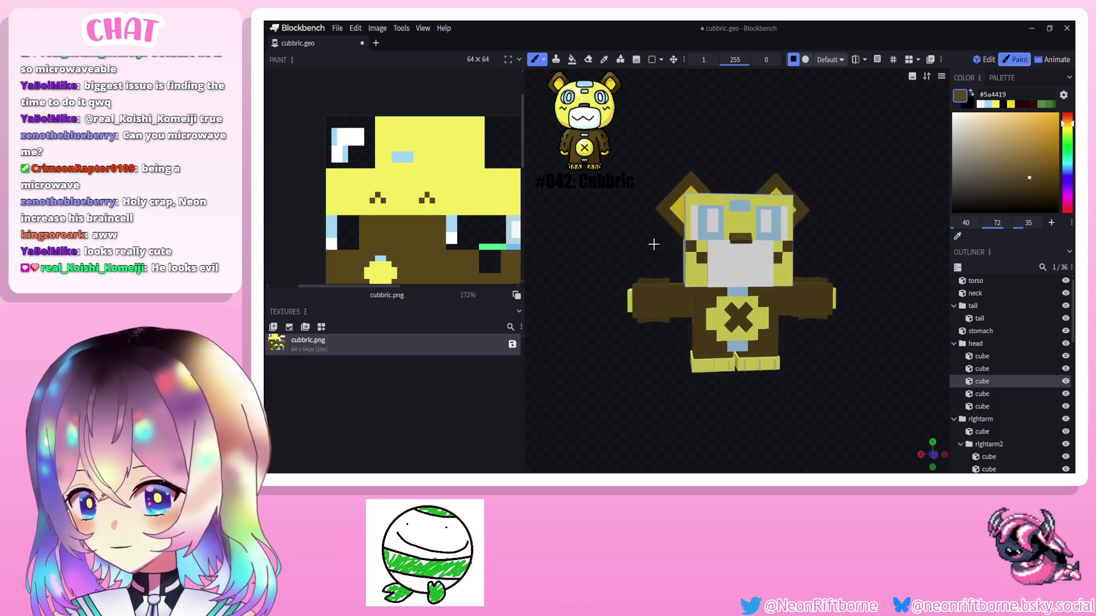
pyautogui.scroll(-5, 993, 385)
# Collapse the group hierarchy, inspect the head from the side, and pick the base yellow as paint colour.
pyautogui.click(961, 438)
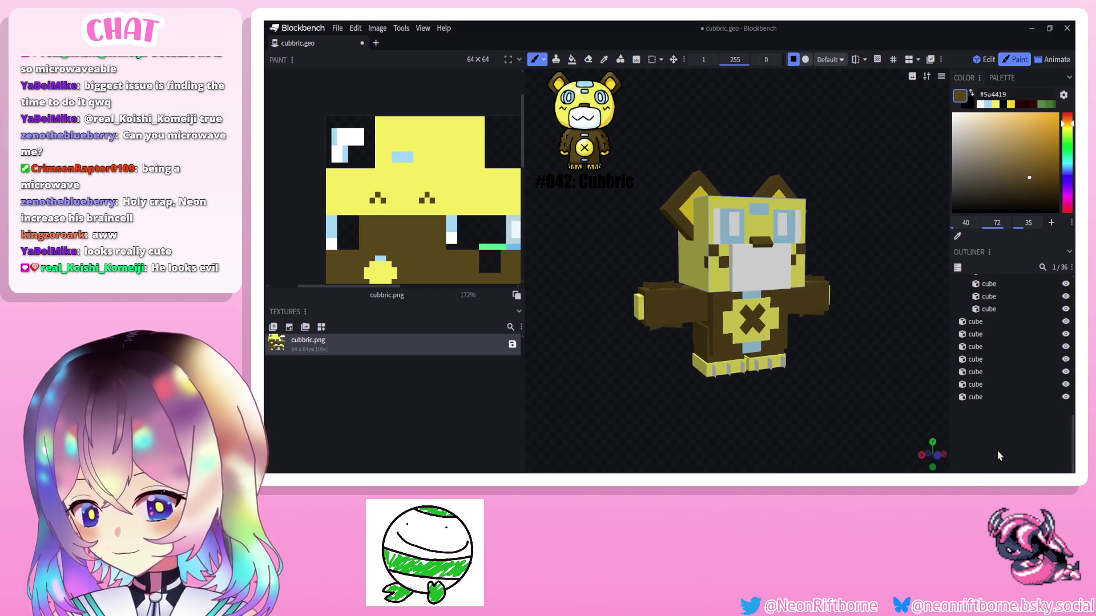
pyautogui.moveTo(839, 360)
pyautogui.mouseDown()
pyautogui.moveTo(652, 395)
pyautogui.moveTo(782, 402)
pyautogui.mouseUp()
pyautogui.scroll(-2, 781, 399)
pyautogui.scroll(3, 782, 403)
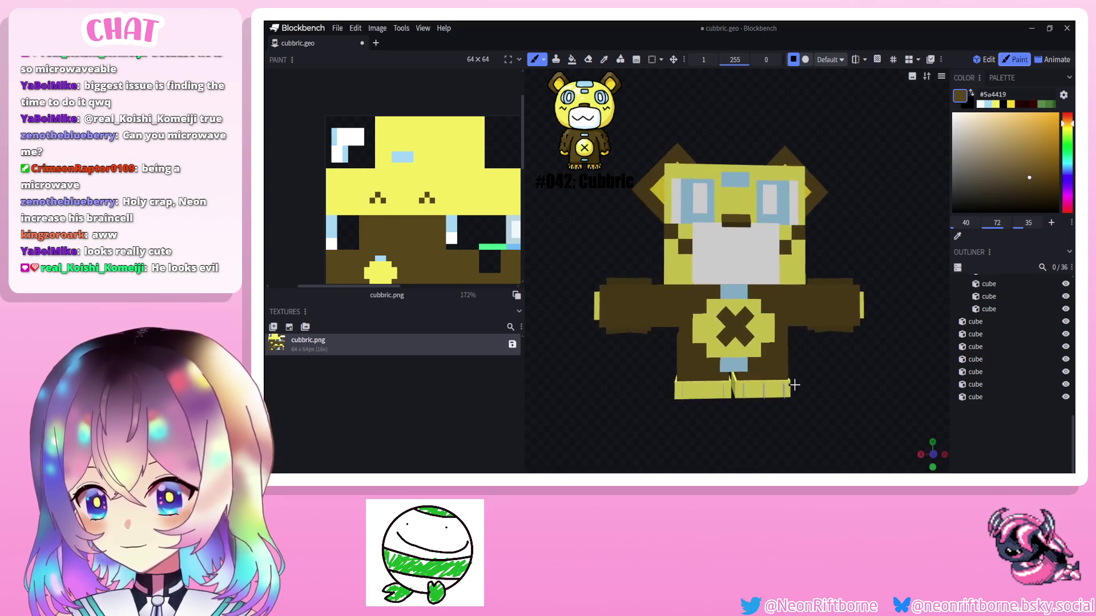
pyautogui.moveTo(805, 346)
pyautogui.mouseDown()
pyautogui.moveTo(832, 373)
pyautogui.moveTo(805, 342)
pyautogui.mouseUp()
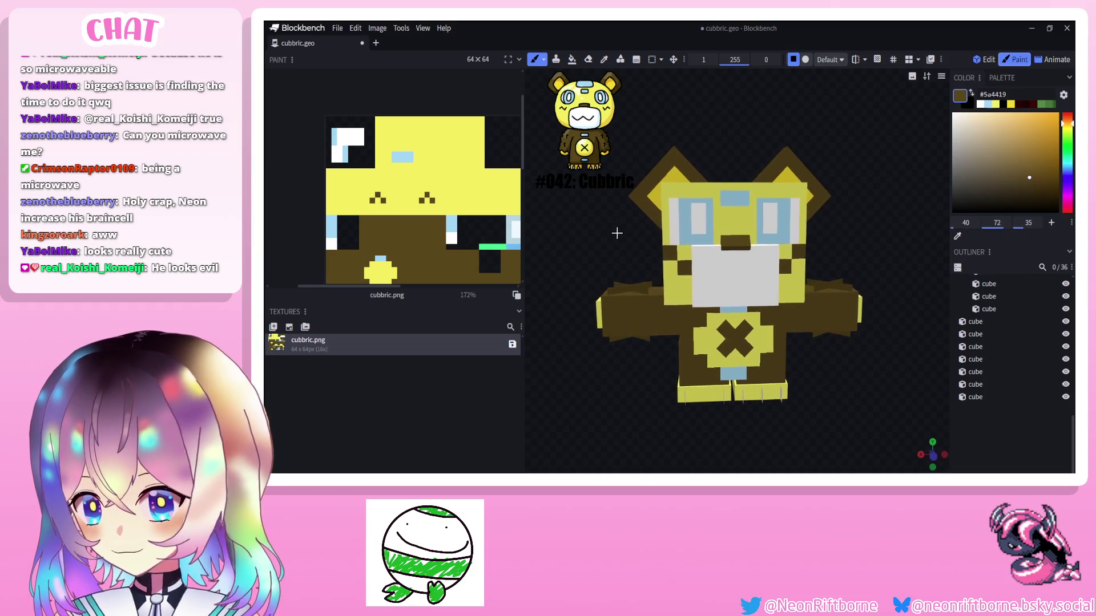
pyautogui.press('i')
pyautogui.click(608, 120)
pyautogui.press('b')
pyautogui.moveTo(770, 257); pyautogui.dragTo(702, 257)
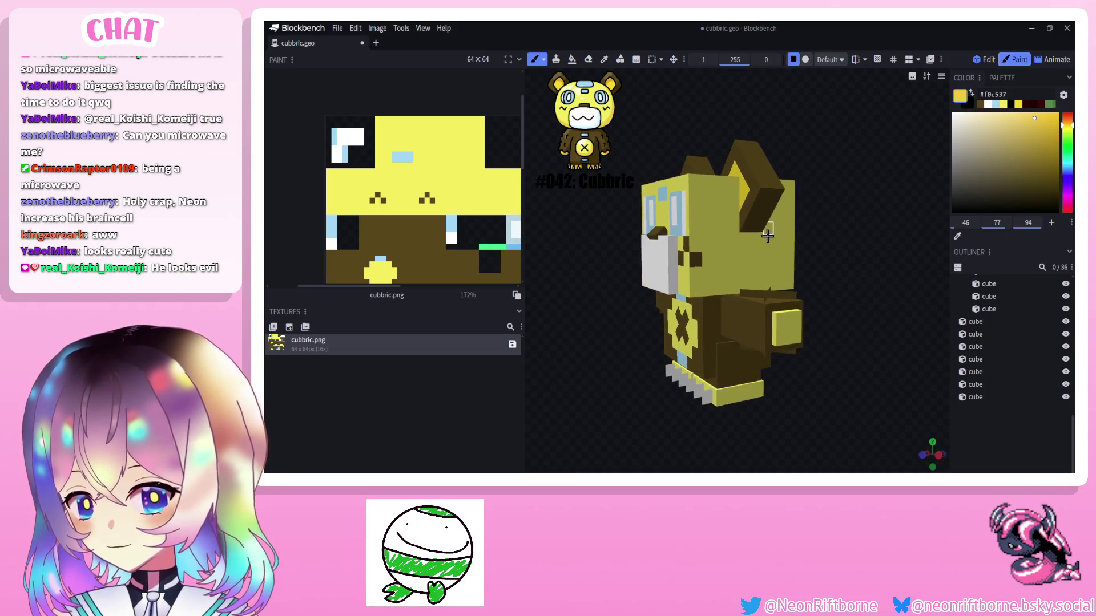
pyautogui.scroll(4, 769, 243)
# Paint darker yellow shading on the back of the head, neck seam and side edge.
pyautogui.moveTo(767, 243)
pyautogui.mouseDown()
pyautogui.moveTo(678, 249)
pyautogui.moveTo(678, 272)
pyautogui.moveTo(707, 288)
pyautogui.mouseUp()
pyautogui.click(759, 277)
pyautogui.moveTo(839, 266); pyautogui.dragTo(909, 252)
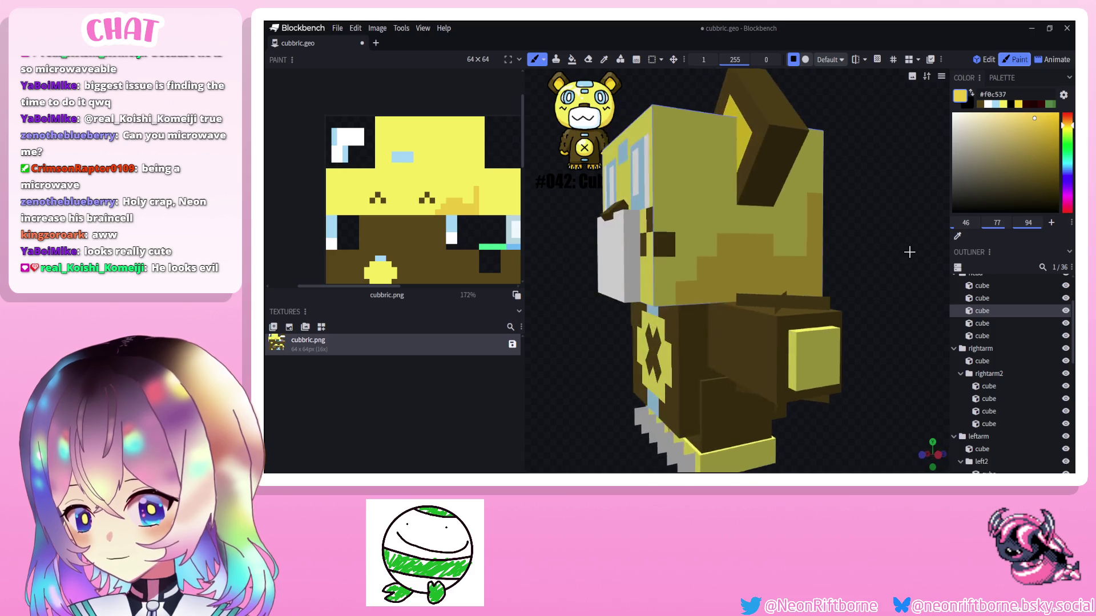
pyautogui.moveTo(856, 215); pyautogui.dragTo(908, 231)
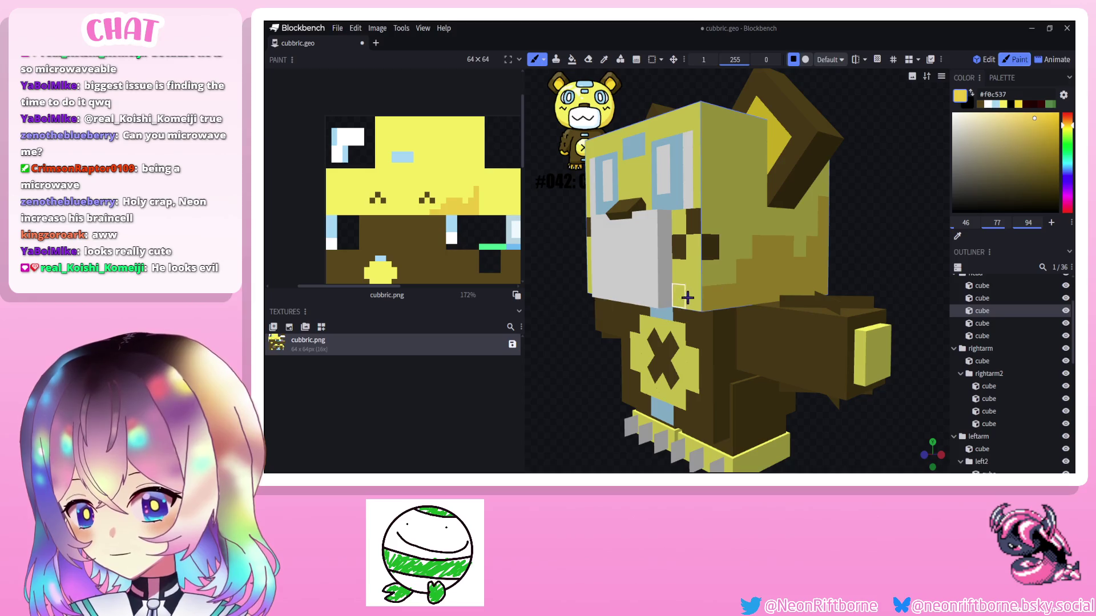
pyautogui.moveTo(687, 297)
pyautogui.mouseDown()
pyautogui.moveTo(650, 283)
pyautogui.moveTo(660, 262)
pyautogui.mouseUp()
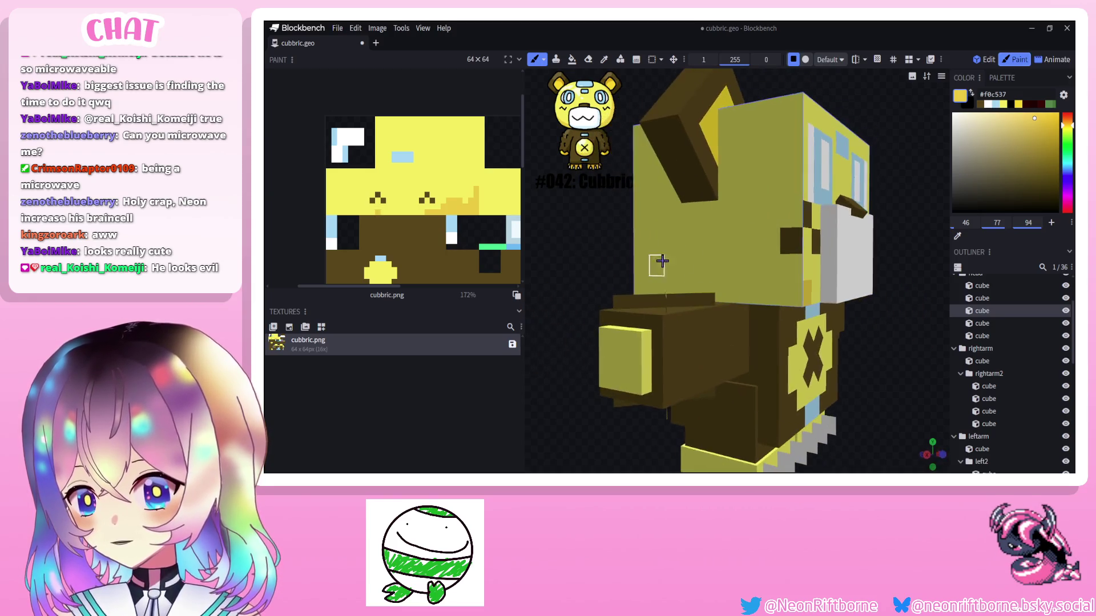
pyautogui.moveTo(787, 285); pyautogui.dragTo(731, 289)
pyautogui.moveTo(648, 280); pyautogui.dragTo(638, 175)
pyautogui.scroll(2, 430, 220)
pyautogui.scroll(2, 430, 220)
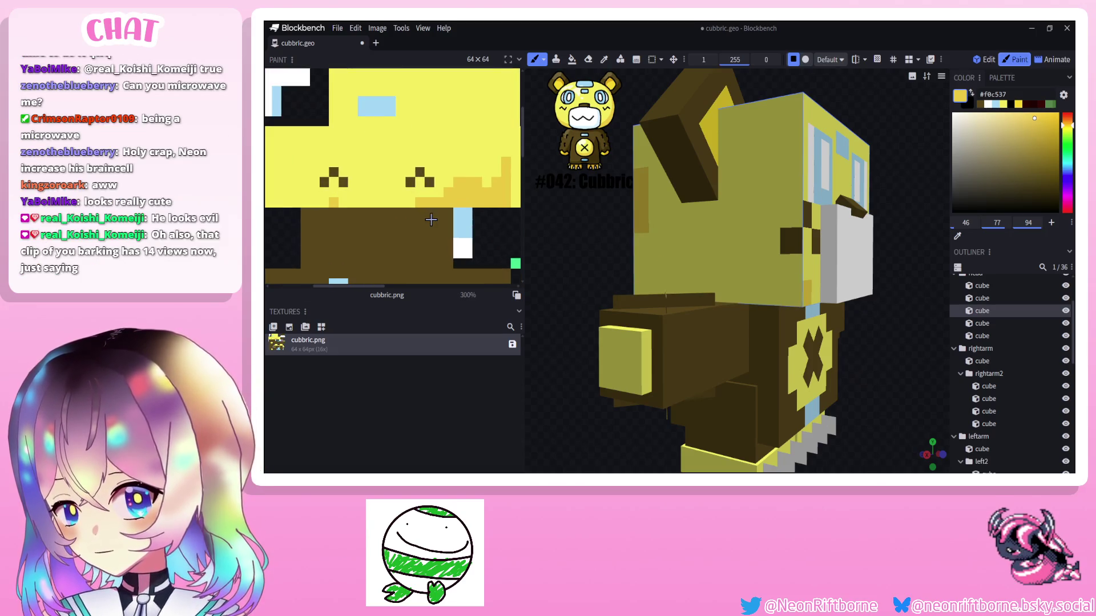
pyautogui.moveTo(323, 202)
pyautogui.mouseDown()
pyautogui.moveTo(279, 186)
pyautogui.moveTo(287, 200)
pyautogui.mouseUp()
pyautogui.scroll(-2, 287, 199)
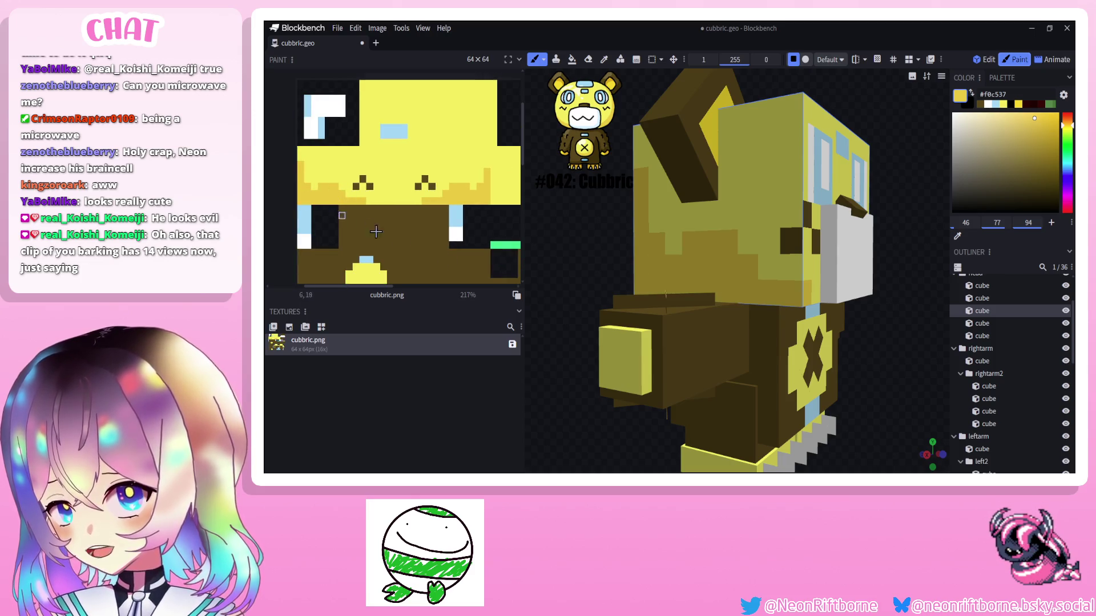
# Shade the back of the head darker, then add pale yellow highlights to the head front.
pyautogui.moveTo(771, 258)
pyautogui.mouseDown()
pyautogui.moveTo(823, 193)
pyautogui.moveTo(650, 256)
pyautogui.mouseUp()
pyautogui.moveTo(651, 184)
pyautogui.mouseDown()
pyautogui.moveTo(698, 244)
pyautogui.moveTo(660, 184)
pyautogui.moveTo(796, 249)
pyautogui.moveTo(826, 198)
pyautogui.moveTo(818, 283)
pyautogui.moveTo(762, 281)
pyautogui.moveTo(658, 268)
pyautogui.moveTo(727, 206)
pyautogui.moveTo(838, 190)
pyautogui.mouseUp()
pyautogui.click(672, 267)
pyautogui.keyDown('alt'); pyautogui.click(726, 251); pyautogui.keyUp('alt')
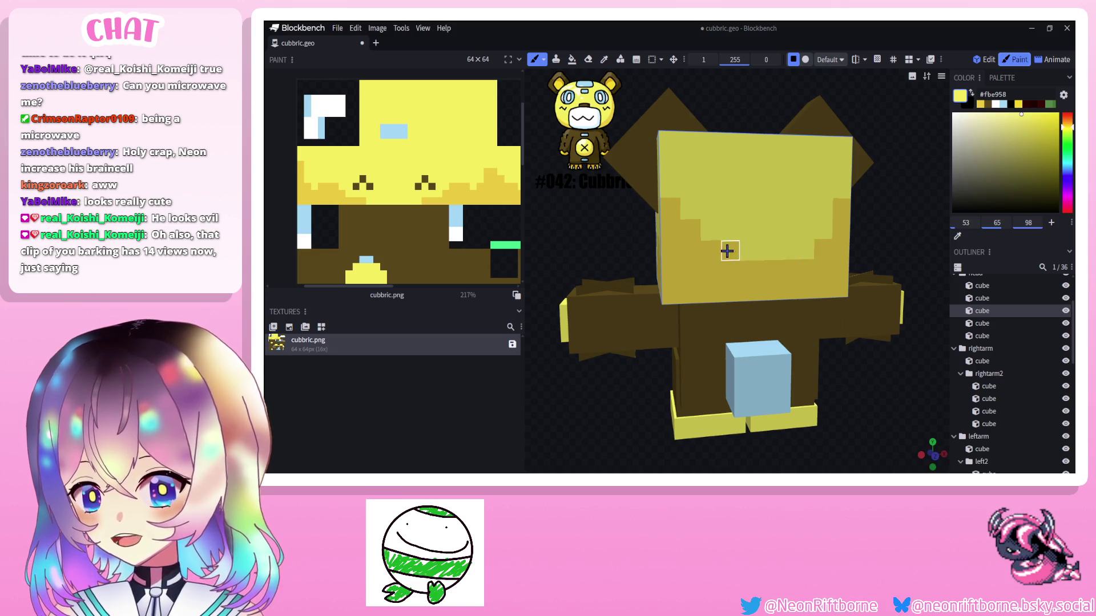
pyautogui.moveTo(727, 251); pyautogui.dragTo(689, 232)
pyautogui.moveTo(890, 214)
pyautogui.mouseDown()
pyautogui.moveTo(719, 273)
pyautogui.moveTo(822, 257)
pyautogui.mouseUp()
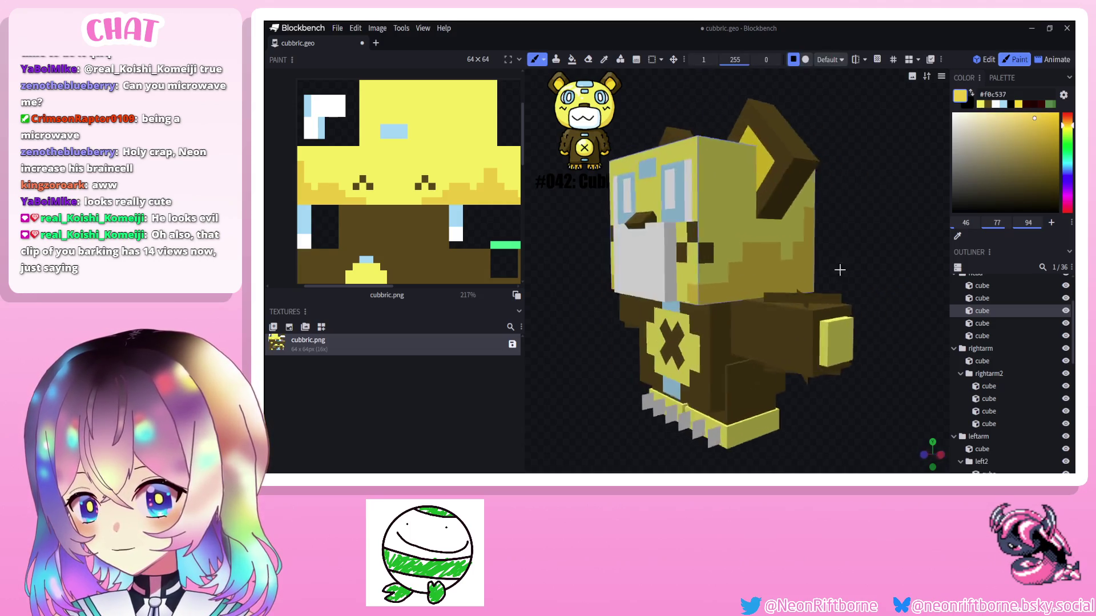
# Tune the yellow shade on the hue slider, test strokes on the head and undo the mismatched patches.
pyautogui.moveTo(1066, 133); pyautogui.dragTo(1065, 129)
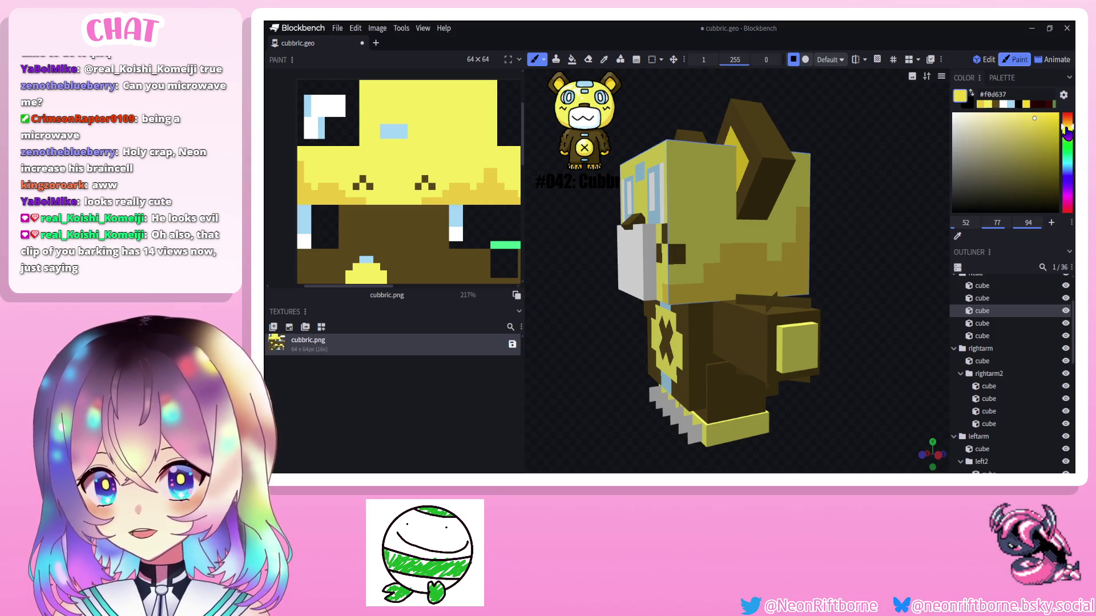
pyautogui.moveTo(693, 244); pyautogui.dragTo(873, 248)
pyautogui.scroll(3, 728, 258)
pyautogui.click(1028, 124)
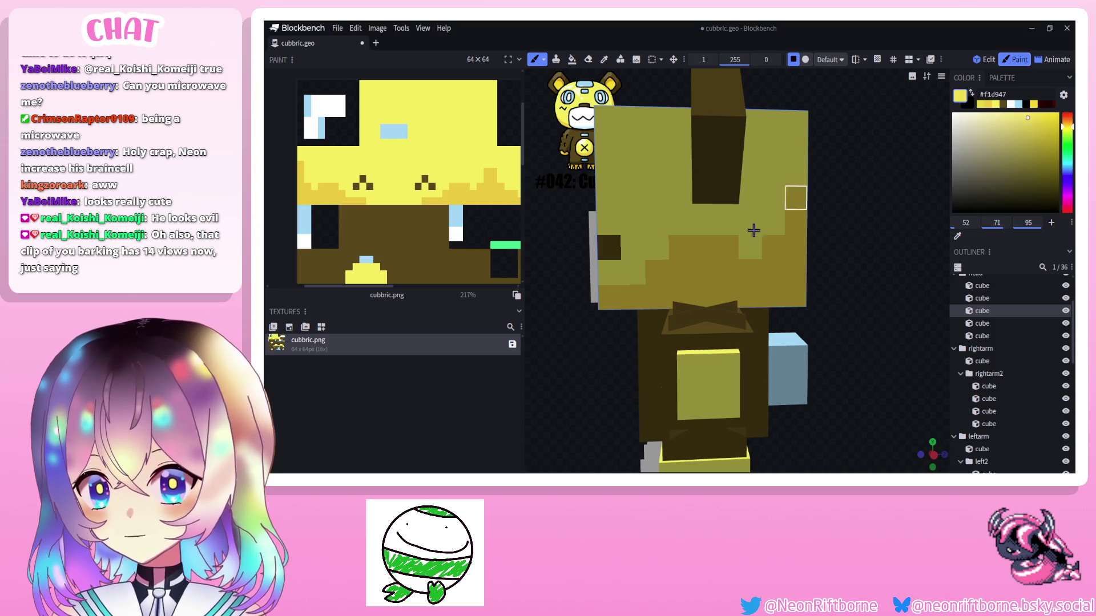
pyautogui.moveTo(888, 290); pyautogui.dragTo(864, 283)
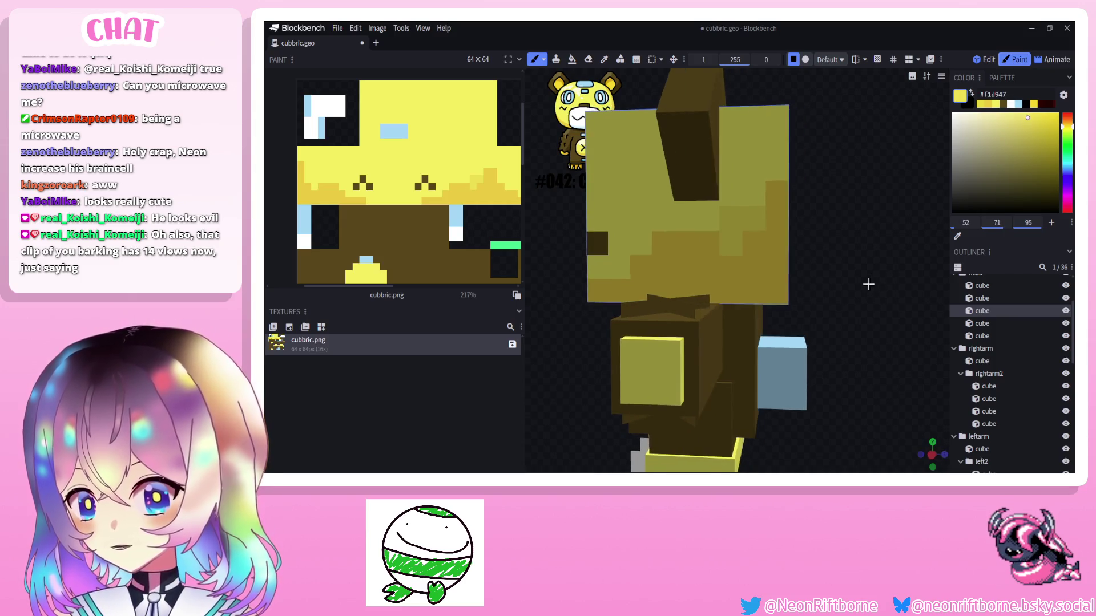
pyautogui.click(1064, 129)
pyautogui.moveTo(750, 184); pyautogui.dragTo(736, 240)
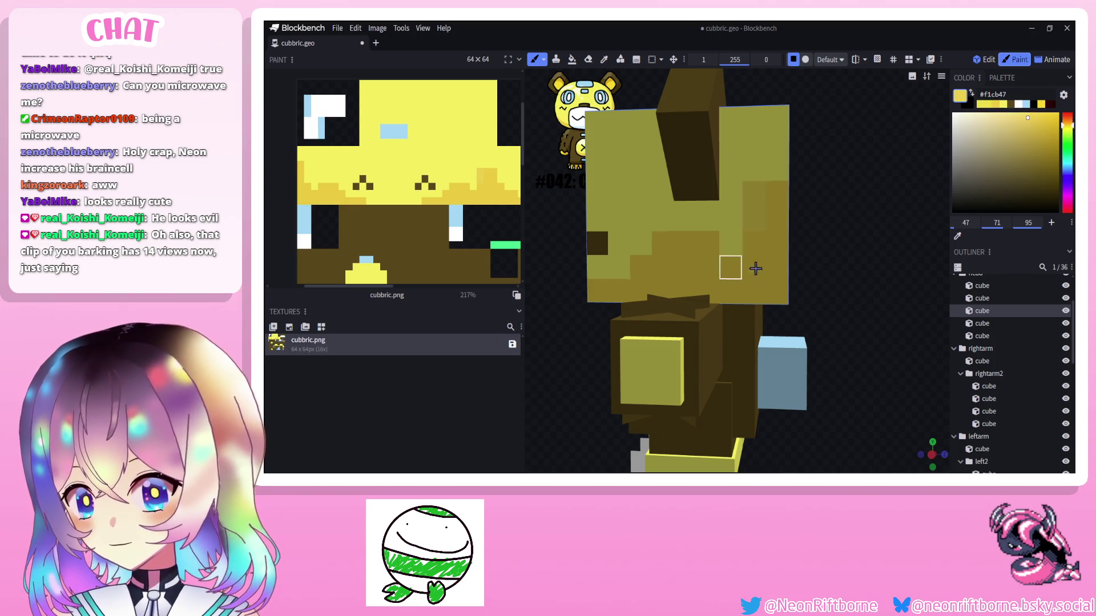
pyautogui.click(1025, 125)
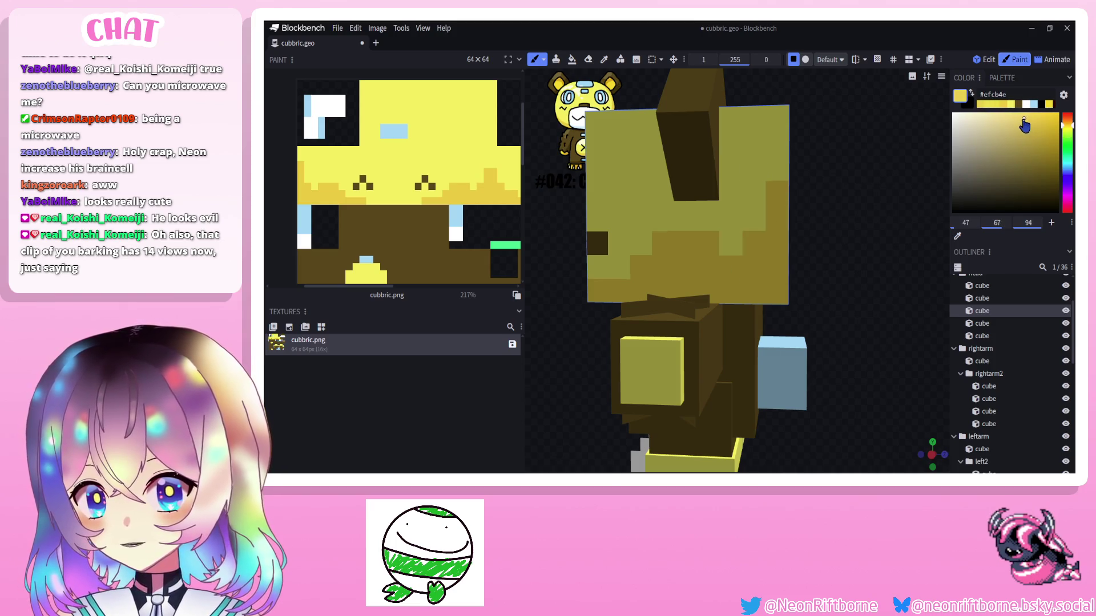
pyautogui.click(749, 216)
pyautogui.hotkey('ctrl', 'z')
pyautogui.hotkey('ctrl', 'z')
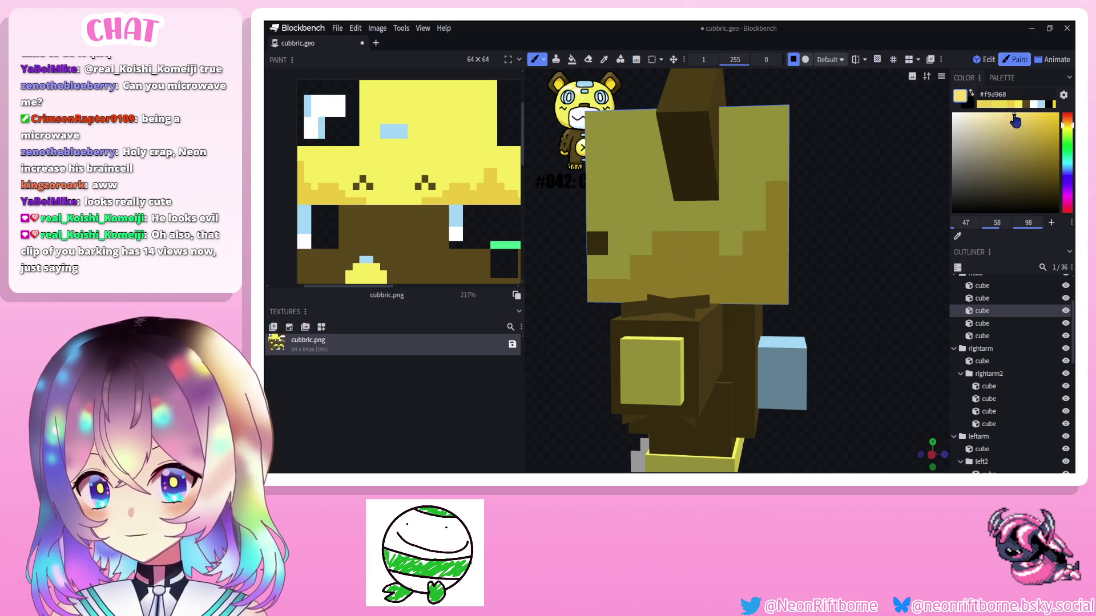
pyautogui.click(1014, 115)
# Sample the base yellow from the model, lighten it and paint a few highlight pixels on the head.
pyautogui.moveTo(840, 257)
pyautogui.mouseDown()
pyautogui.moveTo(895, 274)
pyautogui.moveTo(848, 261)
pyautogui.mouseUp()
pyautogui.keyDown('alt'); pyautogui.click(809, 258); pyautogui.keyUp('alt')
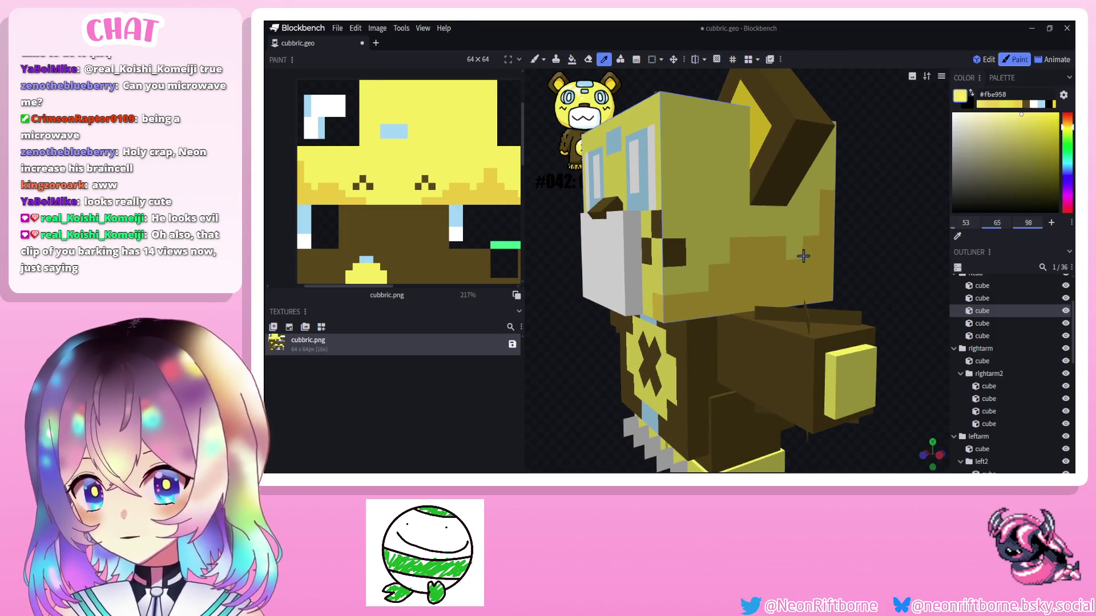
pyautogui.keyDown('alt'); pyautogui.click(815, 251); pyautogui.keyUp('alt')
pyautogui.press('b')
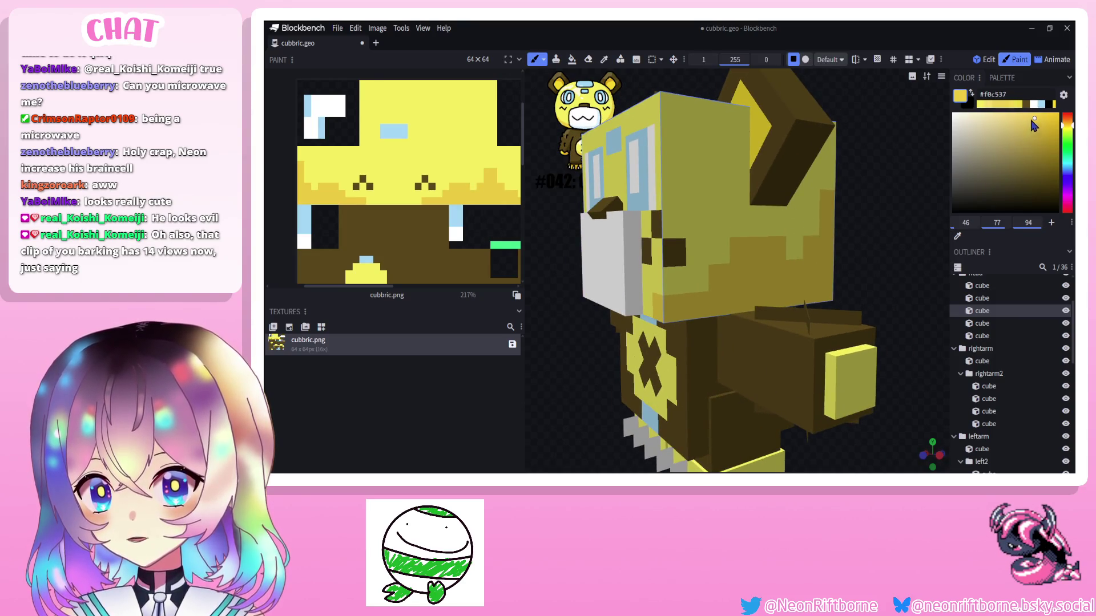
pyautogui.click(1027, 121)
pyautogui.moveTo(811, 201); pyautogui.dragTo(774, 257)
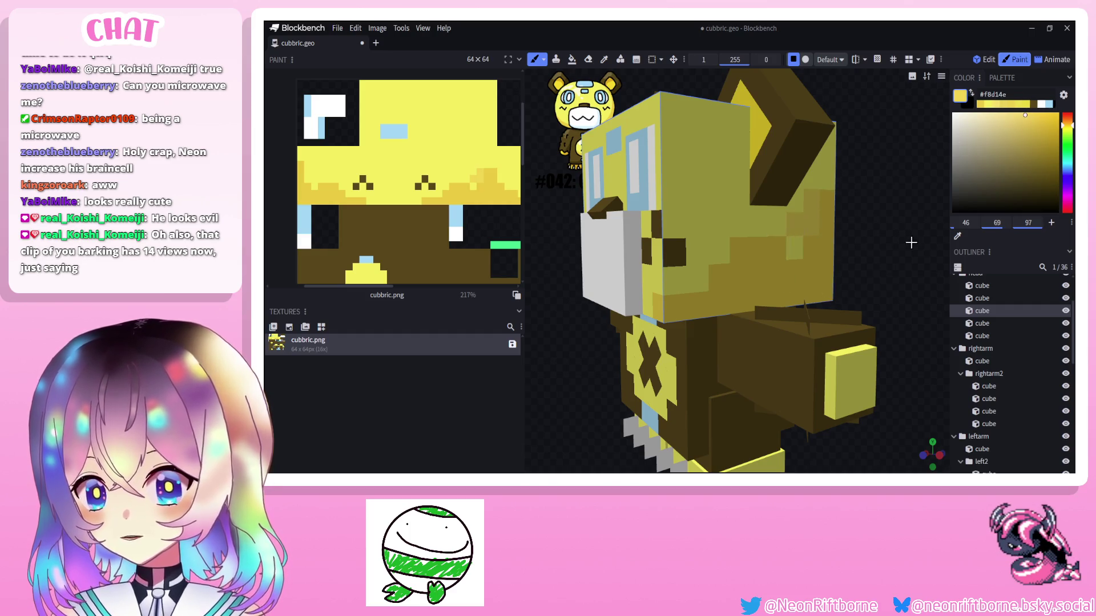
pyautogui.press('KP_3')
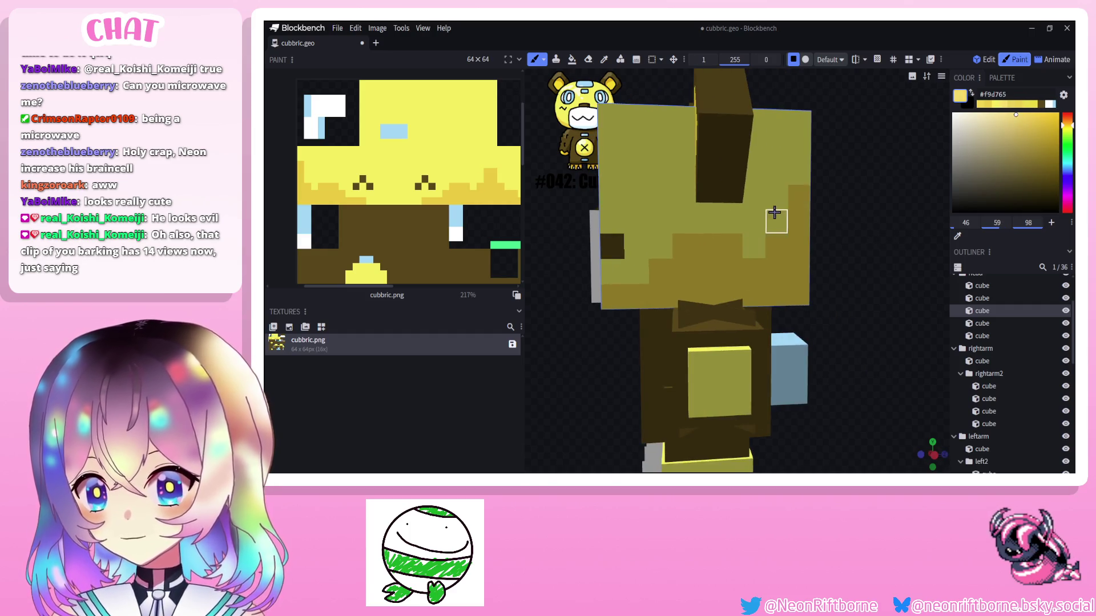
pyautogui.moveTo(540, 227); pyautogui.dragTo(562, 228)
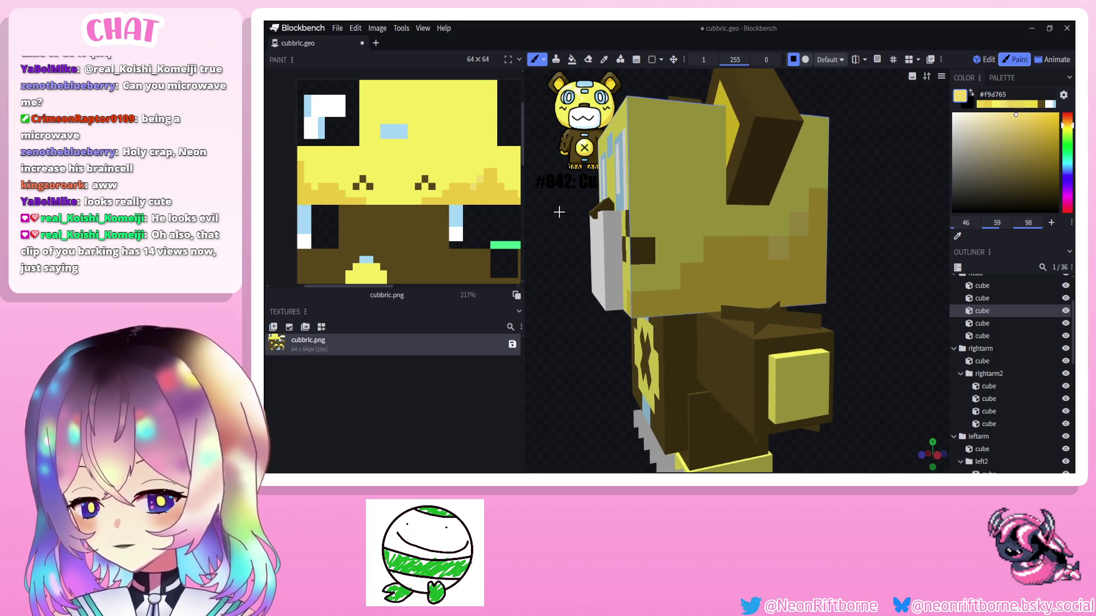
pyautogui.press('i')
pyautogui.click(816, 226)
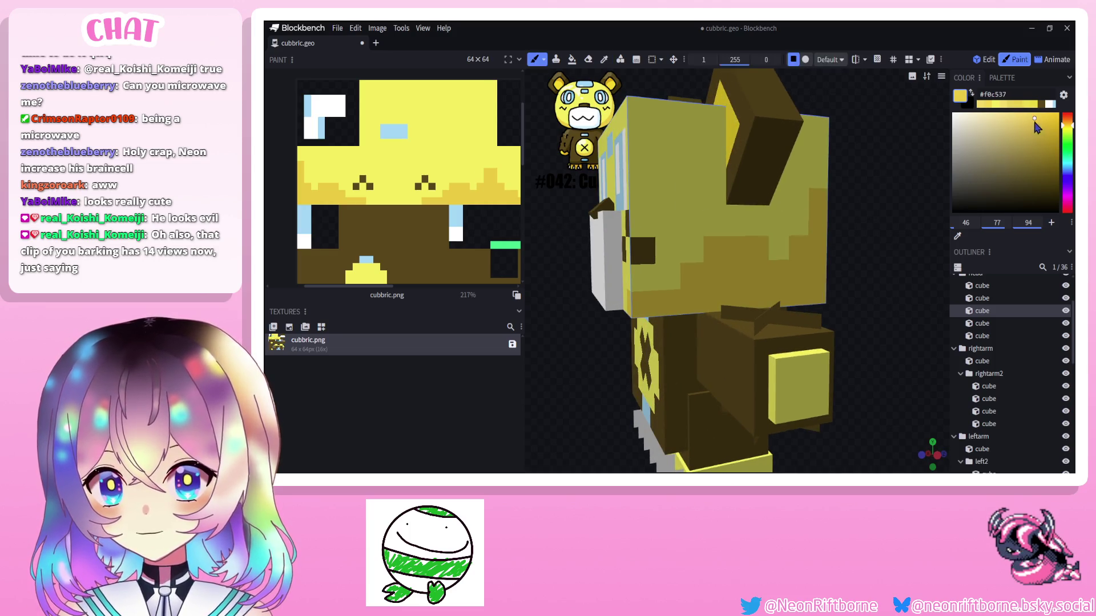
pyautogui.moveTo(1034, 119)
pyautogui.mouseDown()
pyautogui.moveTo(1022, 111)
pyautogui.moveTo(1064, 130)
pyautogui.mouseUp()
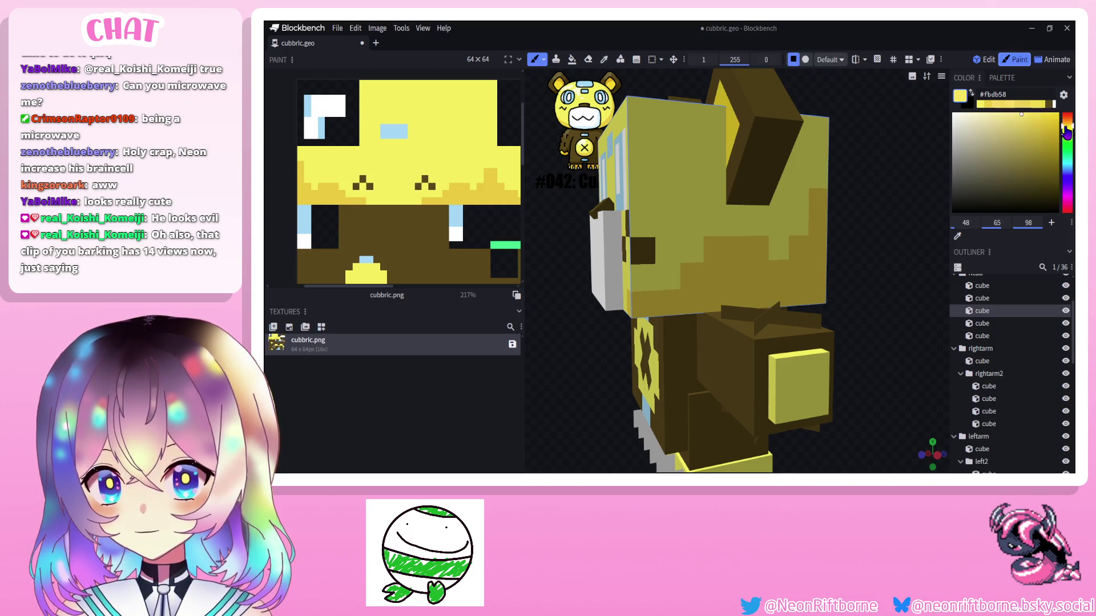
# Paint over dark squares on the head's side with yellow, checking the result from several angles.
pyautogui.moveTo(835, 283); pyautogui.dragTo(886, 249)
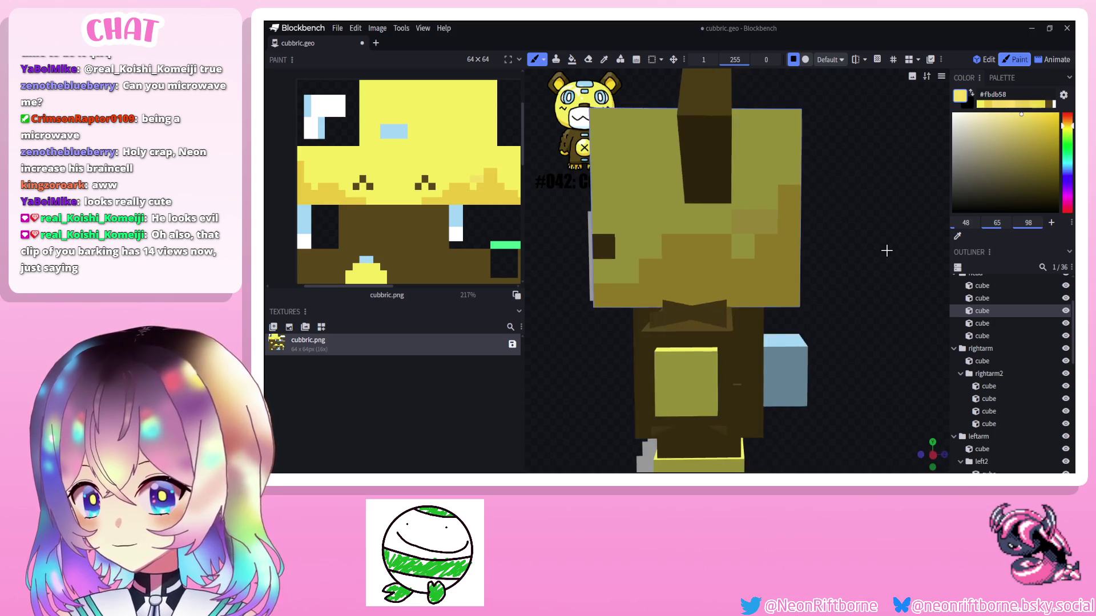
pyautogui.click(786, 198)
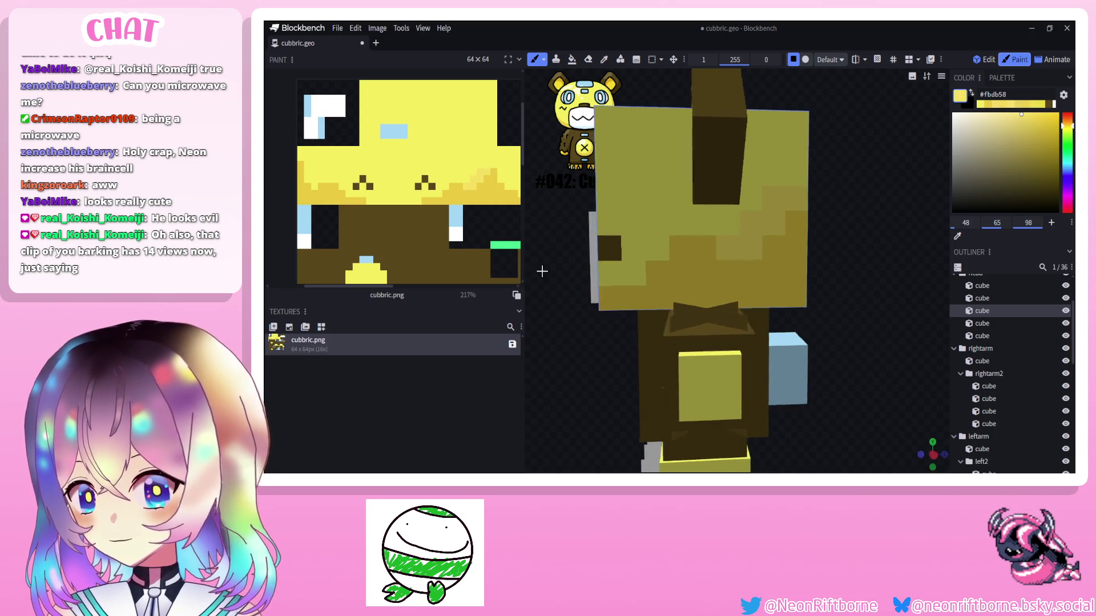
pyautogui.moveTo(549, 257); pyautogui.dragTo(575, 269)
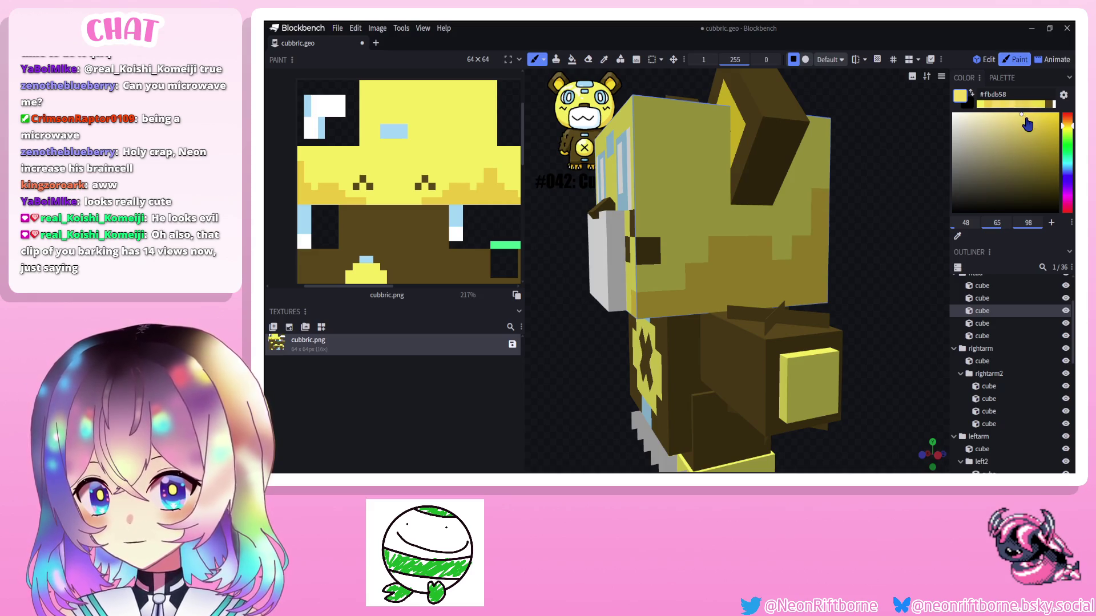
pyautogui.click(783, 243)
pyautogui.moveTo(848, 265); pyautogui.dragTo(874, 275)
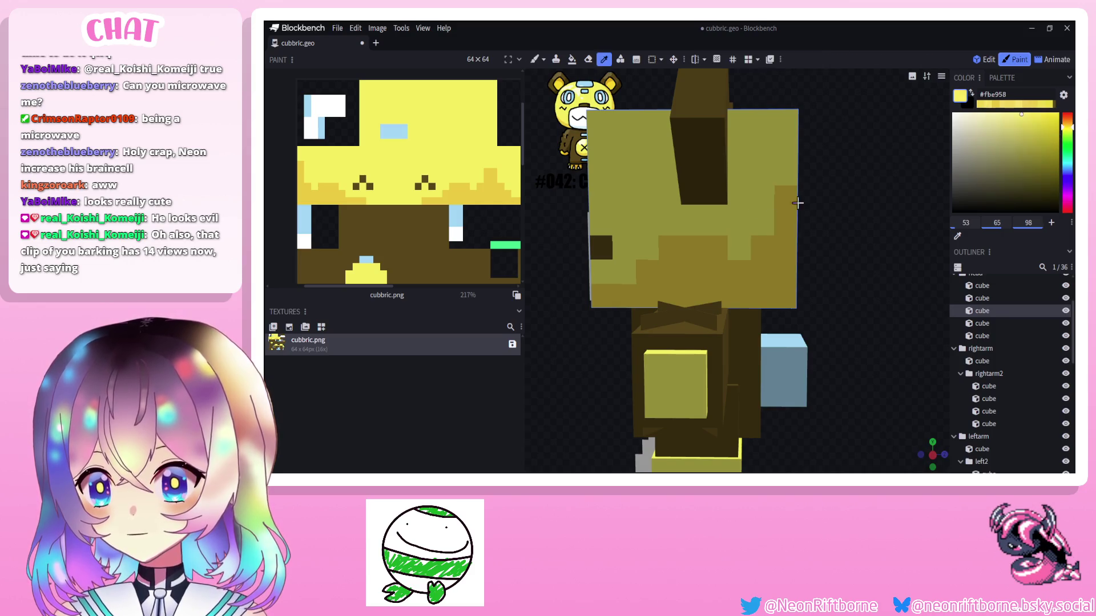
pyautogui.moveTo(771, 223)
pyautogui.mouseDown()
pyautogui.moveTo(747, 221)
pyautogui.moveTo(814, 228)
pyautogui.mouseUp()
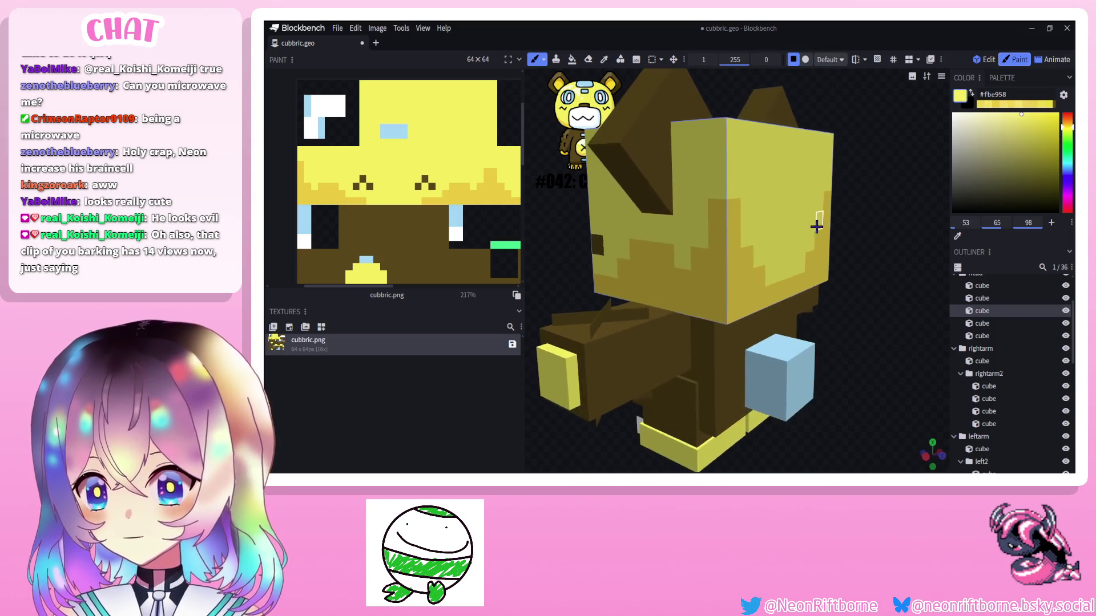
pyautogui.moveTo(871, 252)
pyautogui.mouseDown()
pyautogui.moveTo(915, 261)
pyautogui.moveTo(893, 217)
pyautogui.moveTo(856, 215)
pyautogui.mouseUp()
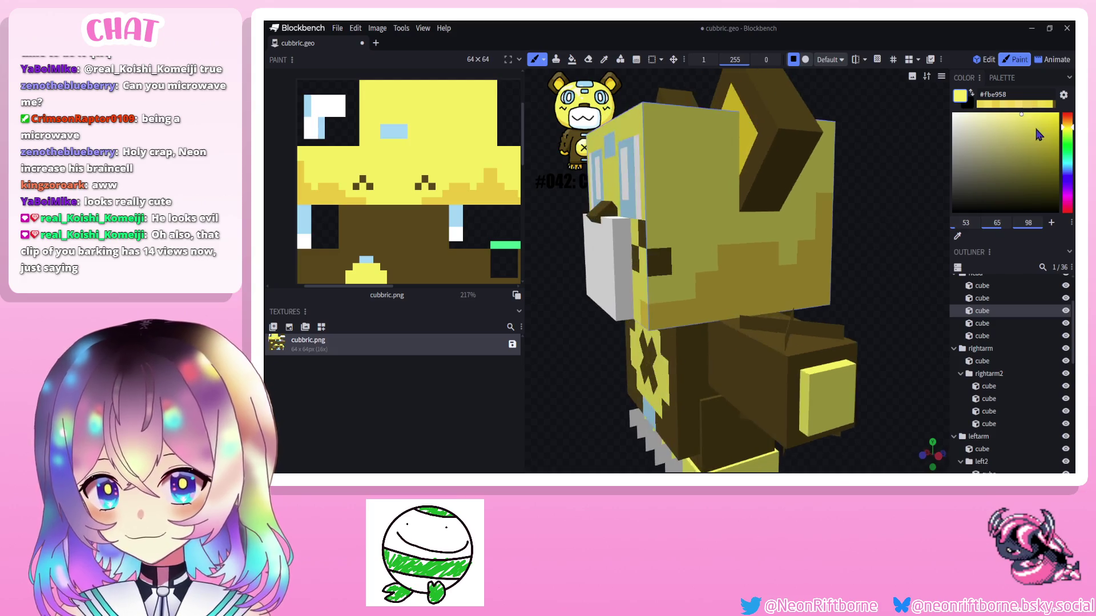
pyautogui.press('b')
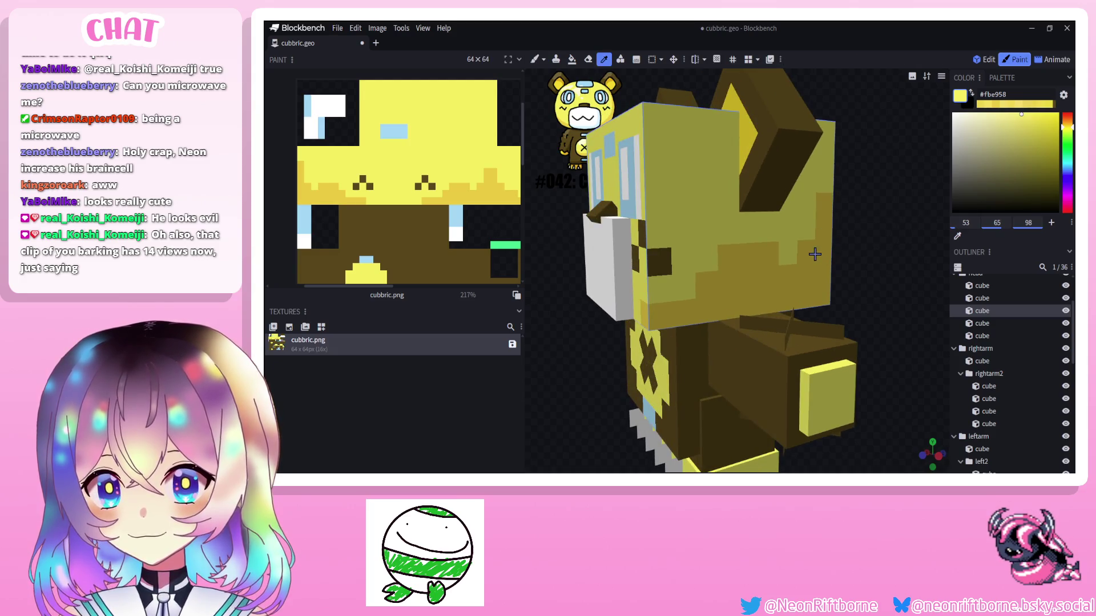
pyautogui.press('b')
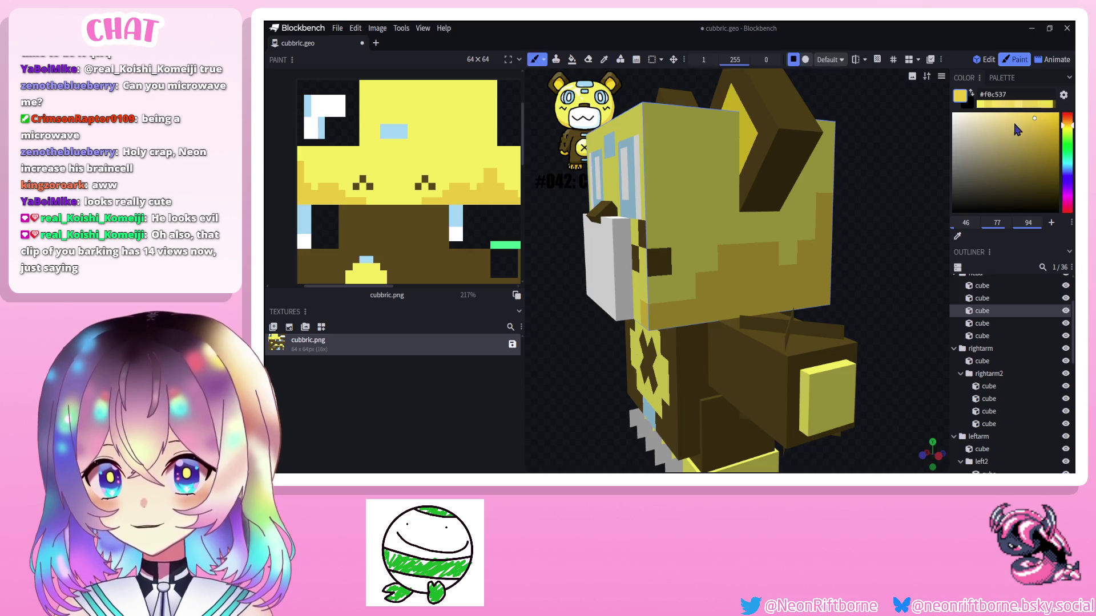
# Paint alternating yellow strokes down the head's side and cheek, ending on the paler yellow #f9dc4f.
pyautogui.click(1018, 123)
pyautogui.moveTo(806, 184); pyautogui.dragTo(796, 231)
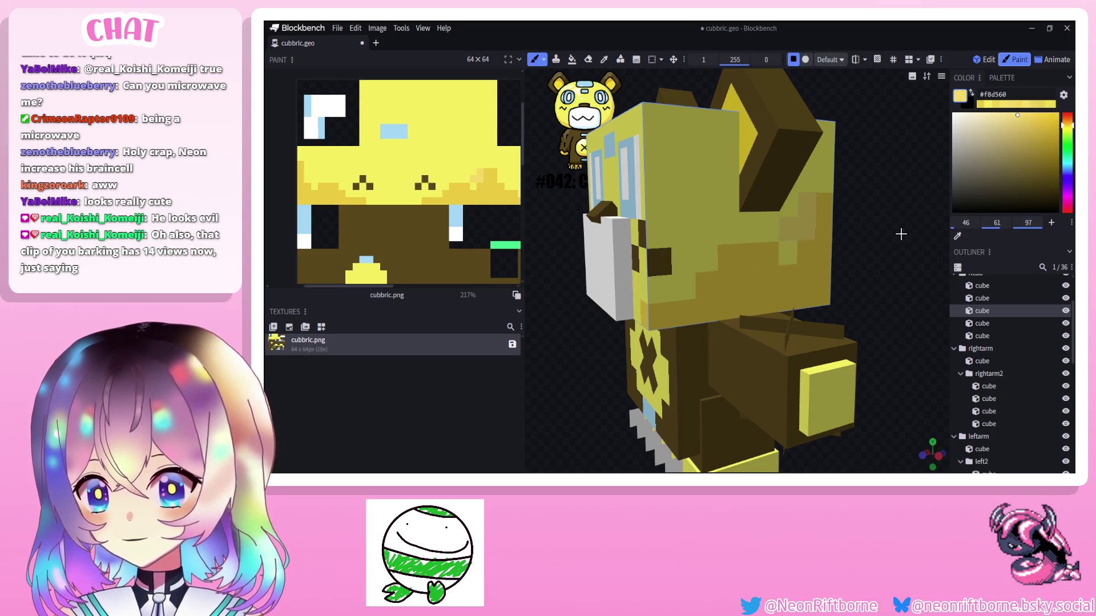
pyautogui.click(1024, 116)
pyautogui.moveTo(808, 199); pyautogui.dragTo(815, 254)
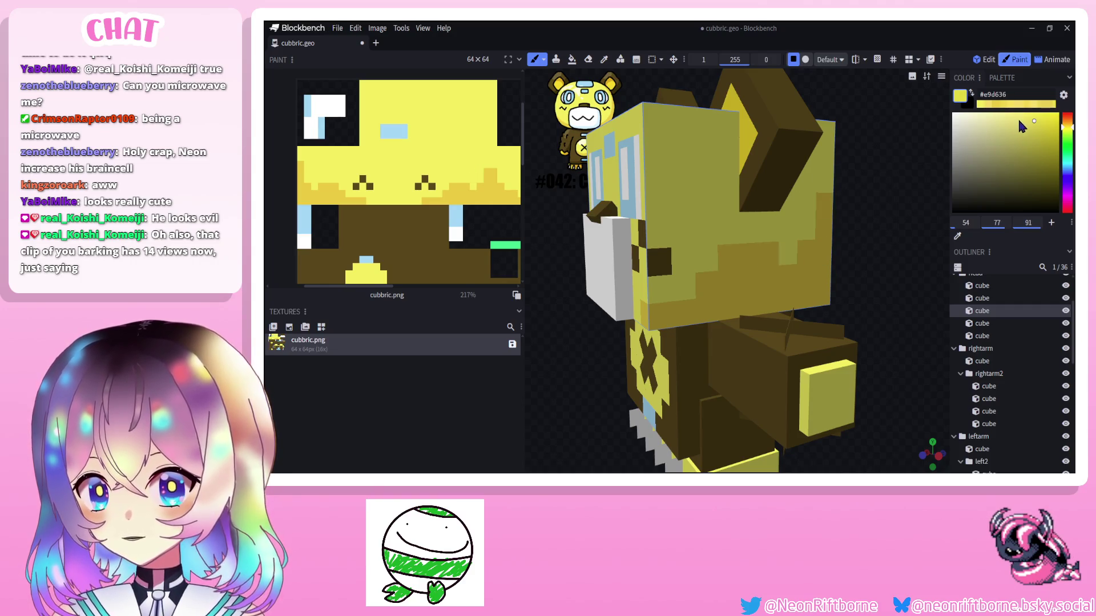
pyautogui.click(1024, 117)
pyautogui.moveTo(804, 205); pyautogui.dragTo(789, 246)
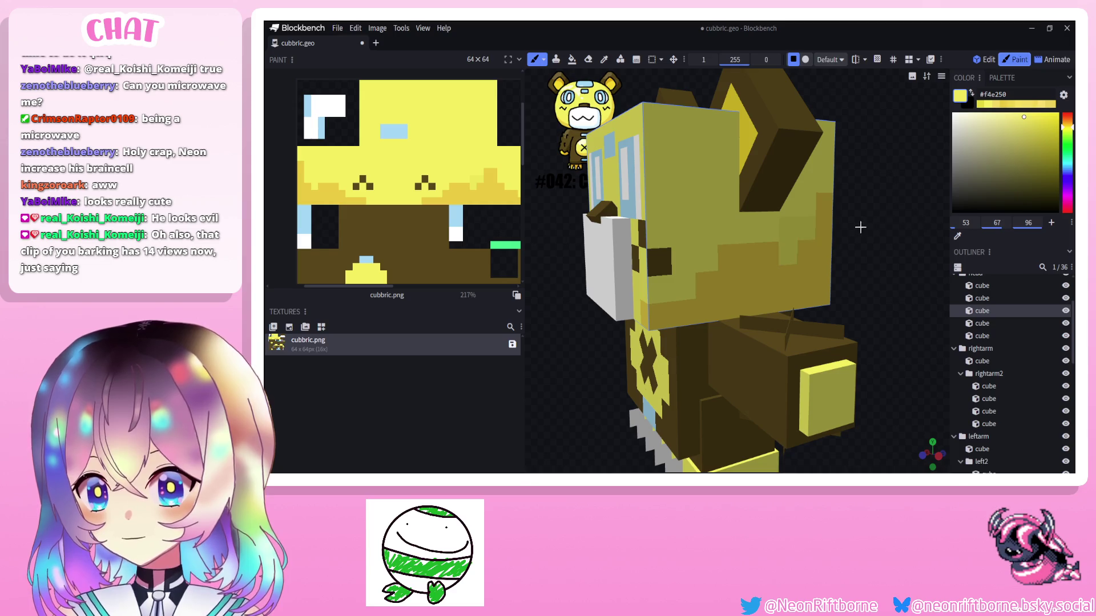
pyautogui.click(1034, 117)
pyautogui.click(1066, 127)
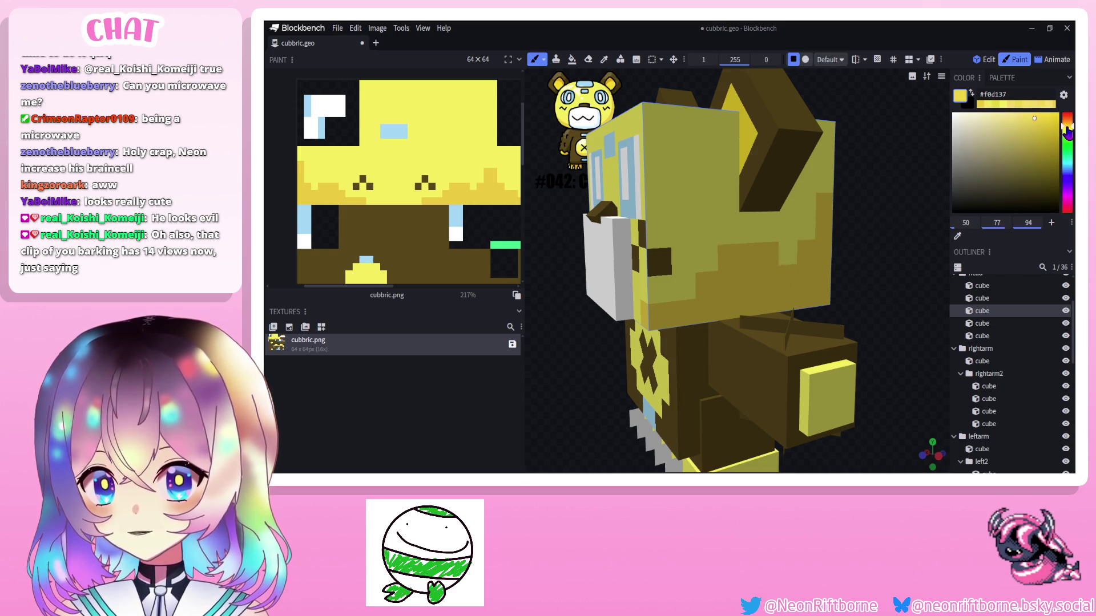
pyautogui.moveTo(796, 225); pyautogui.dragTo(797, 274)
pyautogui.moveTo(856, 257); pyautogui.dragTo(728, 257)
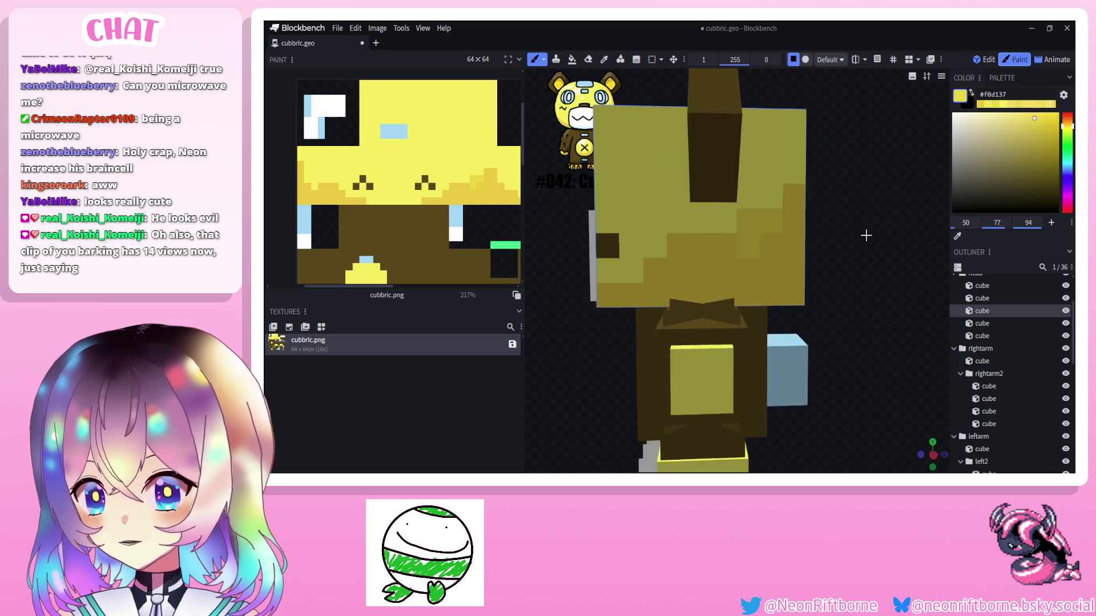
pyautogui.click(1024, 114)
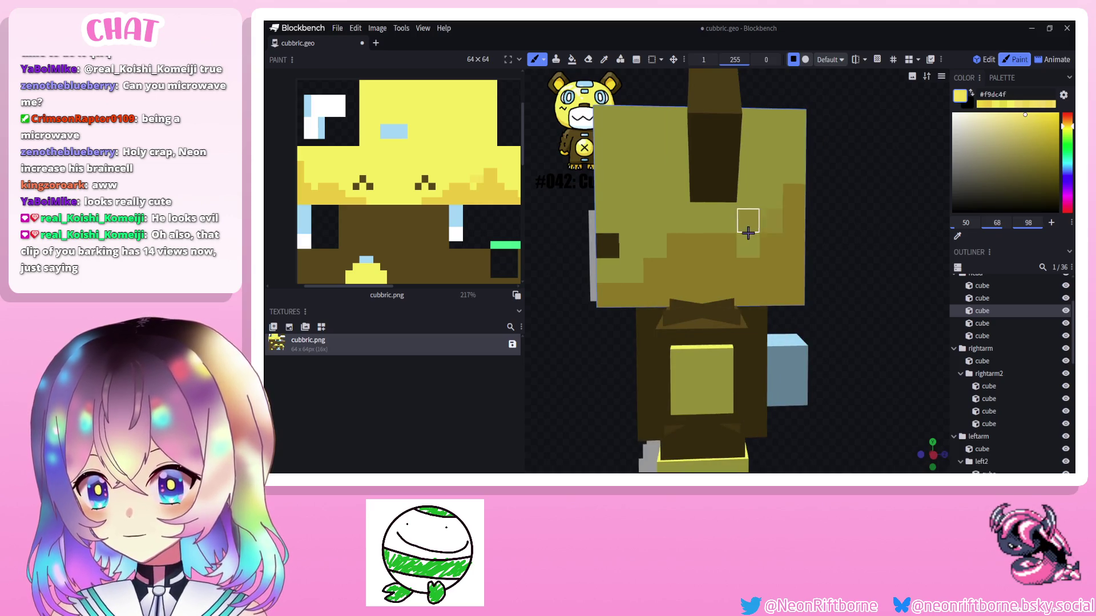
pyautogui.scroll(-4, 800, 270)
pyautogui.moveTo(771, 269); pyautogui.dragTo(898, 261)
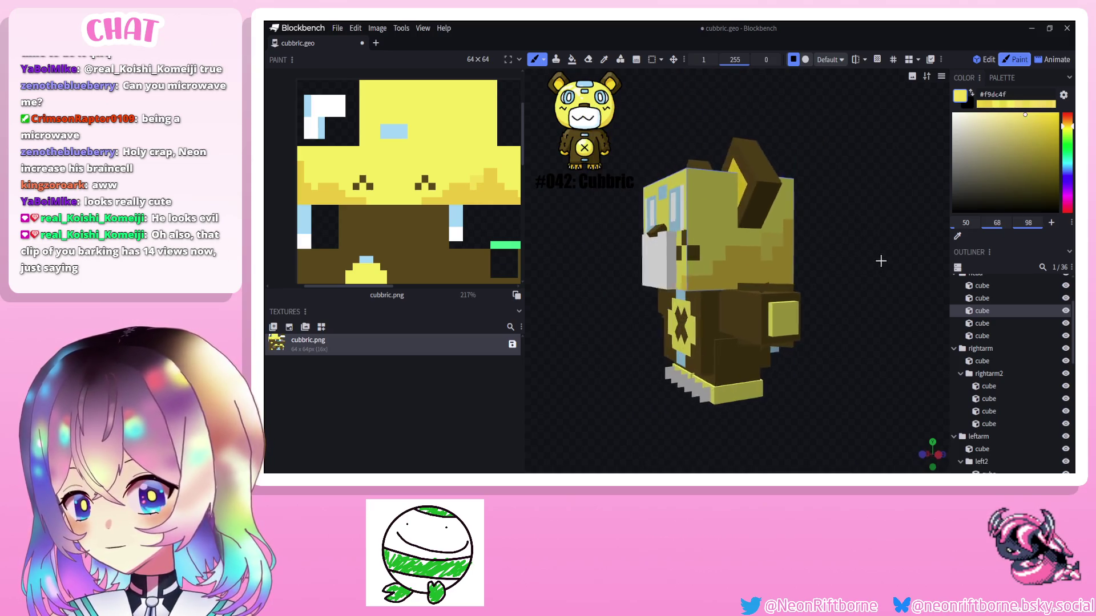
pyautogui.scroll(5, 727, 258)
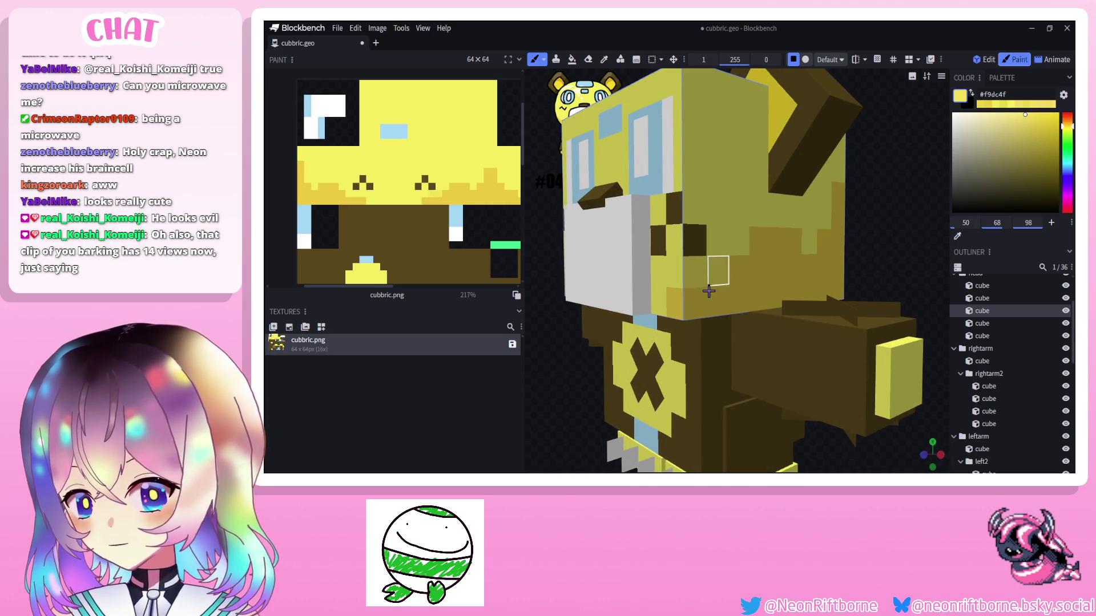
# Orbit around the bear to inspect the mottled head shading from behind and the sides.
pyautogui.moveTo(890, 257)
pyautogui.mouseDown()
pyautogui.moveTo(600, 326)
pyautogui.moveTo(599, 308)
pyautogui.moveTo(717, 353)
pyautogui.moveTo(806, 216)
pyautogui.mouseUp()
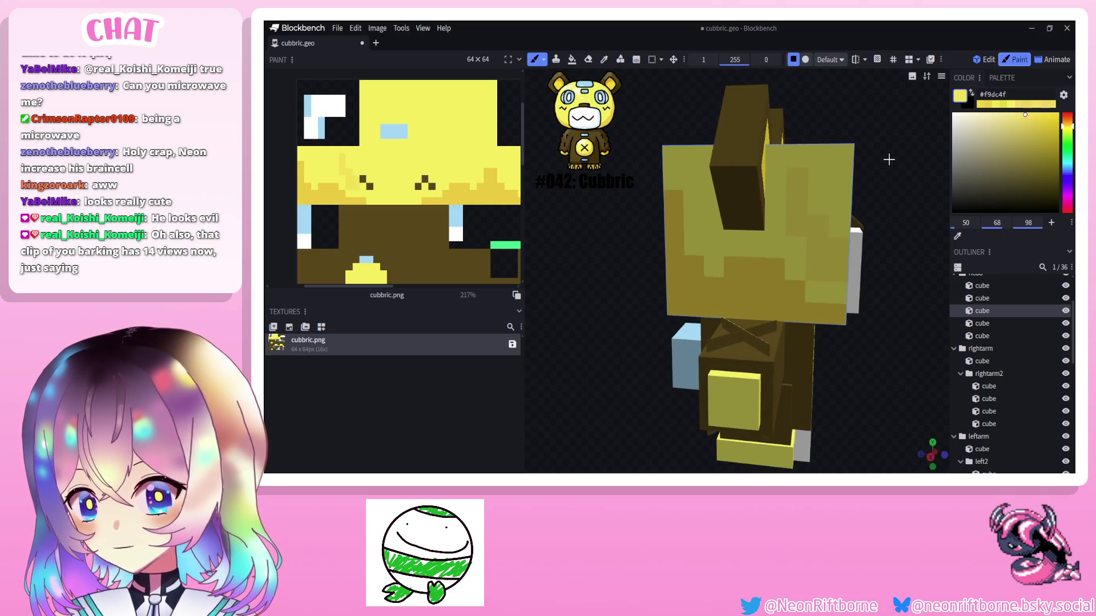
pyautogui.moveTo(888, 159); pyautogui.dragTo(900, 103)
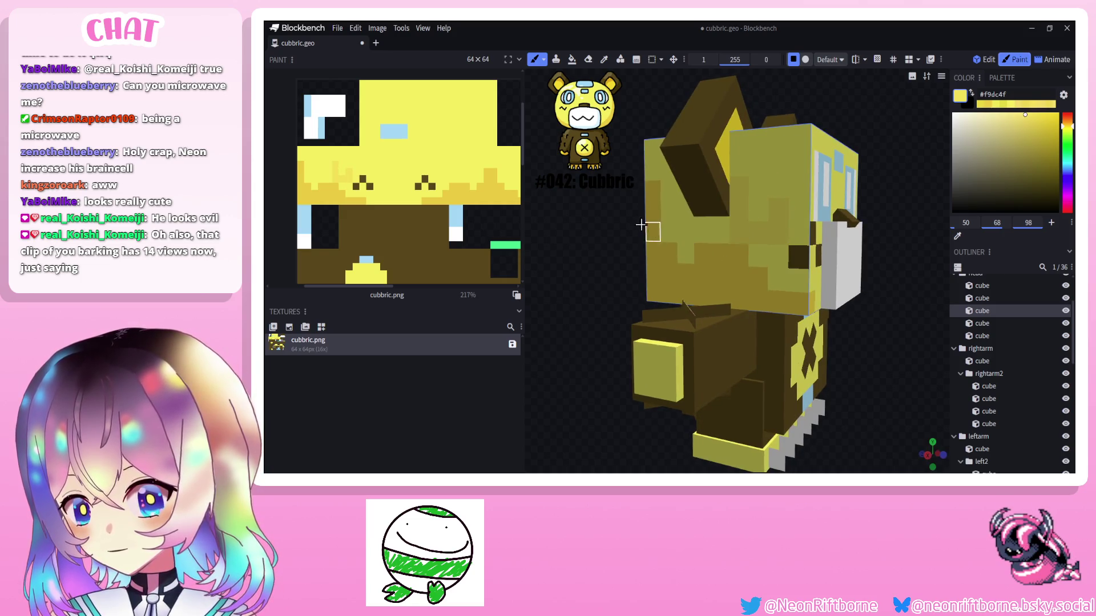
pyautogui.moveTo(642, 225); pyautogui.dragTo(745, 229)
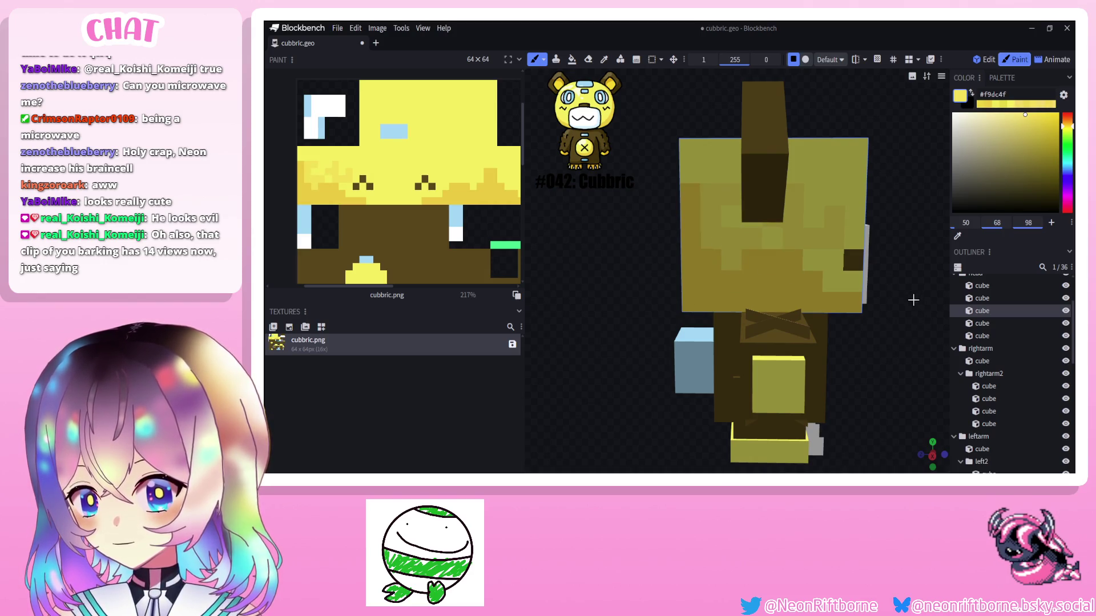
pyautogui.moveTo(786, 261); pyautogui.dragTo(862, 280)
pyautogui.moveTo(886, 331); pyautogui.dragTo(873, 376)
pyautogui.scroll(-3, 848, 382)
pyautogui.scroll(5, 848, 383)
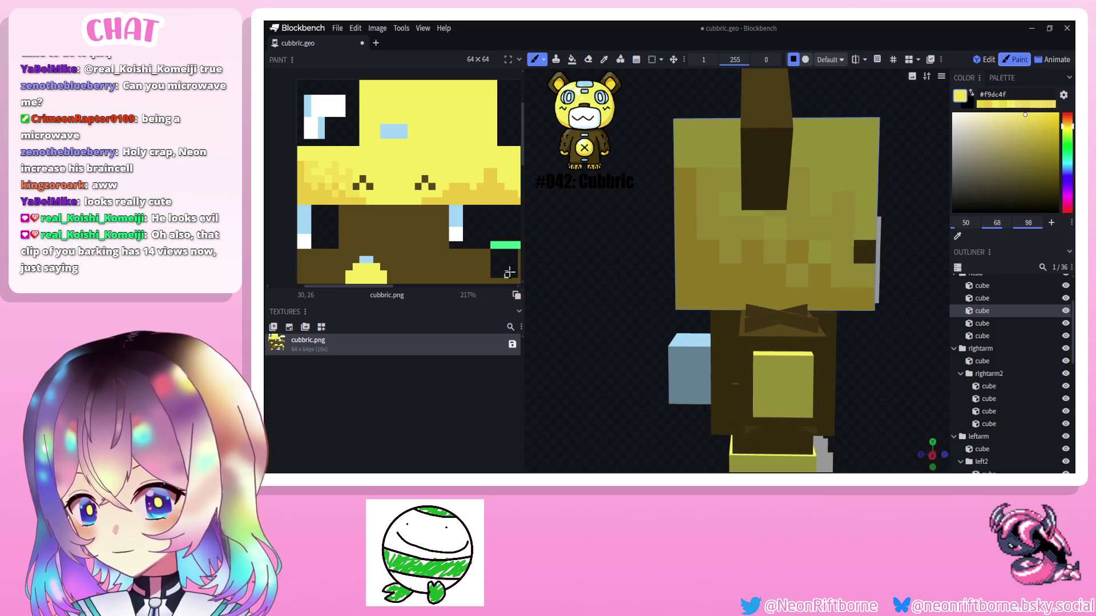
pyautogui.moveTo(602, 262); pyautogui.dragTo(744, 270)
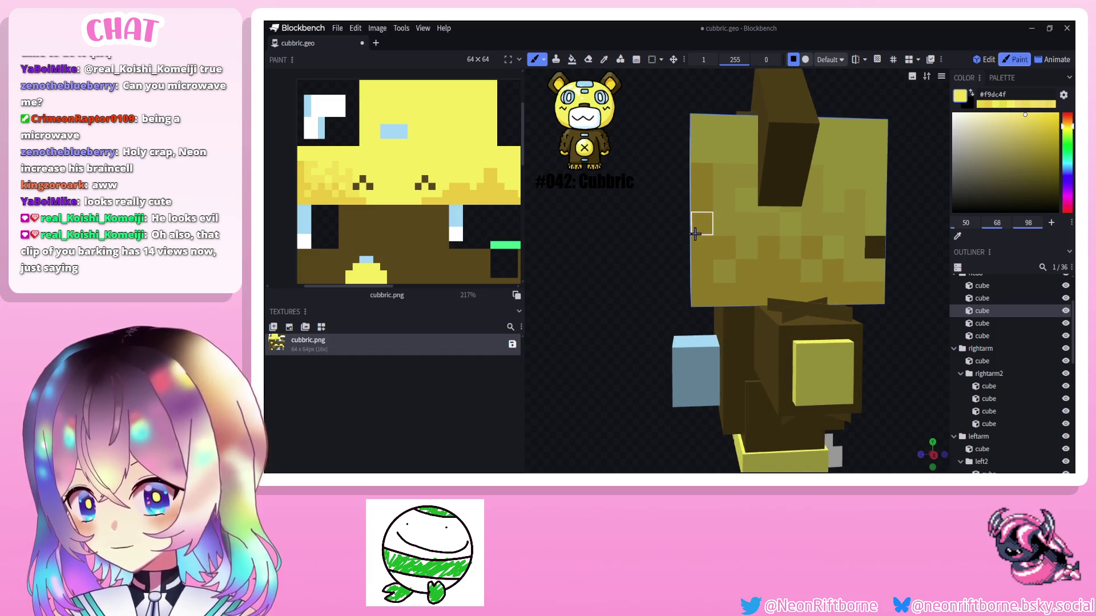
pyautogui.moveTo(673, 221)
pyautogui.mouseDown()
pyautogui.moveTo(651, 248)
pyautogui.moveTo(608, 227)
pyautogui.mouseUp()
pyautogui.scroll(-3, 651, 248)
pyautogui.scroll(3, 632, 272)
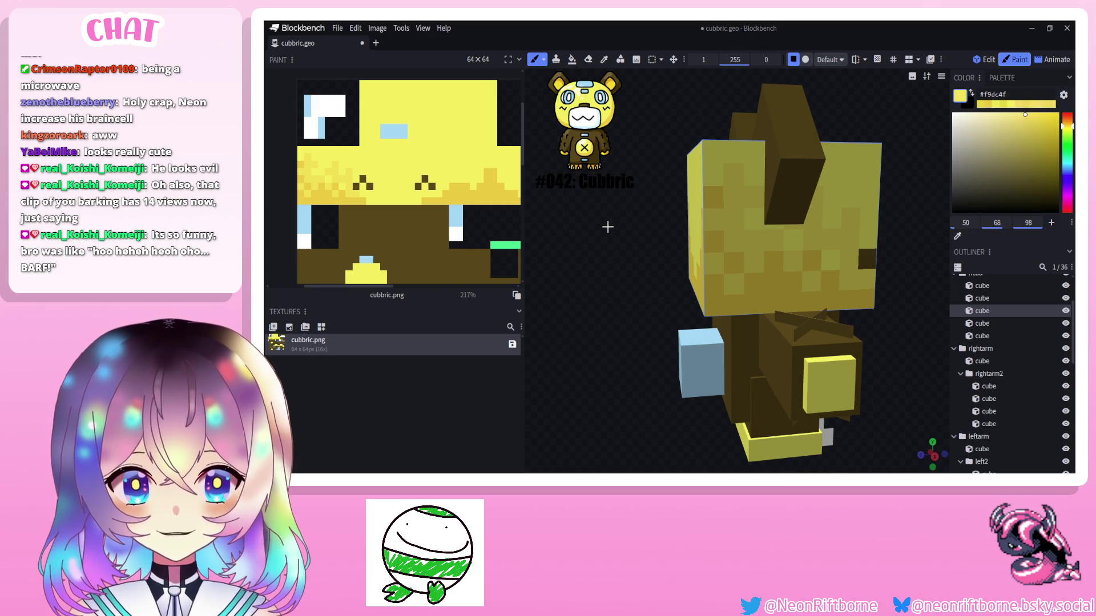
# Turn the bear to face forward and sample the darker yellow from its head.
pyautogui.moveTo(608, 227)
pyautogui.mouseDown()
pyautogui.moveTo(598, 226)
pyautogui.moveTo(733, 285)
pyautogui.mouseUp()
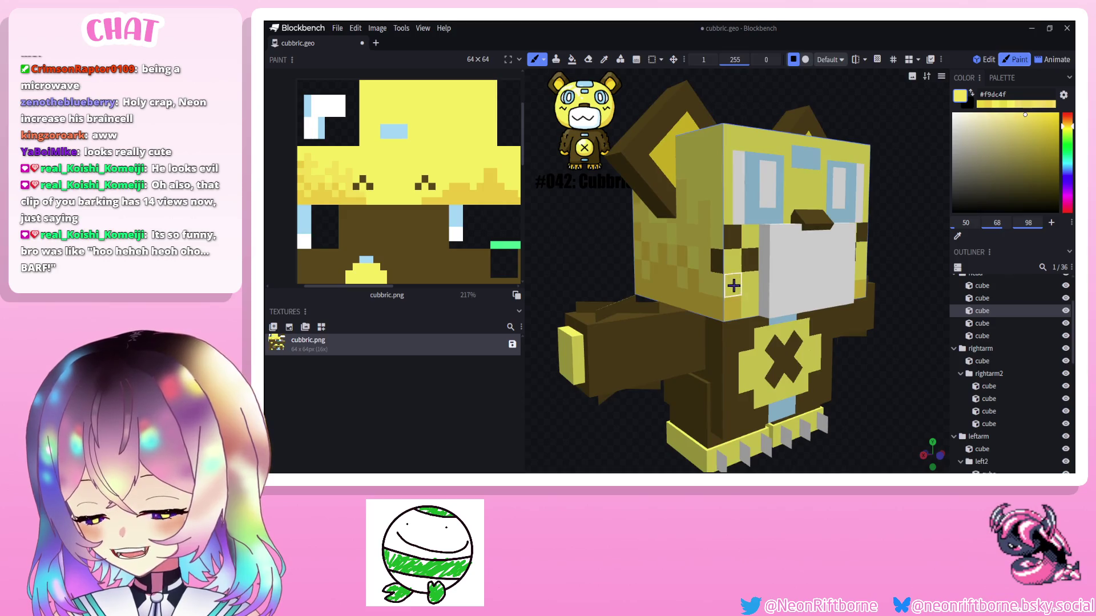
pyautogui.moveTo(587, 256); pyautogui.dragTo(533, 251)
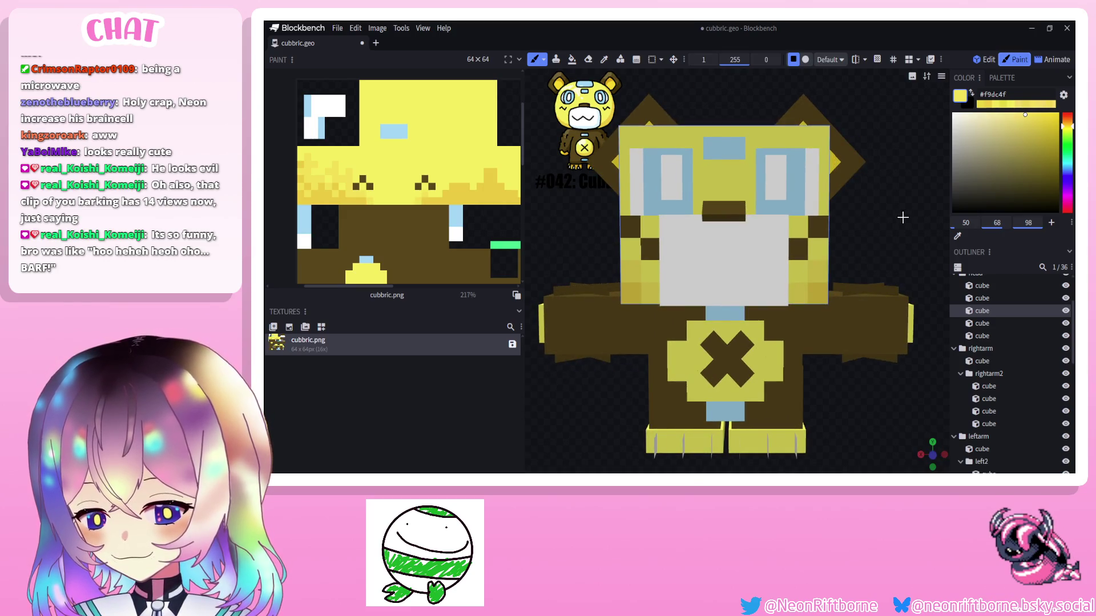
pyautogui.moveTo(902, 219); pyautogui.dragTo(799, 239)
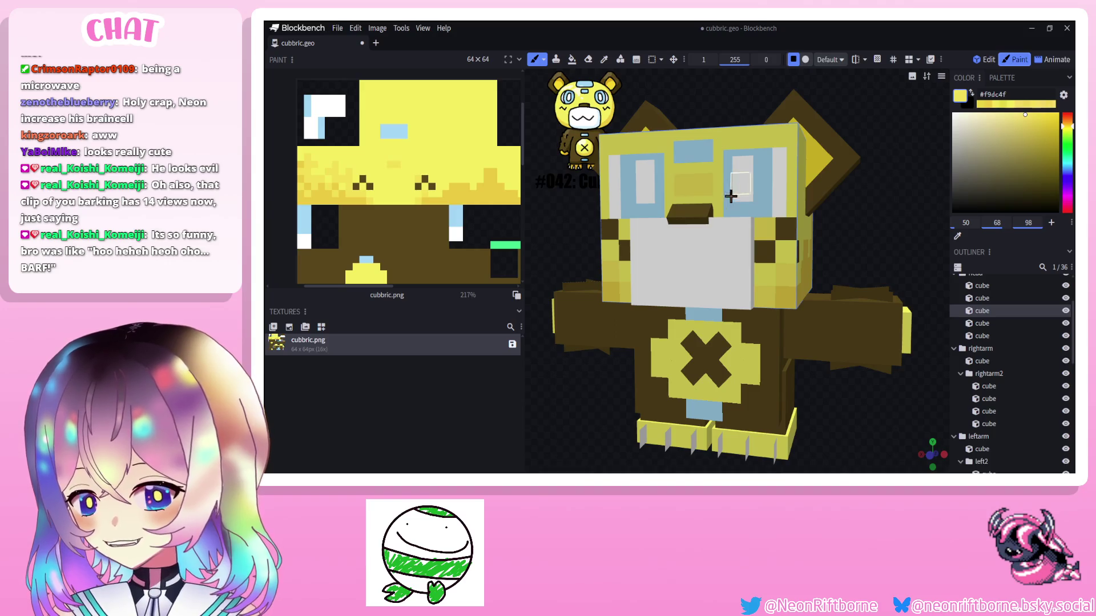
pyautogui.moveTo(890, 189); pyautogui.dragTo(821, 205)
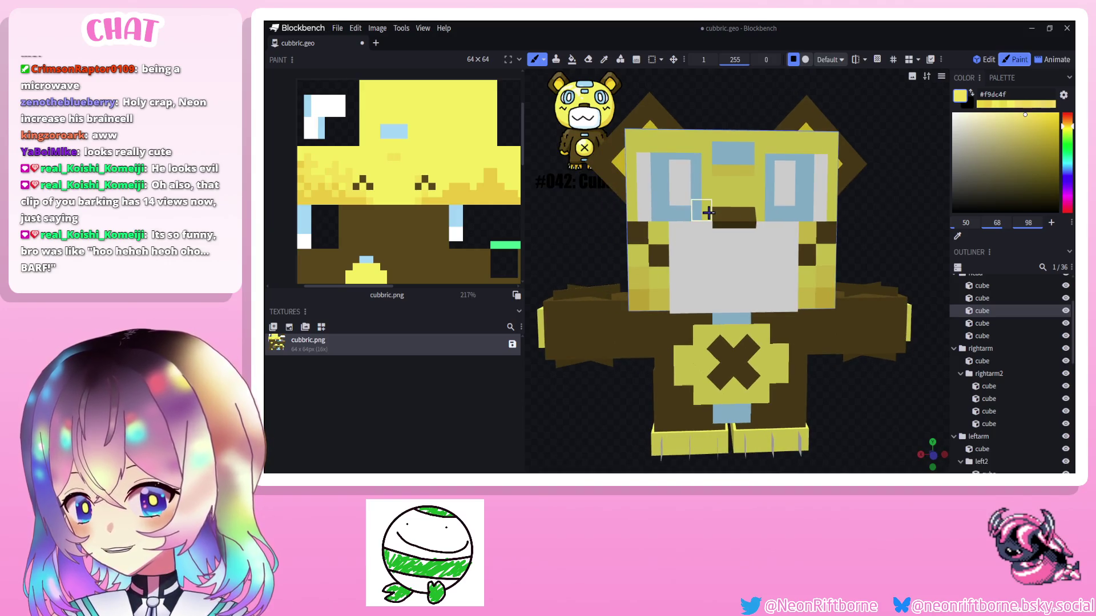
pyautogui.moveTo(890, 231)
pyautogui.mouseDown()
pyautogui.moveTo(880, 236)
pyautogui.moveTo(938, 242)
pyautogui.moveTo(813, 239)
pyautogui.mouseUp()
pyautogui.scroll(-3, 880, 236)
pyautogui.scroll(5, 772, 234)
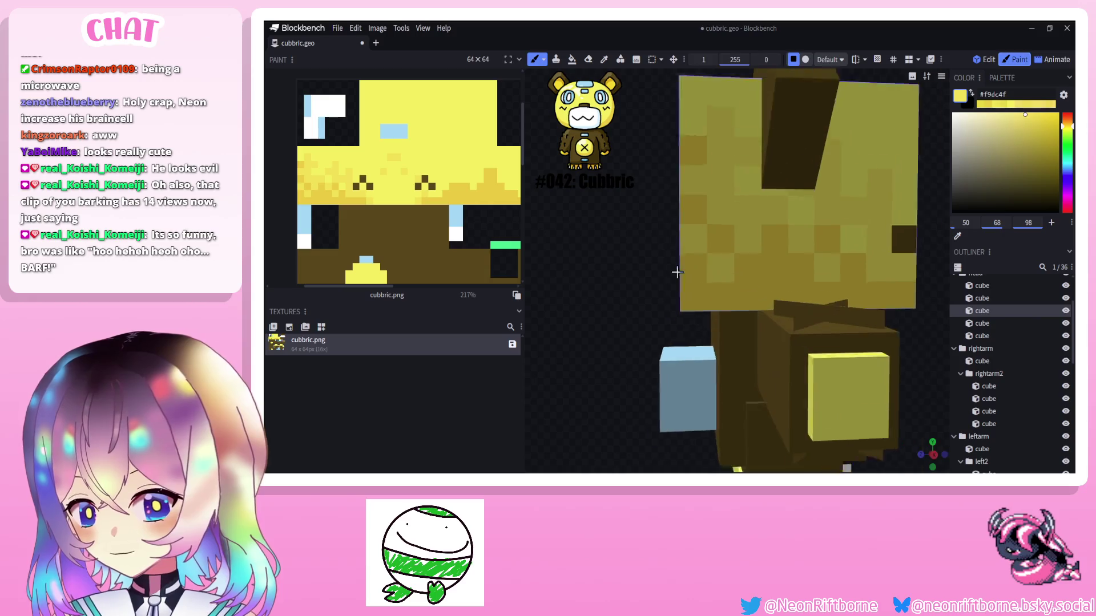
pyautogui.click(771, 234)
pyautogui.click(1020, 118)
pyautogui.click(572, 58)
pyautogui.click(706, 59)
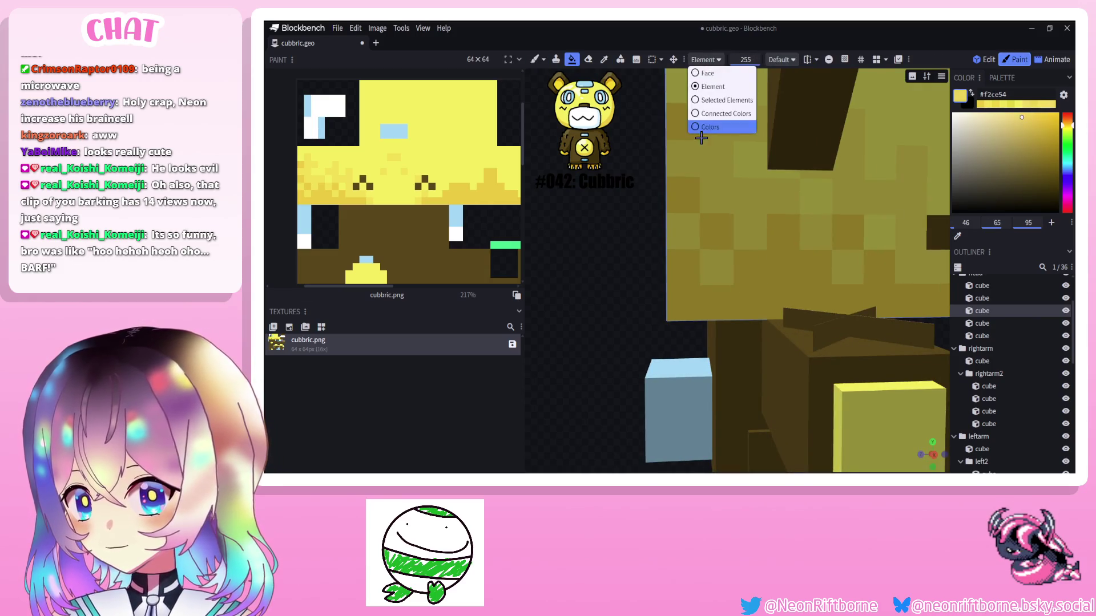
pyautogui.click(710, 126)
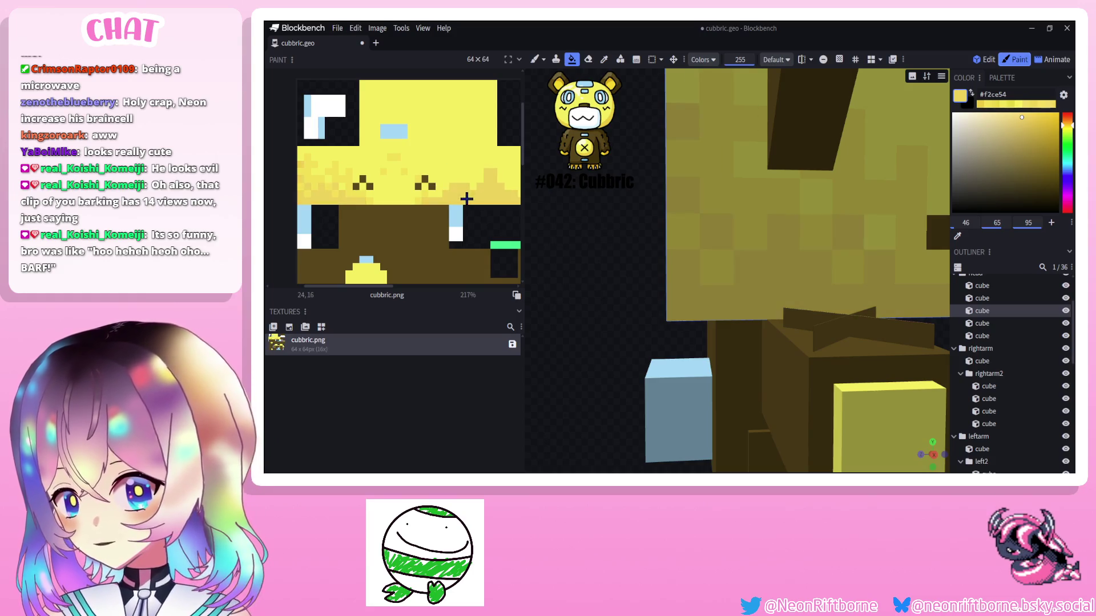
pyautogui.scroll(-5, 582, 287)
pyautogui.moveTo(582, 288); pyautogui.dragTo(562, 304)
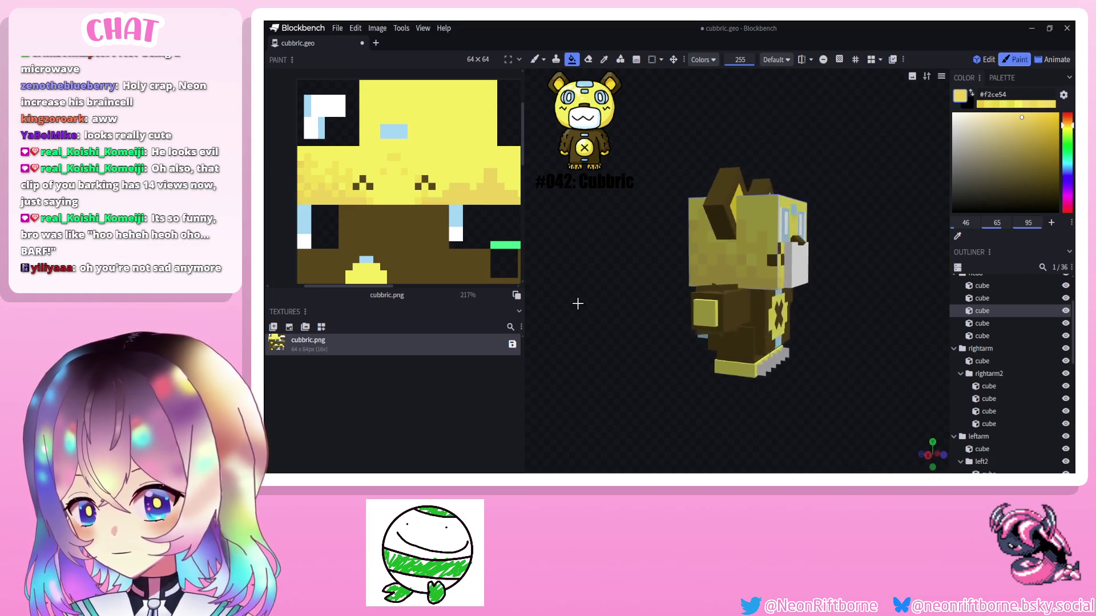
pyautogui.scroll(2, 562, 304)
pyautogui.click(604, 60)
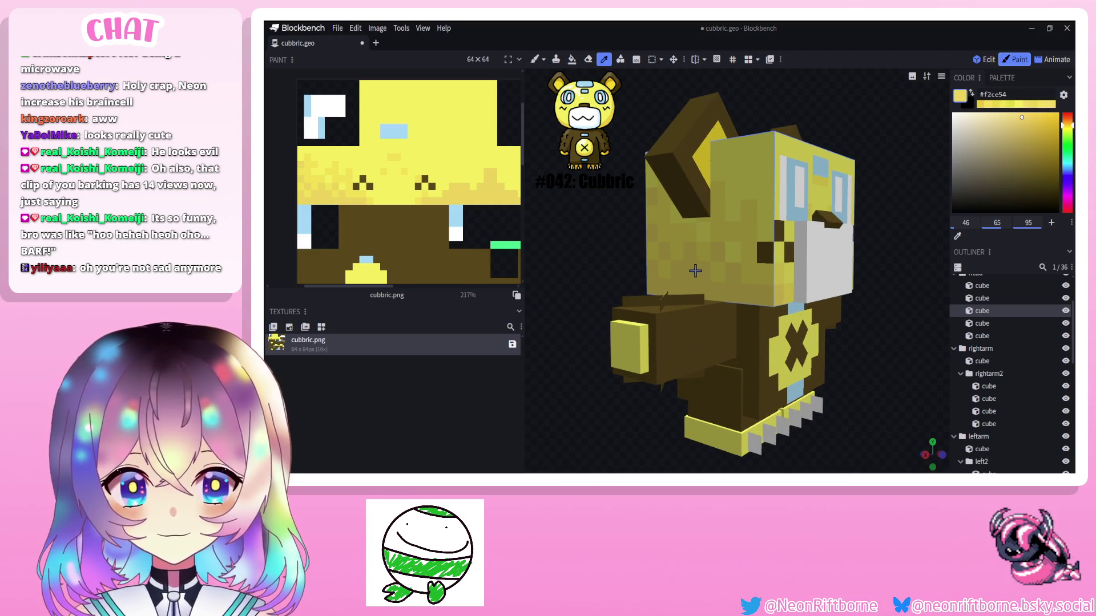
pyautogui.moveTo(690, 275); pyautogui.dragTo(697, 239, button='middle')
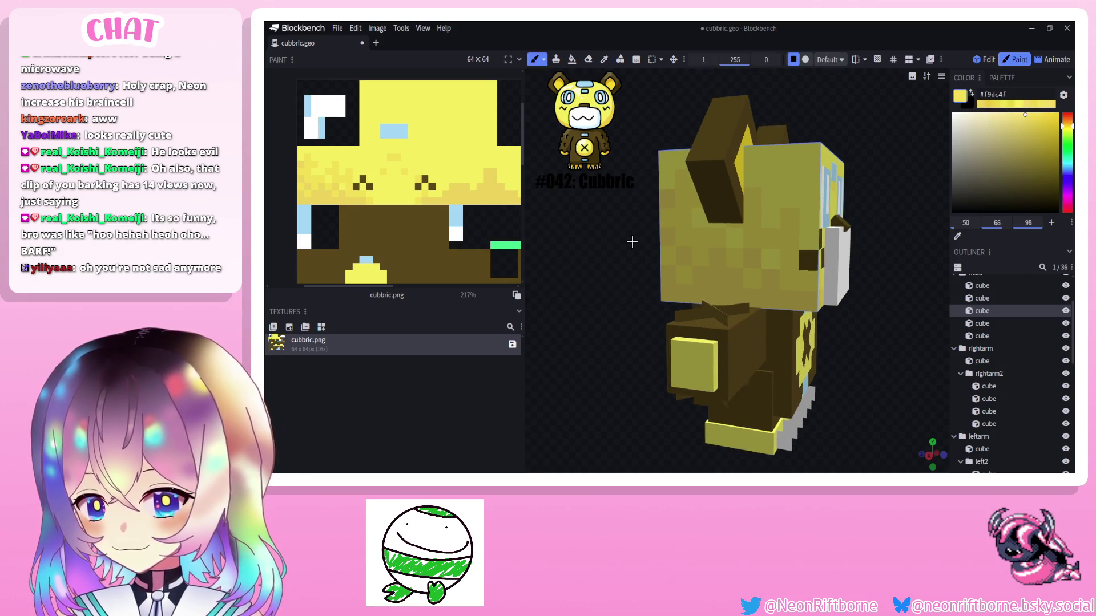
pyautogui.moveTo(698, 238); pyautogui.dragTo(877, 240)
pyautogui.press('KP_1')
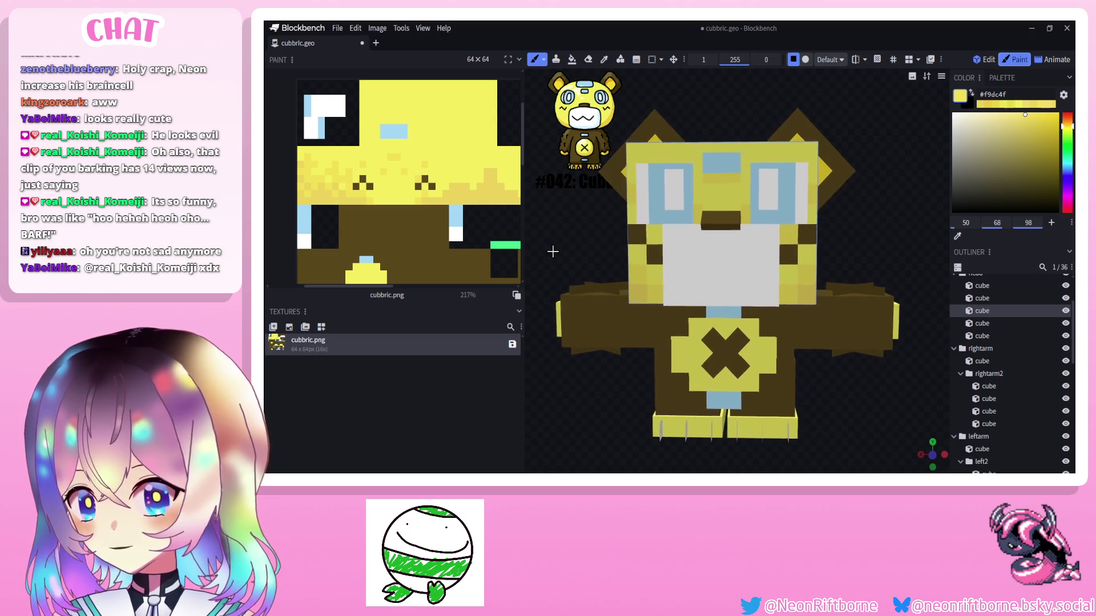
# Spin the bear around to review the mottled yellow shading on the head's sides.
pyautogui.moveTo(551, 251)
pyautogui.mouseDown()
pyautogui.moveTo(659, 252)
pyautogui.moveTo(644, 288)
pyautogui.moveTo(772, 235)
pyautogui.moveTo(588, 261)
pyautogui.moveTo(832, 244)
pyautogui.moveTo(728, 252)
pyautogui.mouseUp()
pyautogui.moveTo(540, 232)
pyautogui.mouseDown()
pyautogui.moveTo(528, 233)
pyautogui.moveTo(596, 235)
pyautogui.mouseUp()
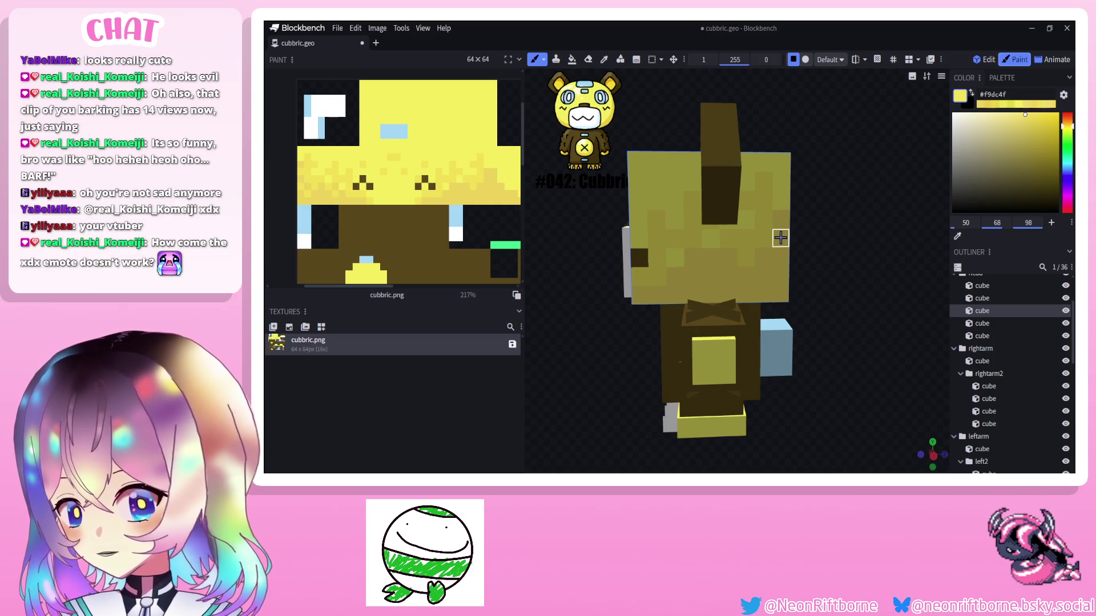
pyautogui.moveTo(782, 214)
pyautogui.mouseDown()
pyautogui.moveTo(811, 221)
pyautogui.moveTo(672, 268)
pyautogui.moveTo(881, 291)
pyautogui.moveTo(651, 279)
pyautogui.moveTo(855, 276)
pyautogui.moveTo(844, 265)
pyautogui.mouseUp()
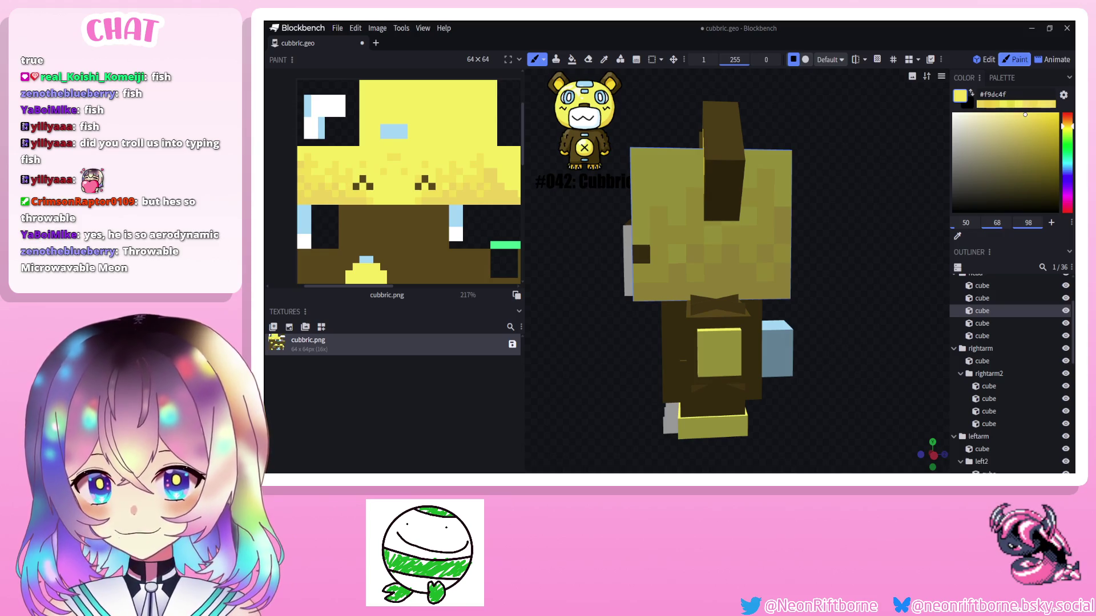
# Snap to the back view and orbit around the head to check its shading from every side.
pyautogui.moveTo(771, 248); pyautogui.dragTo(712, 211)
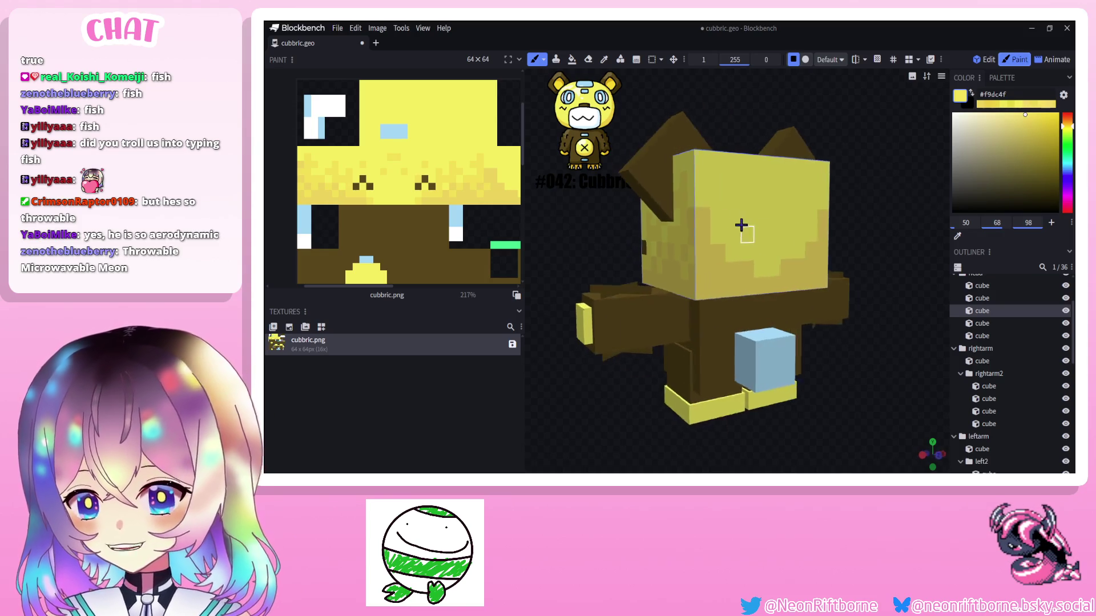
pyautogui.press('i')
pyautogui.press('b')
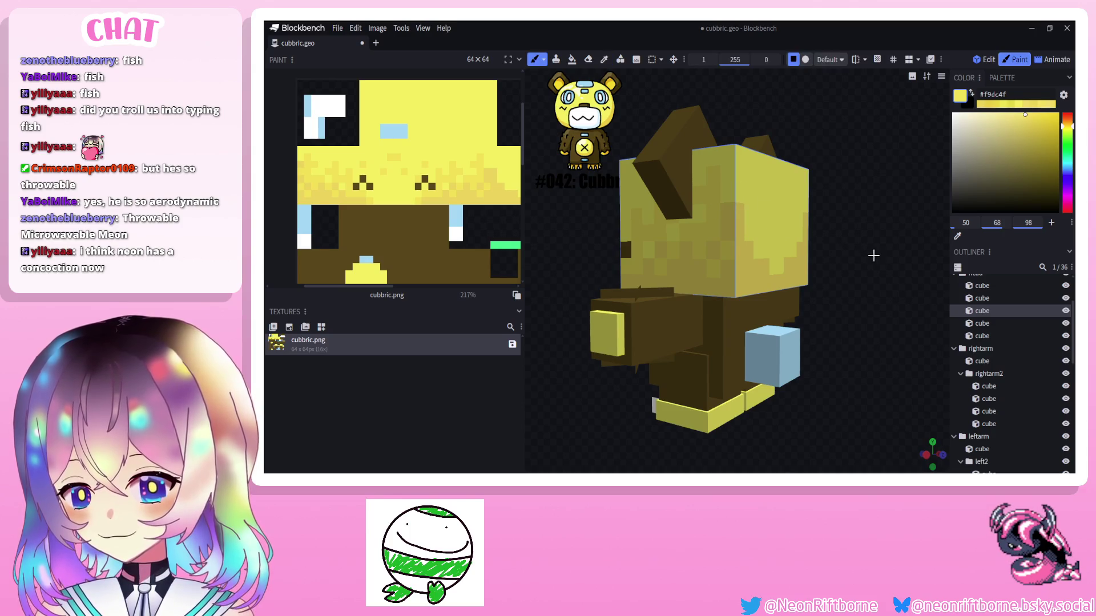
pyautogui.press('KP_1')
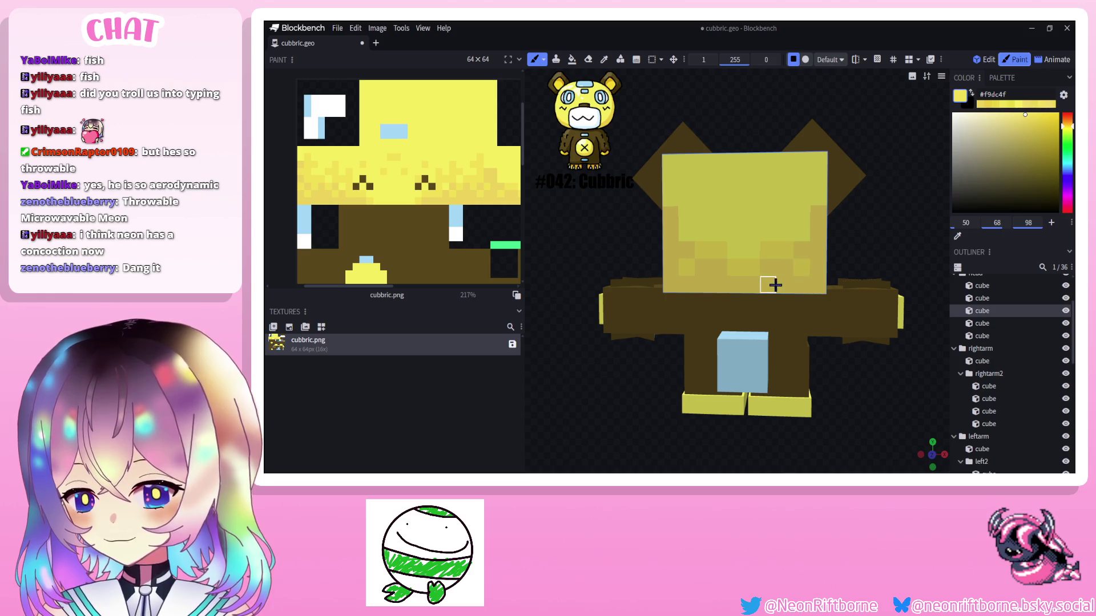
pyautogui.scroll(1, 711, 283)
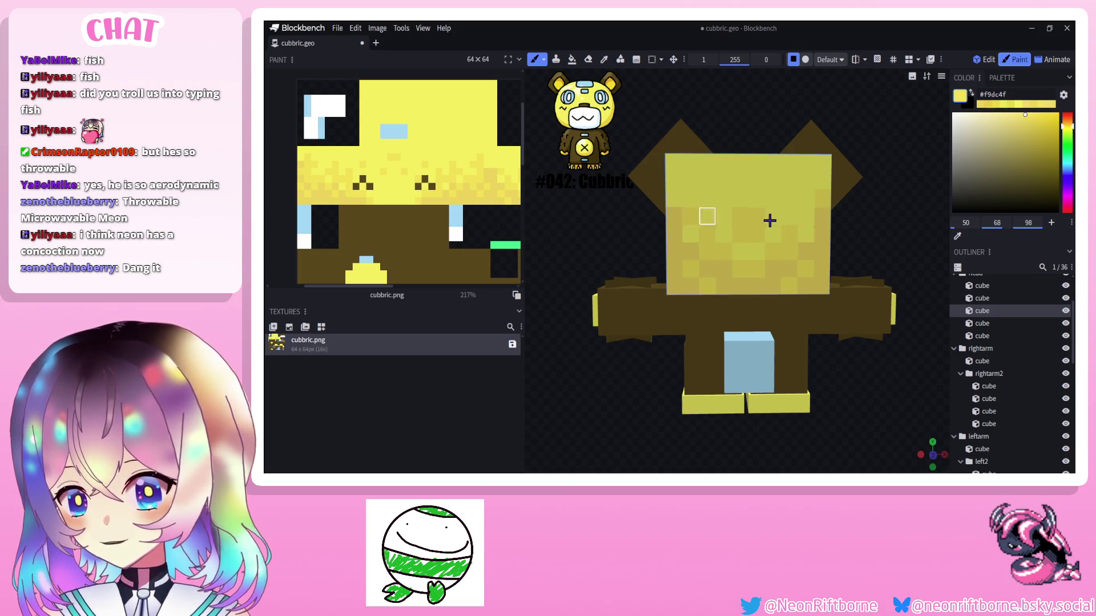
pyautogui.moveTo(680, 220)
pyautogui.mouseDown()
pyautogui.moveTo(600, 224)
pyautogui.moveTo(671, 234)
pyautogui.mouseUp()
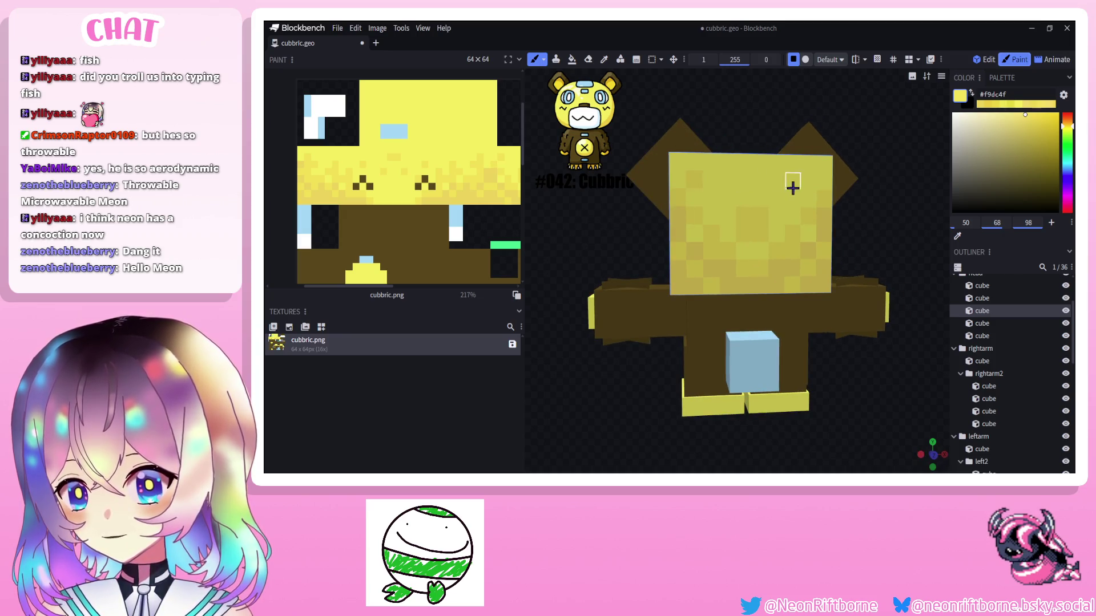
pyautogui.moveTo(578, 247)
pyautogui.mouseDown()
pyautogui.moveTo(599, 257)
pyautogui.moveTo(685, 242)
pyautogui.mouseUp()
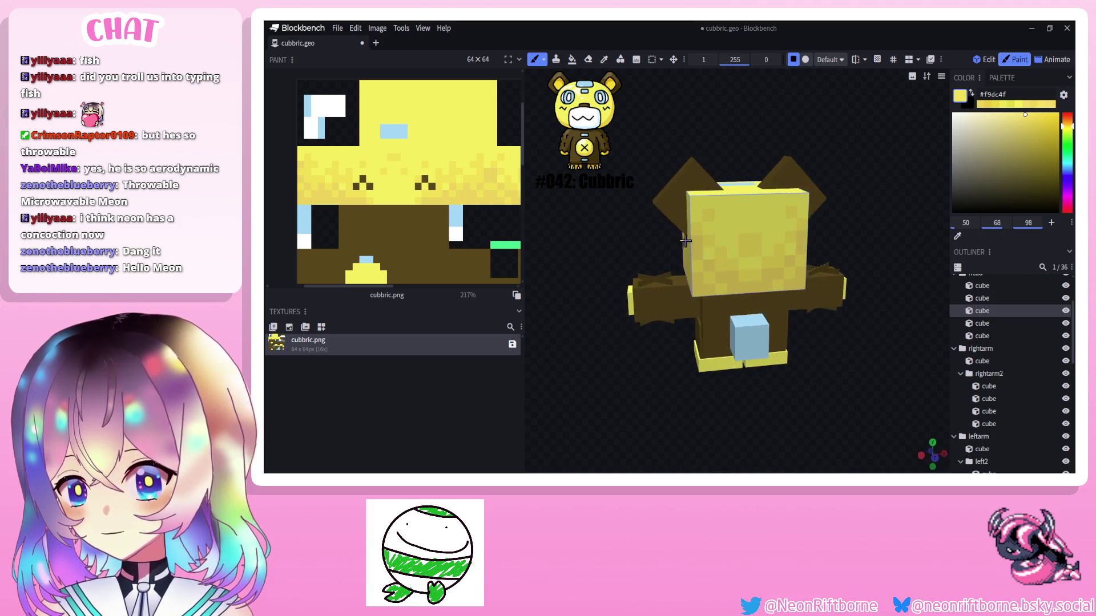
pyautogui.moveTo(588, 232); pyautogui.dragTo(658, 217)
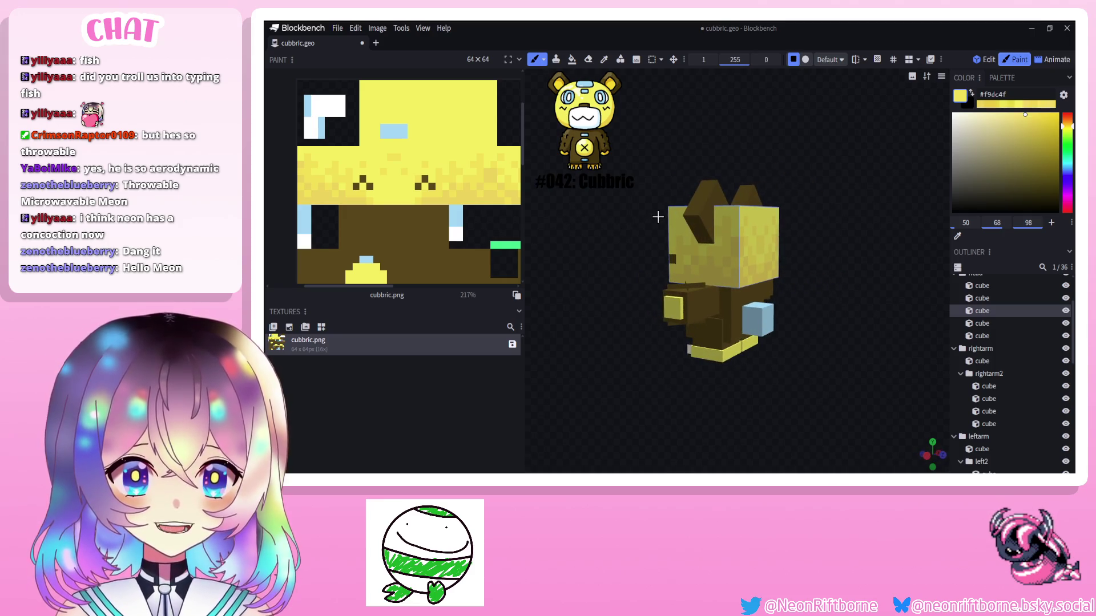
pyautogui.moveTo(658, 216)
pyautogui.mouseDown()
pyautogui.moveTo(790, 232)
pyautogui.moveTo(736, 231)
pyautogui.mouseUp()
pyautogui.scroll(5, 719, 258)
# Choose a paler, slightly saturated yellow and paint a first highlight pixel on the head.
pyautogui.click(996, 122)
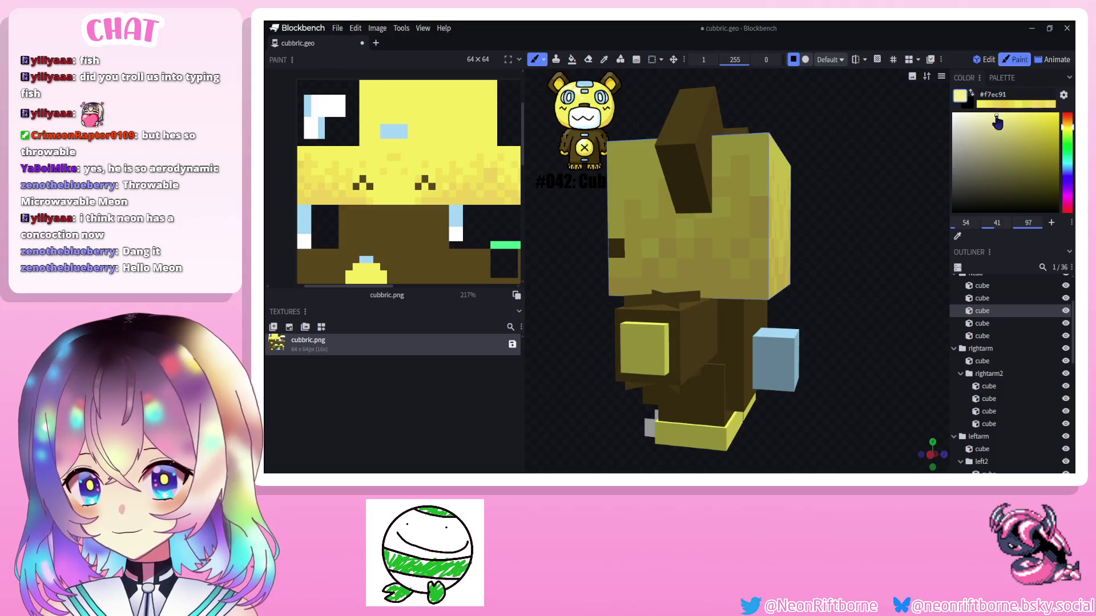
pyautogui.moveTo(997, 122); pyautogui.dragTo(1005, 121)
pyautogui.moveTo(829, 87); pyautogui.dragTo(717, 177)
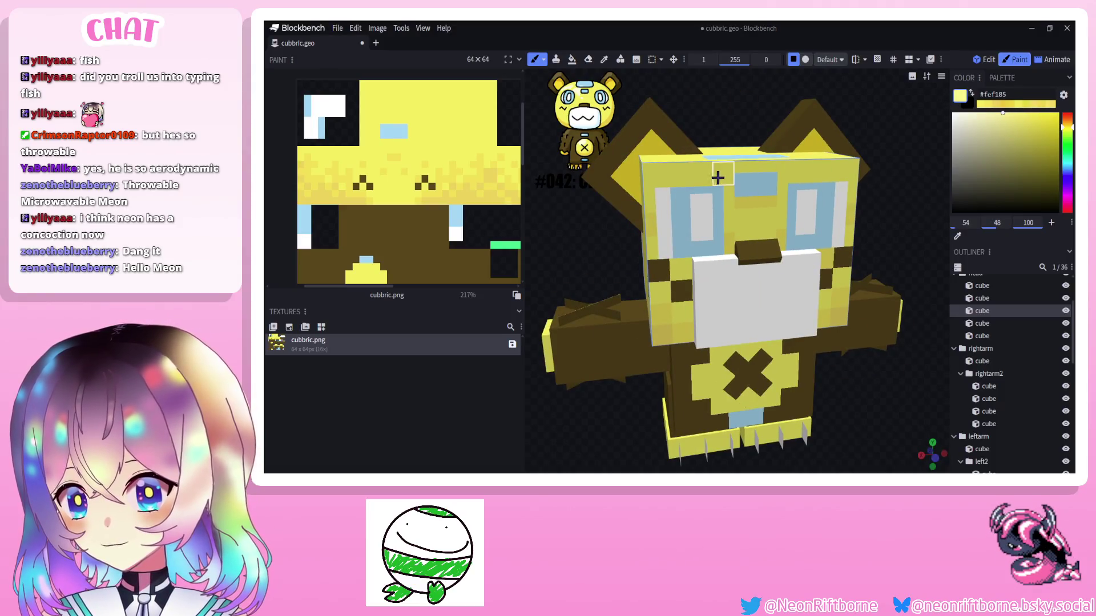
pyautogui.moveTo(907, 165); pyautogui.dragTo(883, 156)
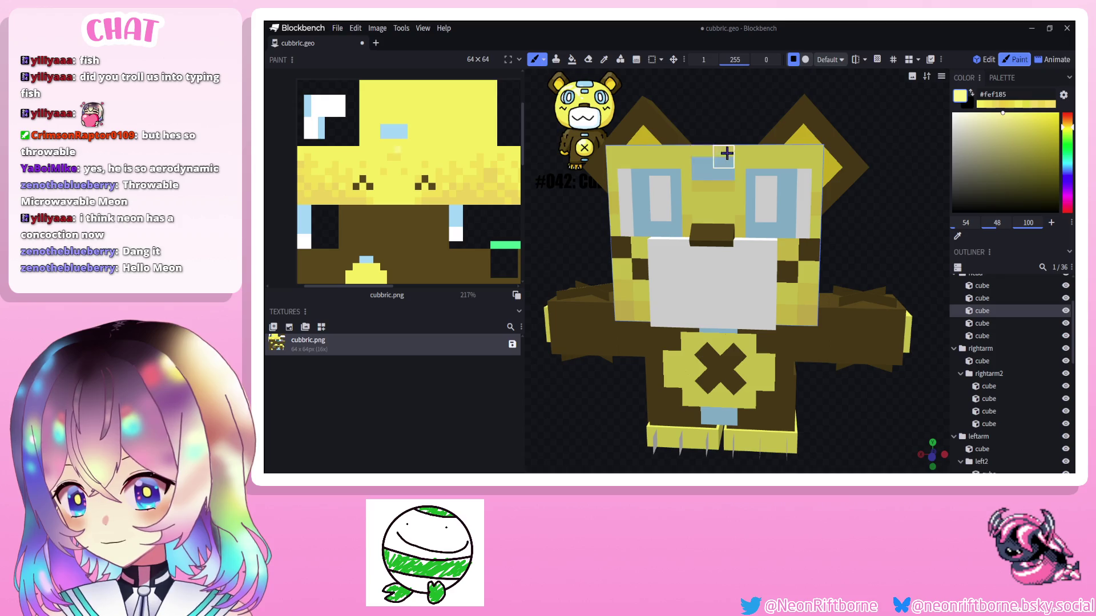
pyautogui.click(988, 118)
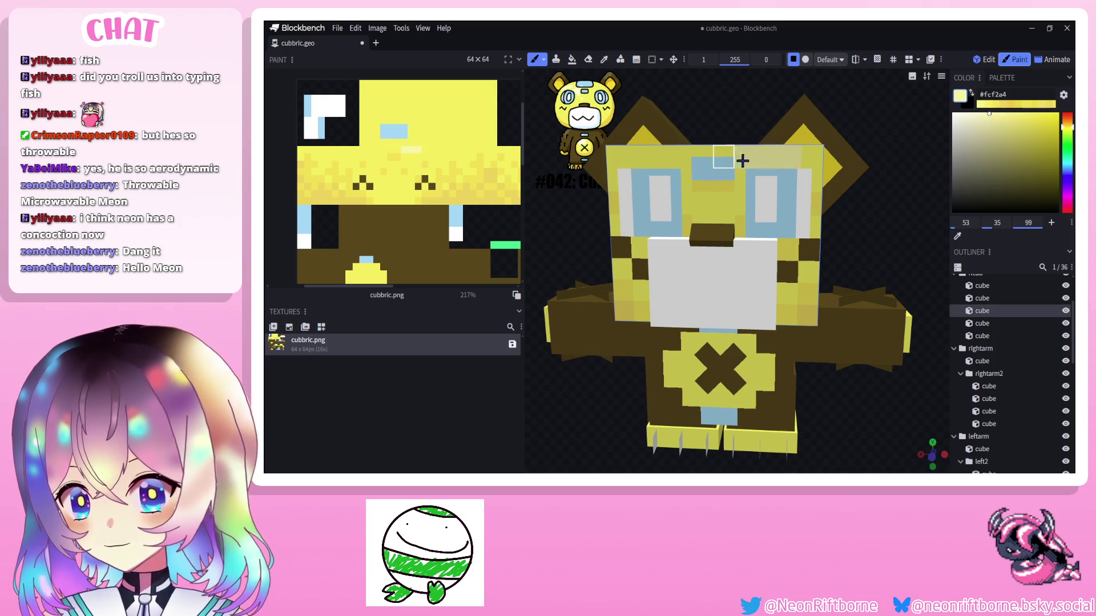
pyautogui.moveTo(906, 200); pyautogui.dragTo(591, 206)
pyautogui.click(663, 178)
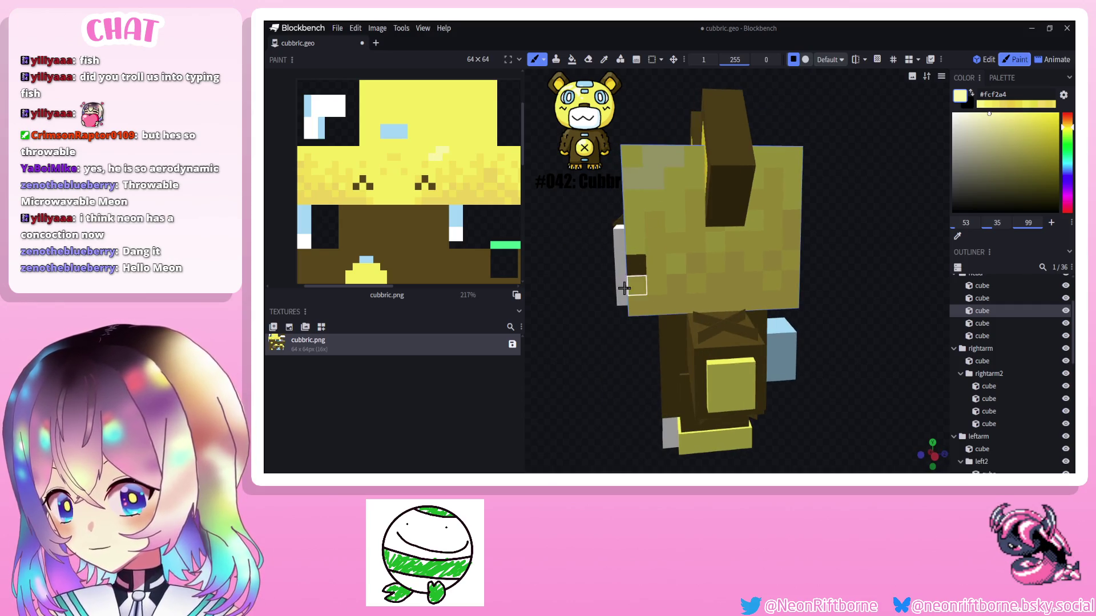
pyautogui.moveTo(585, 262); pyautogui.dragTo(601, 275)
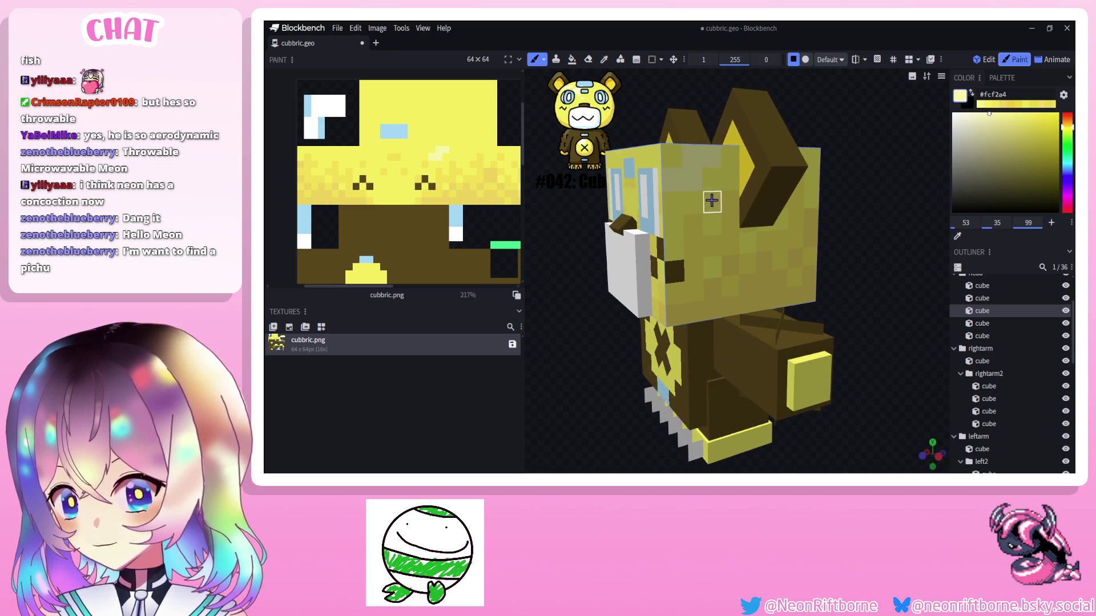
pyautogui.moveTo(856, 257); pyautogui.dragTo(891, 249)
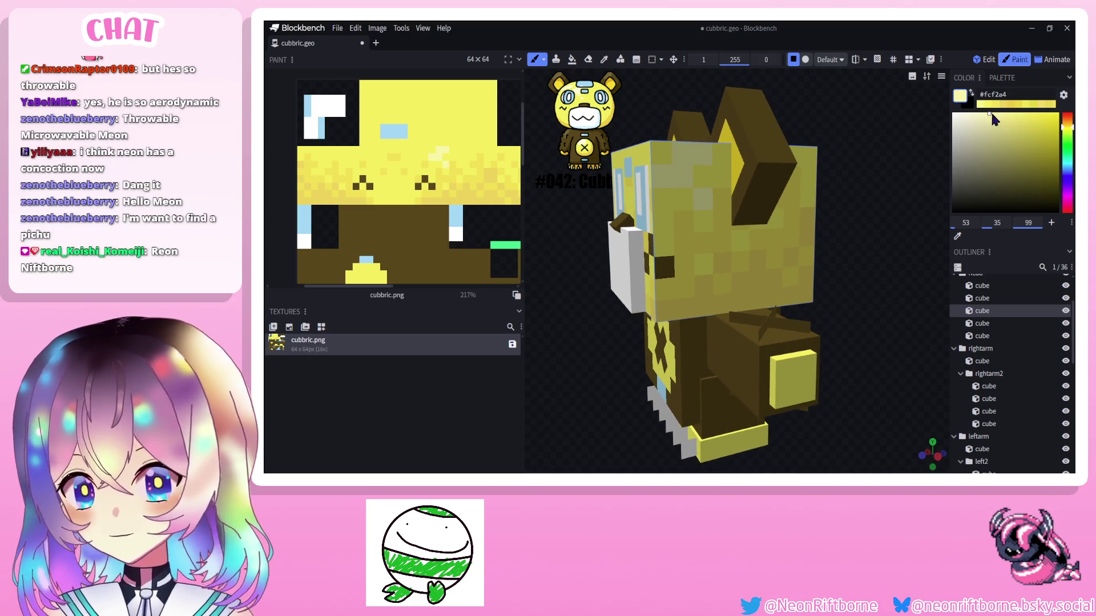
# Make the colour paler, paint highlight pixels along the head's top edge and undo a misplaced one.
pyautogui.moveTo(993, 120); pyautogui.dragTo(978, 121)
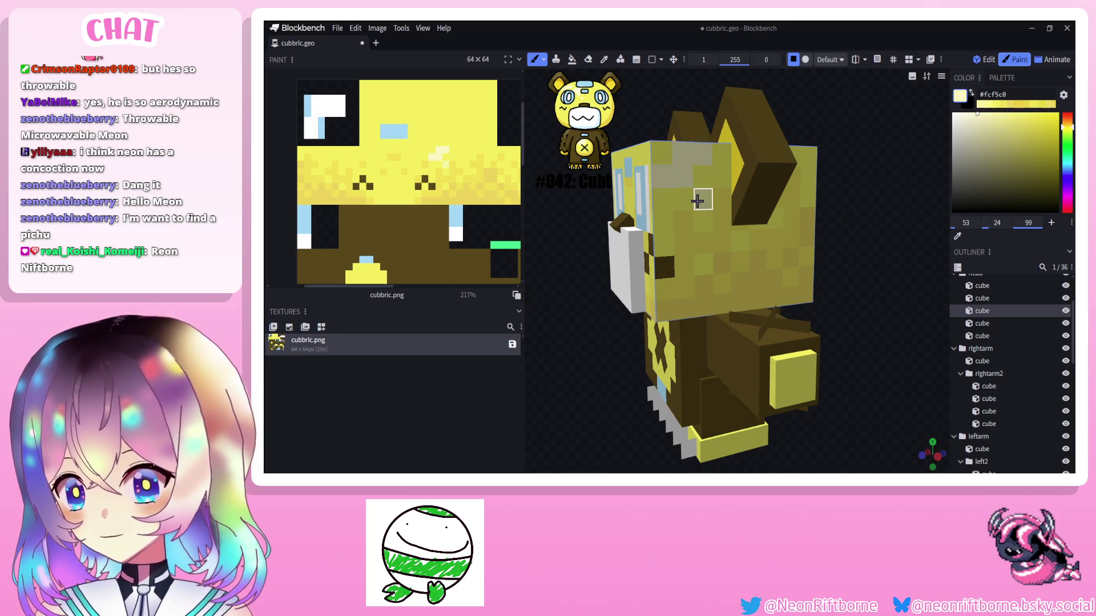
pyautogui.moveTo(585, 212)
pyautogui.mouseDown()
pyautogui.moveTo(565, 207)
pyautogui.moveTo(585, 211)
pyautogui.mouseUp()
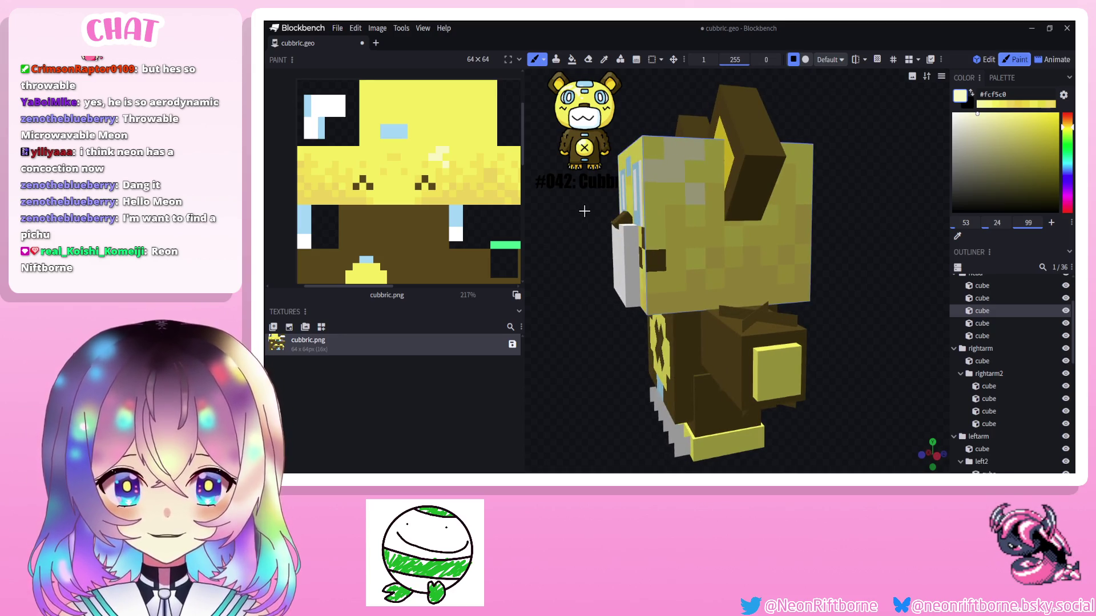
pyautogui.moveTo(611, 195); pyautogui.dragTo(582, 195)
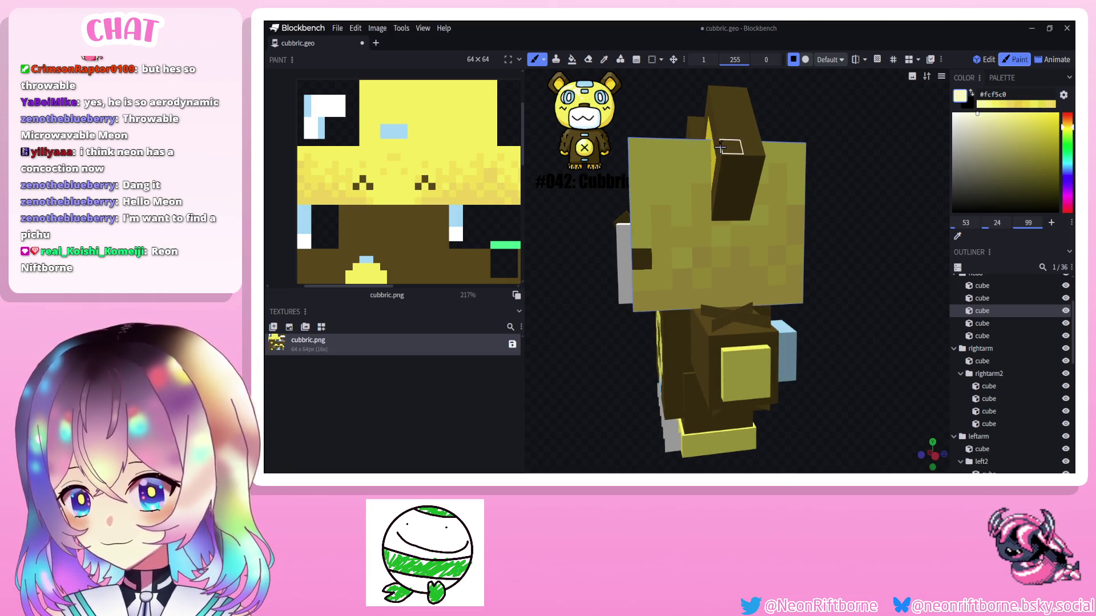
pyautogui.click(666, 172)
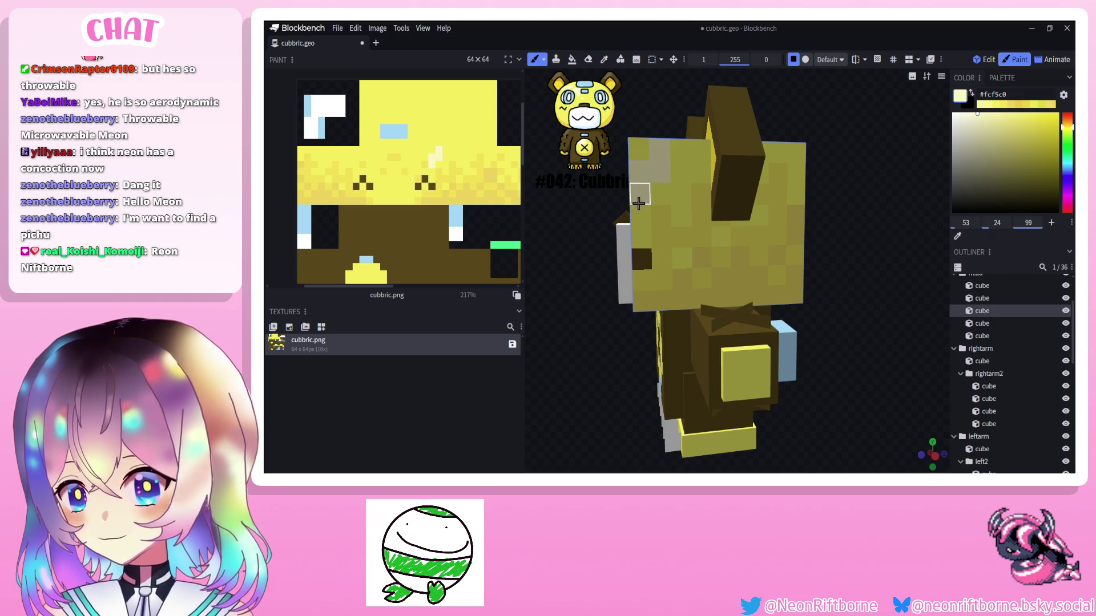
pyautogui.moveTo(573, 255); pyautogui.dragTo(598, 251)
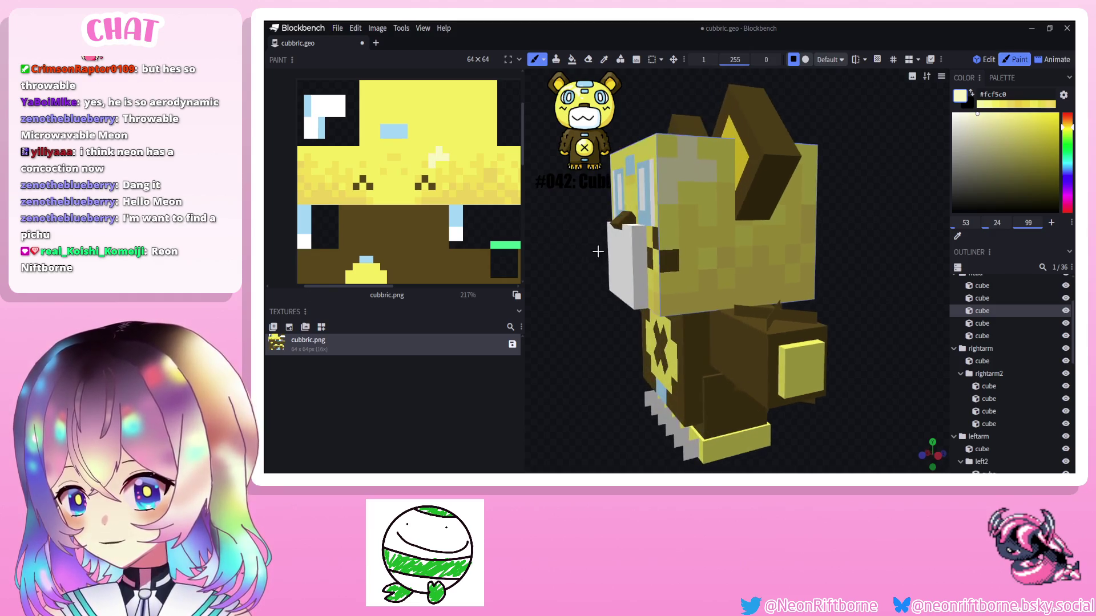
pyautogui.hotkey('ctrl', 'z')
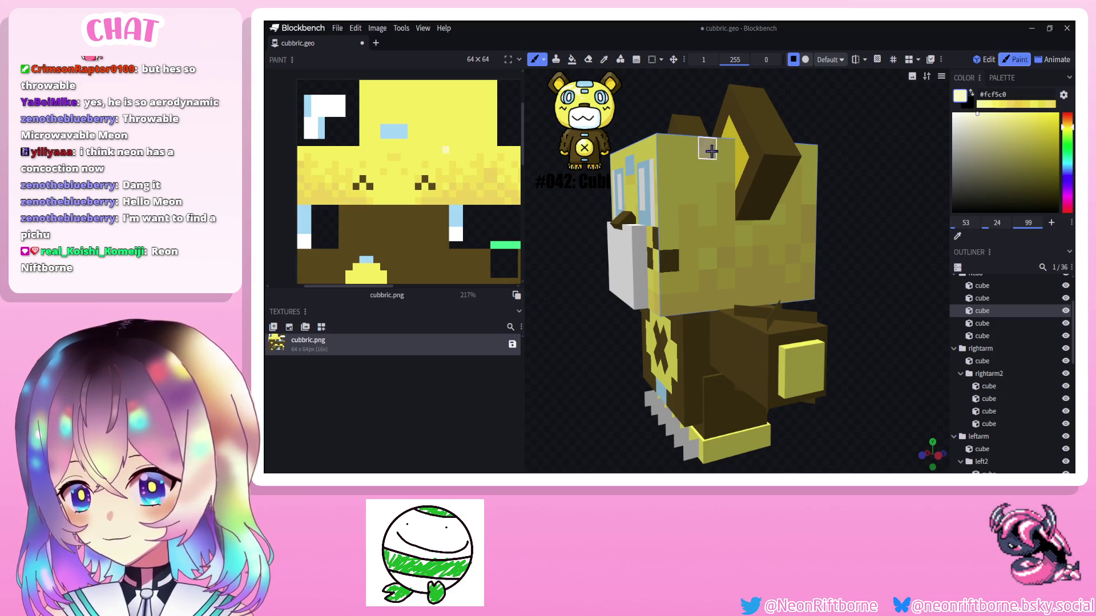
pyautogui.click(711, 150)
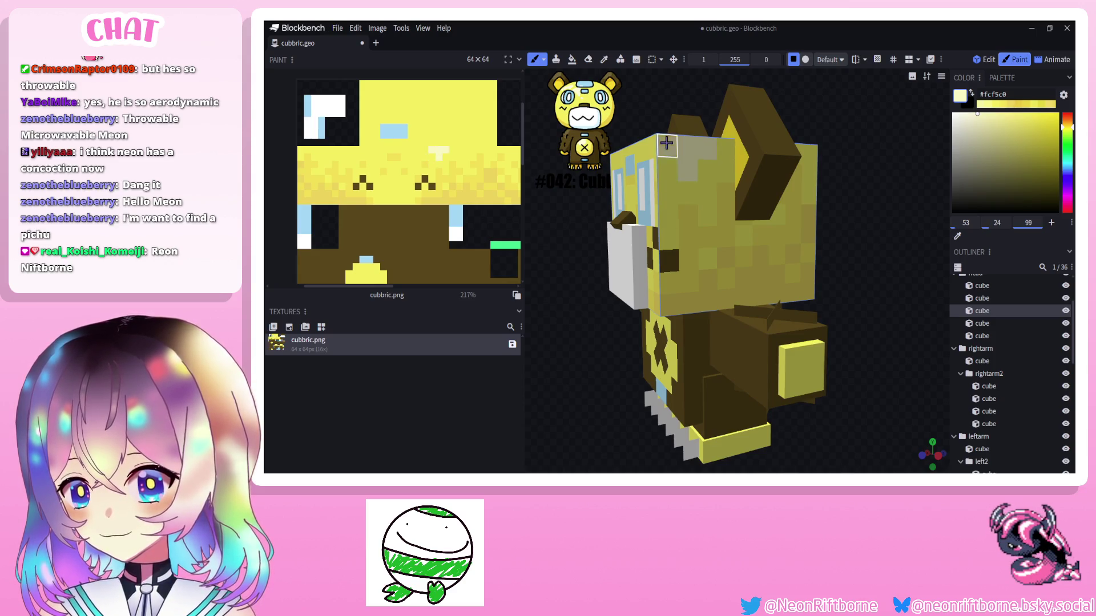
pyautogui.moveTo(552, 244)
pyautogui.mouseDown()
pyautogui.moveTo(599, 245)
pyautogui.moveTo(591, 236)
pyautogui.mouseUp()
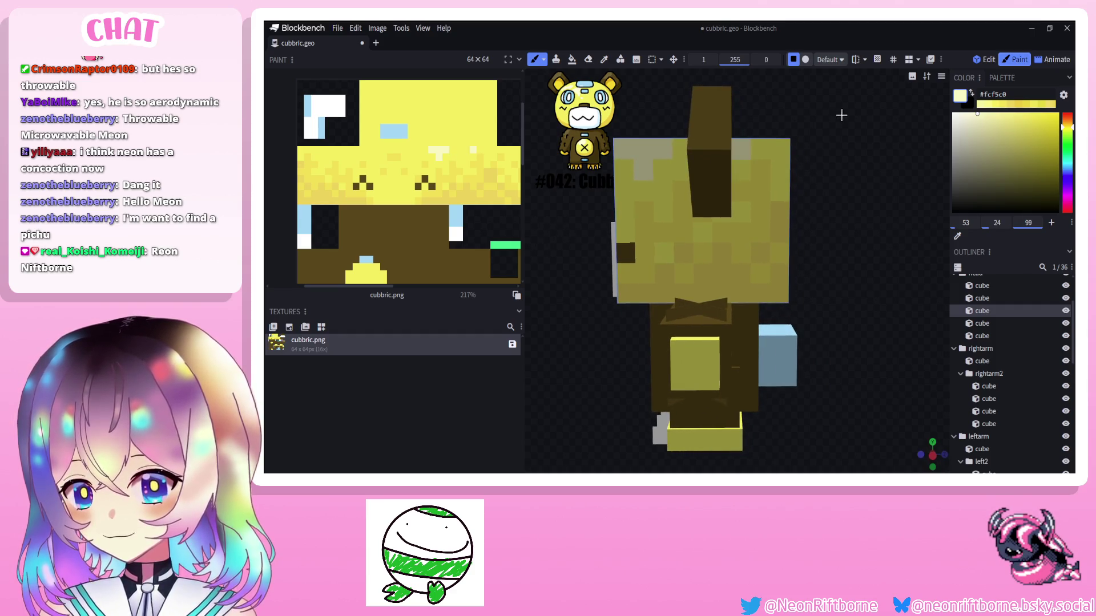
pyautogui.moveTo(841, 115); pyautogui.dragTo(781, 252)
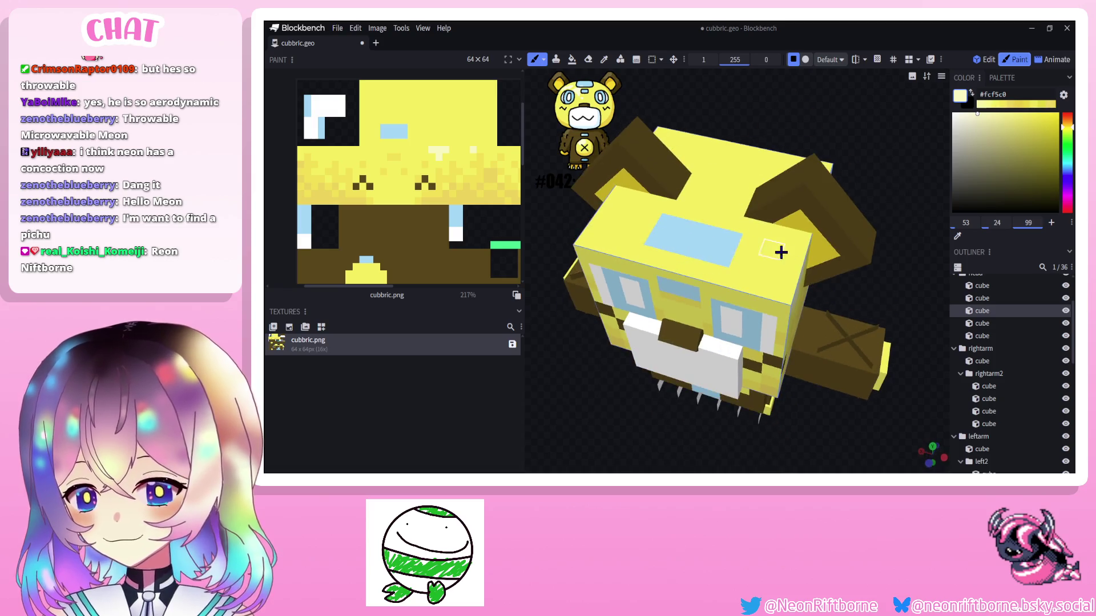
pyautogui.moveTo(865, 246); pyautogui.dragTo(803, 145)
pyautogui.moveTo(706, 103); pyautogui.dragTo(697, 177)
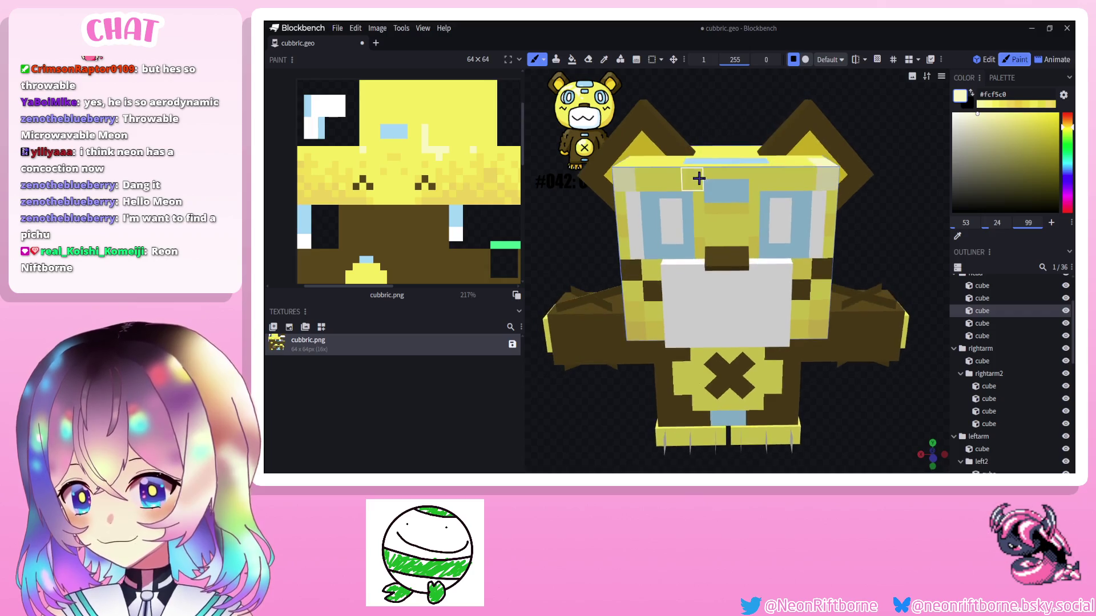
pyautogui.moveTo(729, 85); pyautogui.dragTo(723, 77)
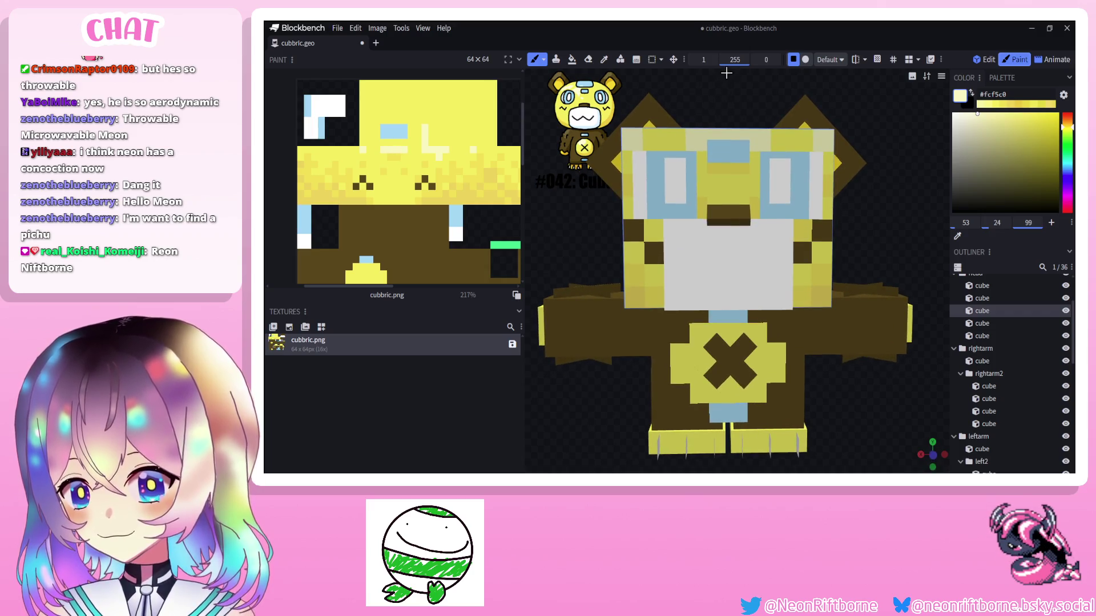
pyautogui.scroll(-3, 722, 72)
pyautogui.scroll(3, 714, 128)
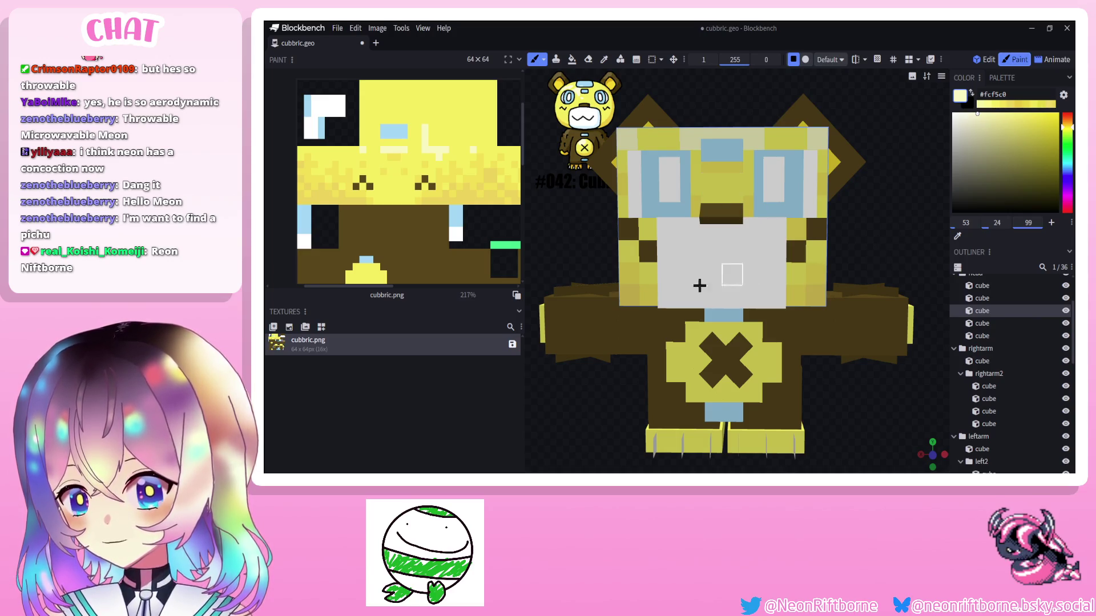
pyautogui.scroll(-4, 866, 259)
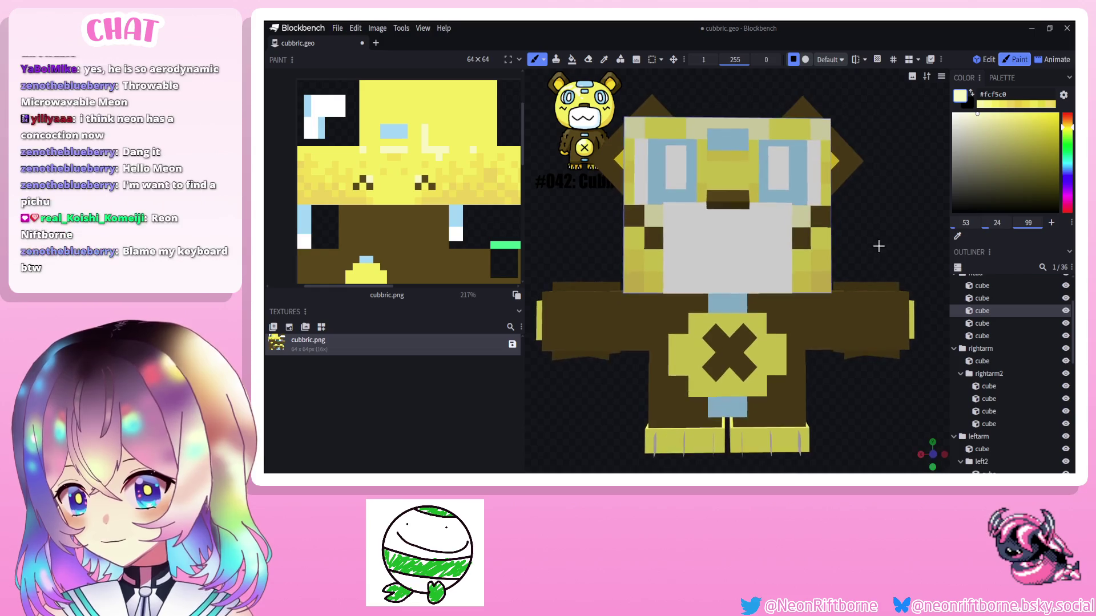
pyautogui.scroll(-3, 866, 259)
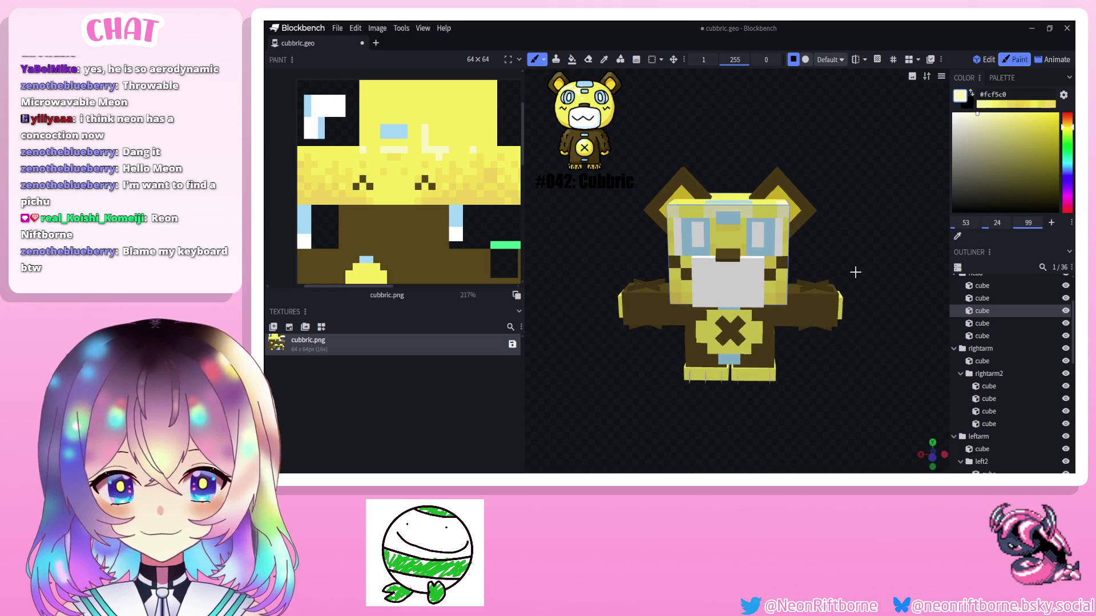
pyautogui.scroll(3, 857, 273)
pyautogui.scroll(3, 890, 275)
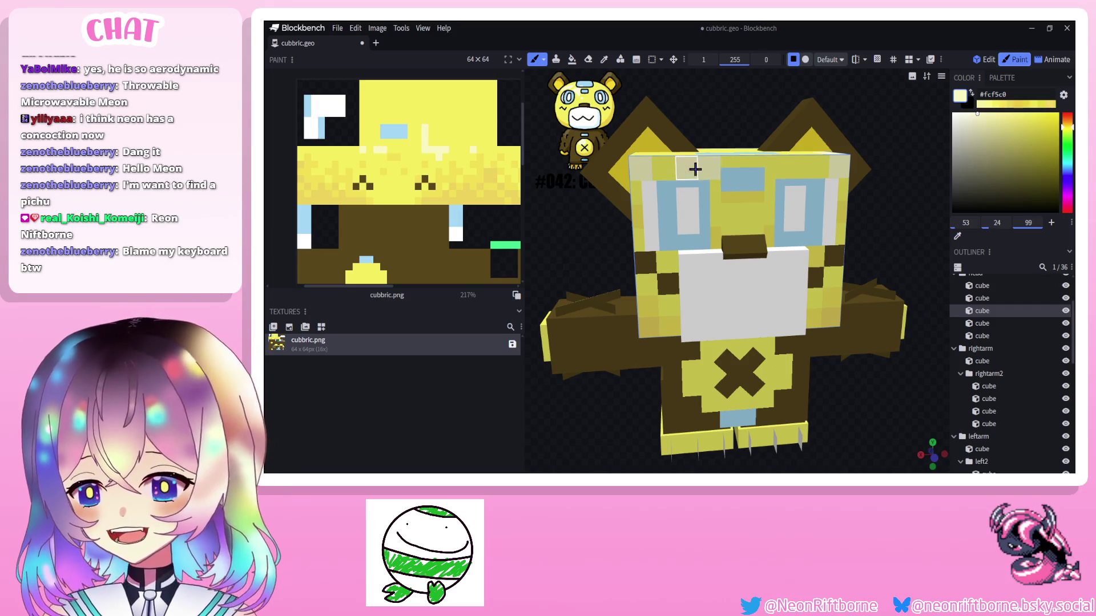
pyautogui.scroll(-2, 822, 145)
pyautogui.scroll(-2, 856, 129)
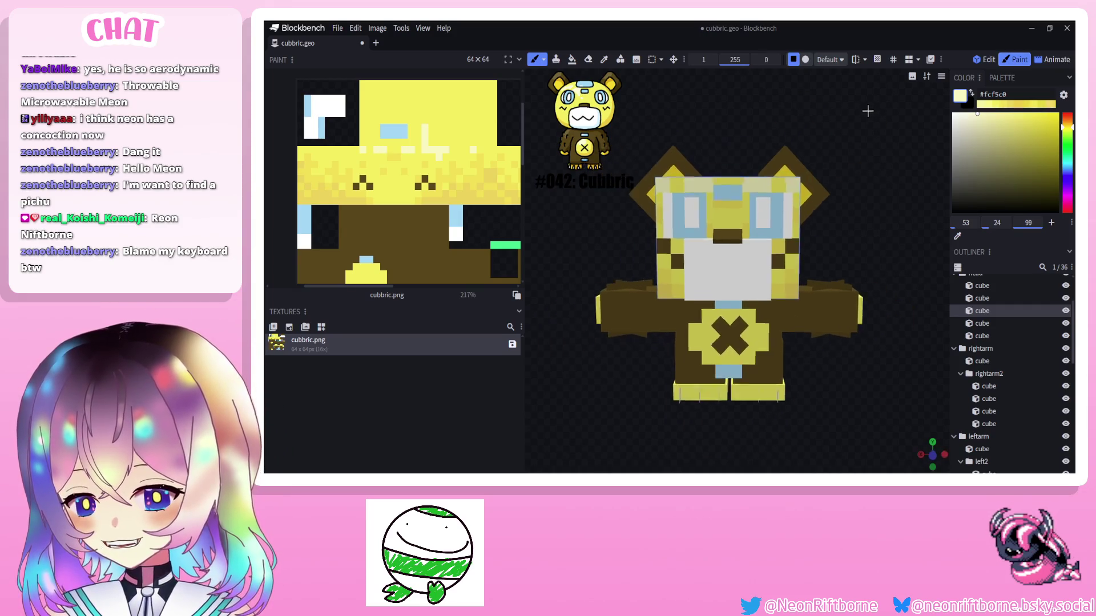
pyautogui.scroll(-1, 869, 118)
pyautogui.moveTo(869, 117)
pyautogui.mouseDown()
pyautogui.moveTo(857, 106)
pyautogui.moveTo(859, 171)
pyautogui.moveTo(796, 257)
pyautogui.moveTo(822, 272)
pyautogui.mouseUp()
pyautogui.scroll(2, 861, 195)
pyautogui.scroll(3, 796, 257)
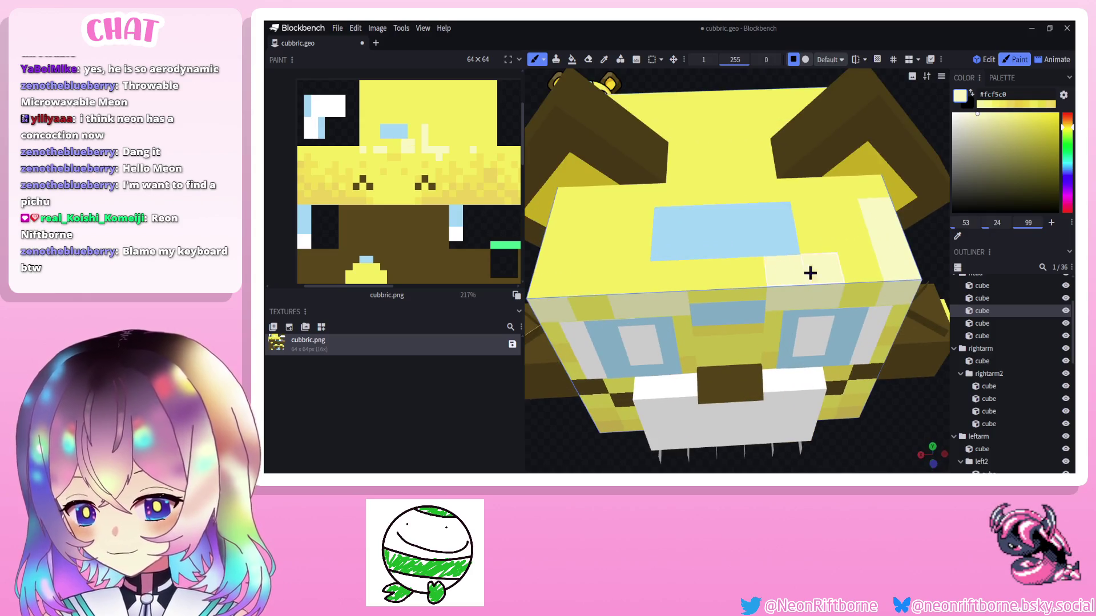
# Paint pale yellow pixels across the head top, trying and undoing stray patches near the neck.
pyautogui.moveTo(655, 281)
pyautogui.mouseDown()
pyautogui.moveTo(548, 274)
pyautogui.moveTo(565, 223)
pyautogui.moveTo(594, 245)
pyautogui.mouseUp()
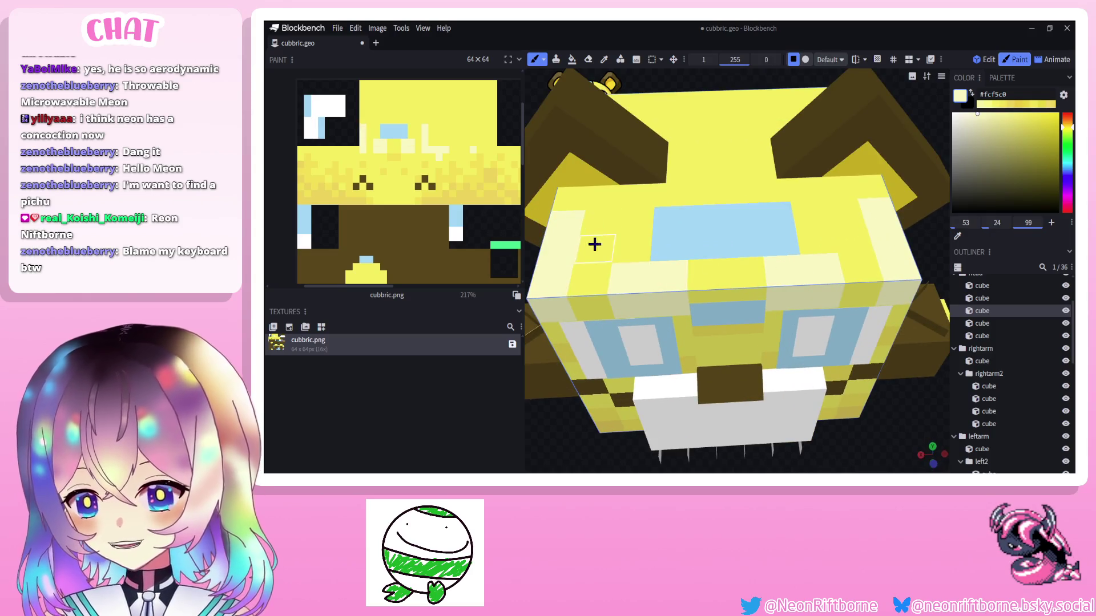
pyautogui.moveTo(702, 85); pyautogui.dragTo(625, 254)
pyautogui.moveTo(720, 148); pyautogui.dragTo(766, 149)
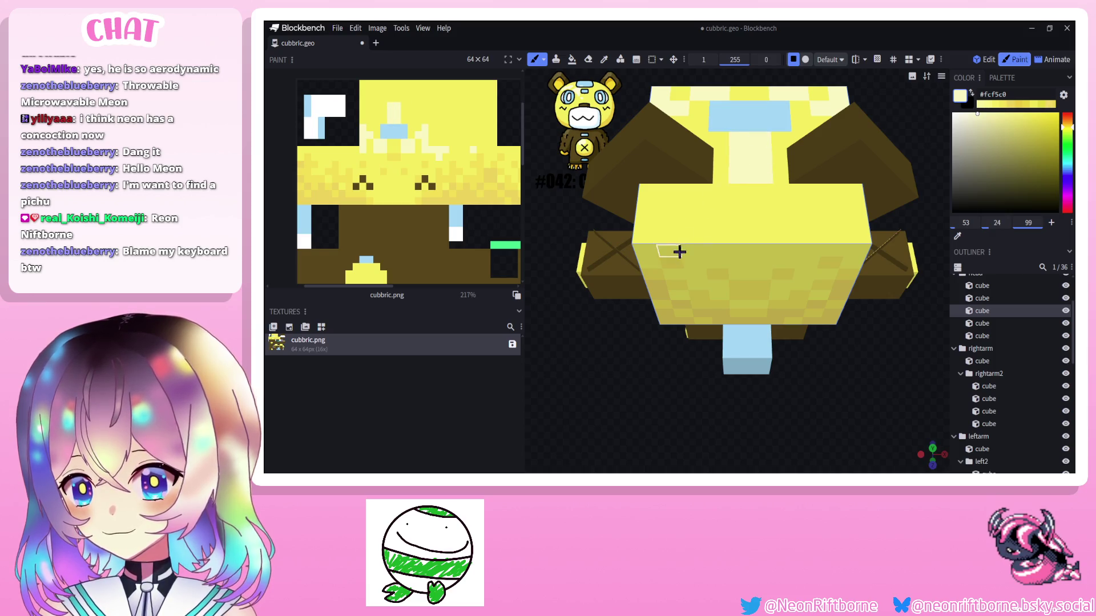
pyautogui.hotkey('ctrl', 'z')
pyautogui.hotkey('ctrl', 'z')
pyautogui.click(754, 157)
pyautogui.click(742, 141)
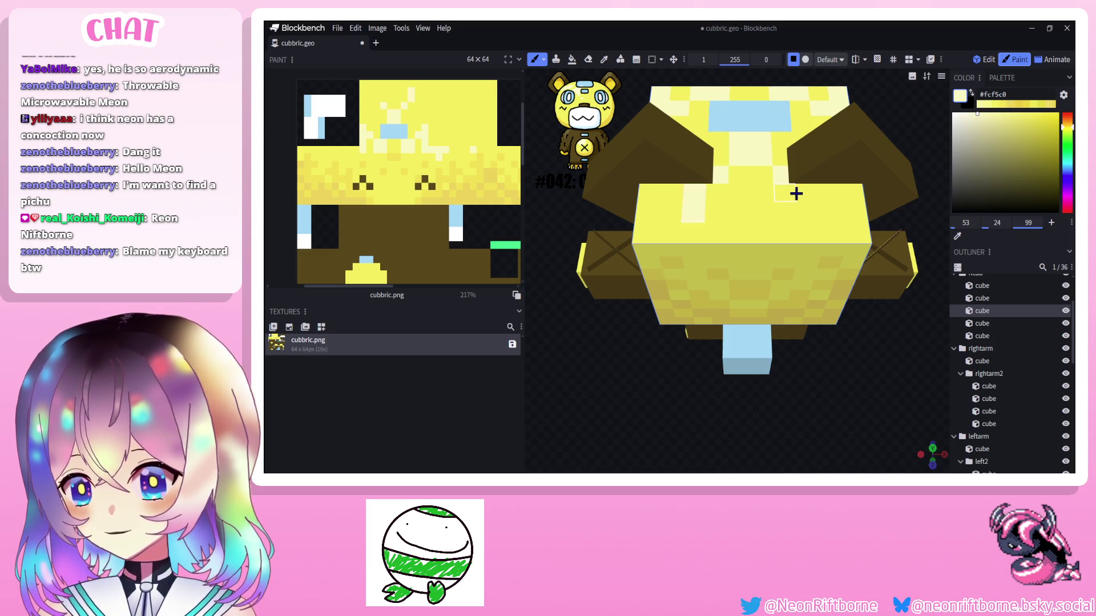
pyautogui.hotkey('ctrl', 'z')
pyautogui.hotkey('ctrl', 'z')
# Sample the darker base yellow and then the pale highlight yellow back from the model.
pyautogui.press('i')
pyautogui.click(829, 265)
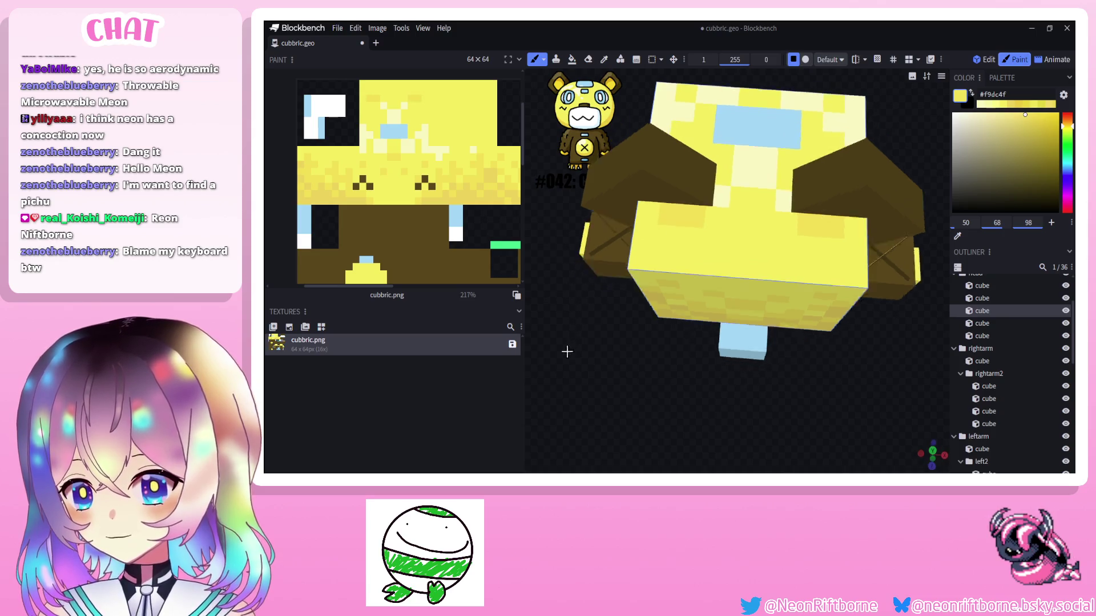
pyautogui.moveTo(617, 248); pyautogui.dragTo(785, 202, button='middle')
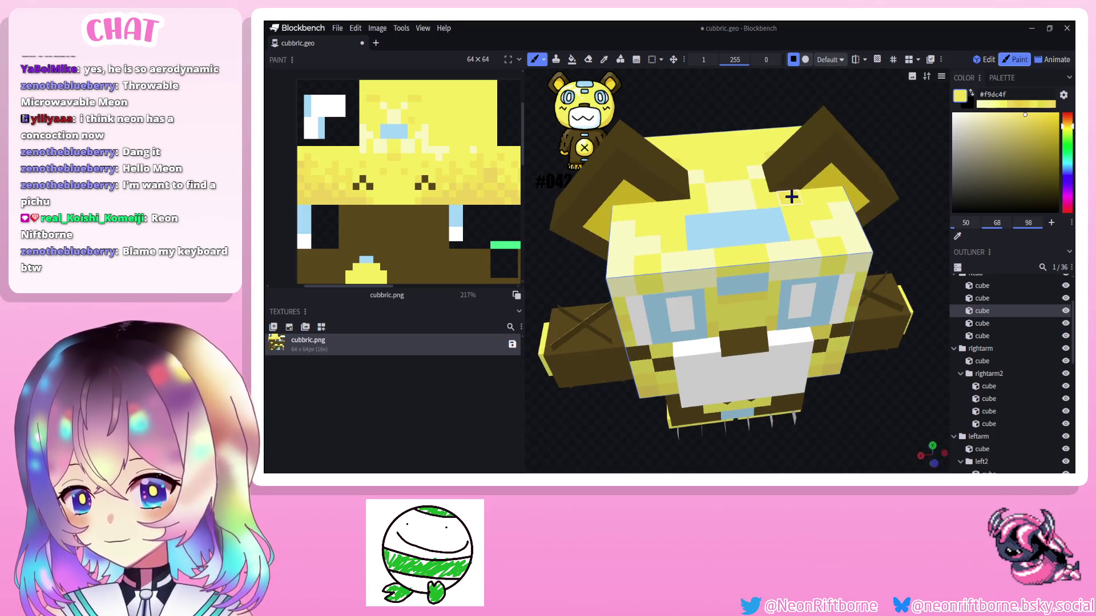
pyautogui.moveTo(668, 214); pyautogui.dragTo(634, 336, button='middle')
pyautogui.press('i')
pyautogui.click(633, 336)
pyautogui.moveTo(646, 294)
pyautogui.mouseDown(button='middle')
pyautogui.moveTo(728, 172)
pyautogui.moveTo(717, 153)
pyautogui.mouseUp(button='middle')
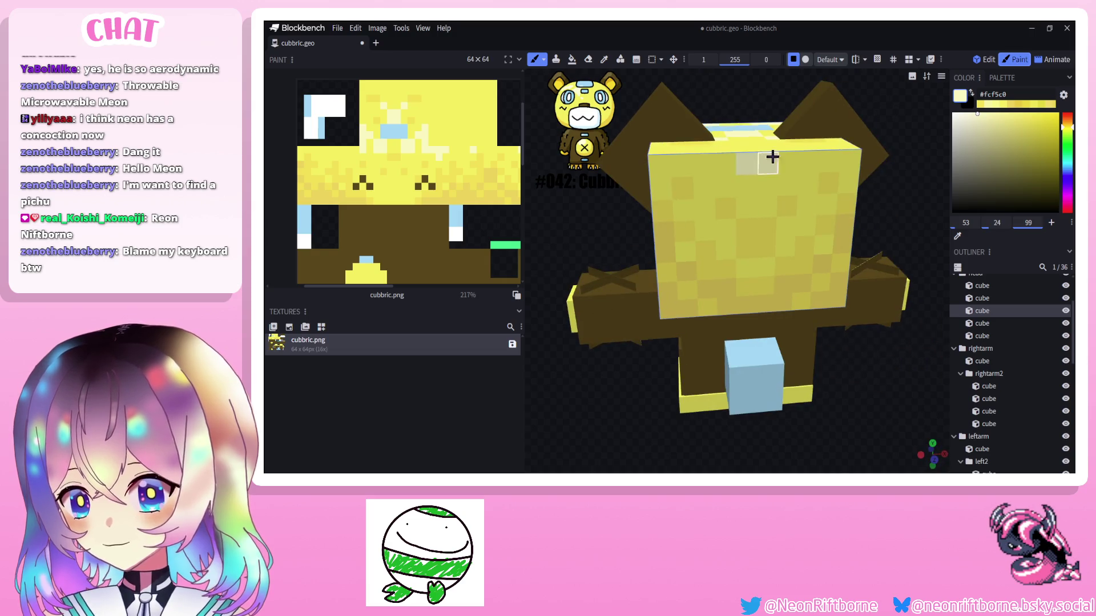
# Paint lighter highlight pixels along the torso edge.
pyautogui.moveTo(638, 193); pyautogui.dragTo(755, 223, button='middle')
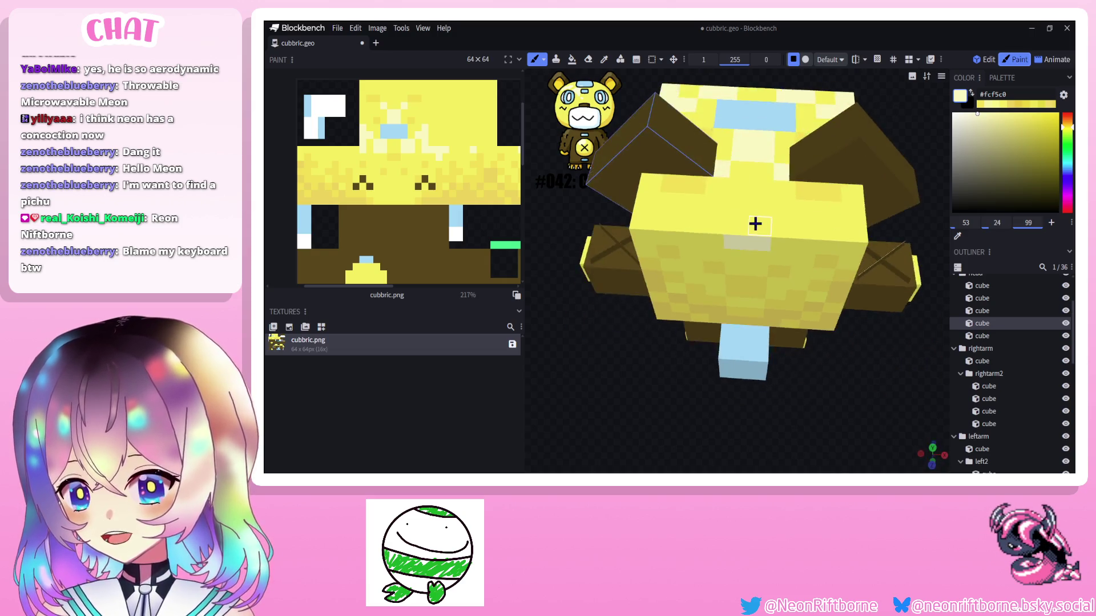
pyautogui.click(786, 208)
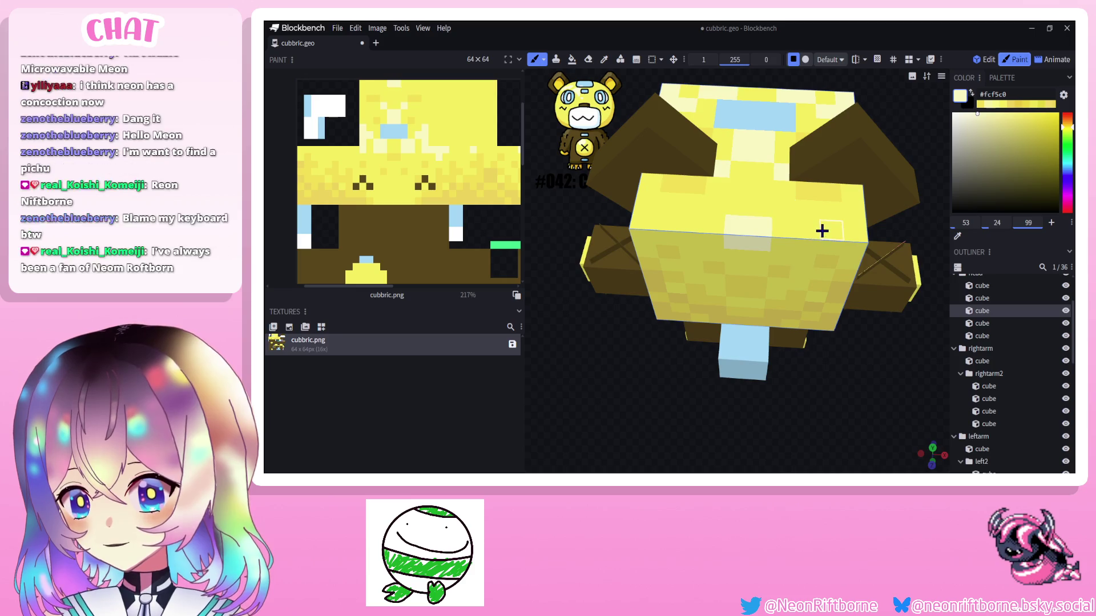
pyautogui.moveTo(807, 252); pyautogui.dragTo(728, 237)
pyautogui.moveTo(681, 240)
pyautogui.mouseDown(button='middle')
pyautogui.moveTo(760, 257)
pyautogui.moveTo(737, 214)
pyautogui.mouseUp(button='middle')
pyautogui.scroll(3, 736, 205)
# Resample the pale yellow from the head and settle on a slightly deeper pale yellow.
pyautogui.keyDown('alt'); pyautogui.click(734, 187); pyautogui.keyUp('alt')
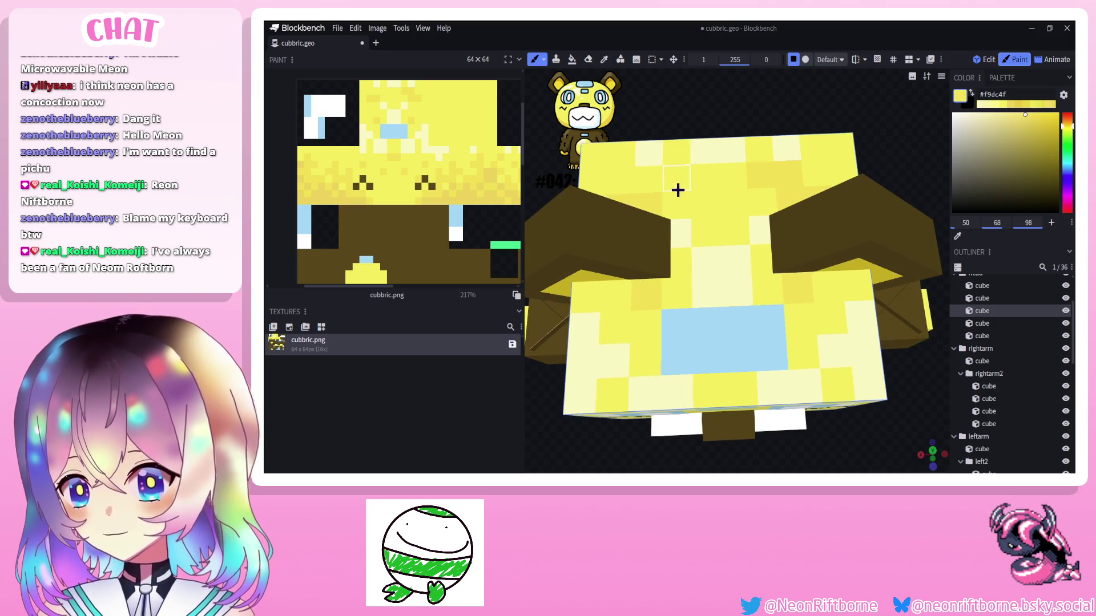
pyautogui.moveTo(608, 161); pyautogui.dragTo(783, 200, button='middle')
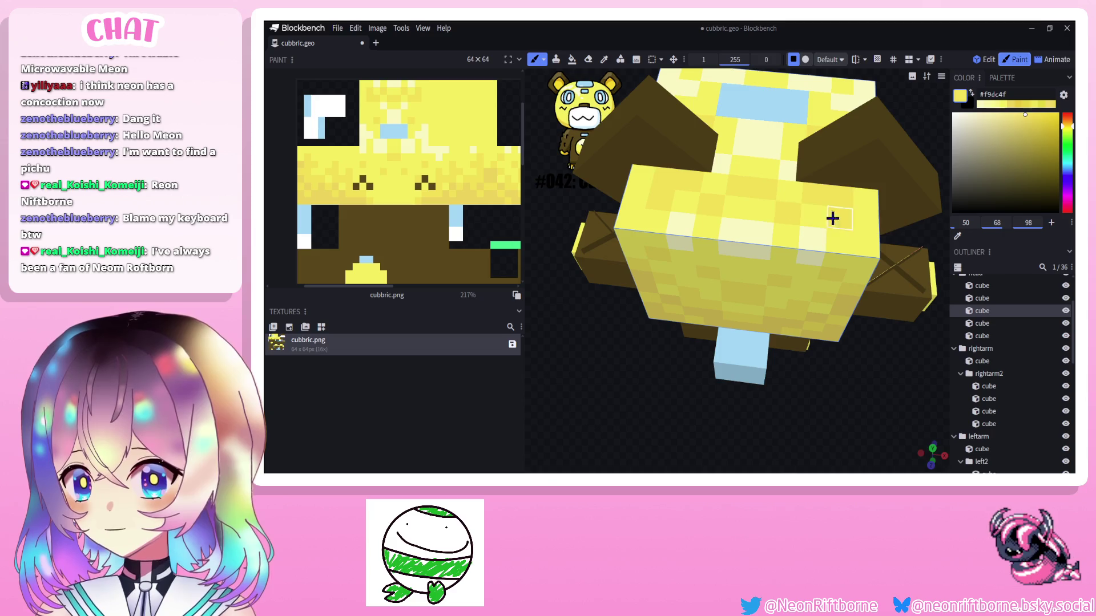
pyautogui.moveTo(839, 219); pyautogui.dragTo(788, 169, button='middle')
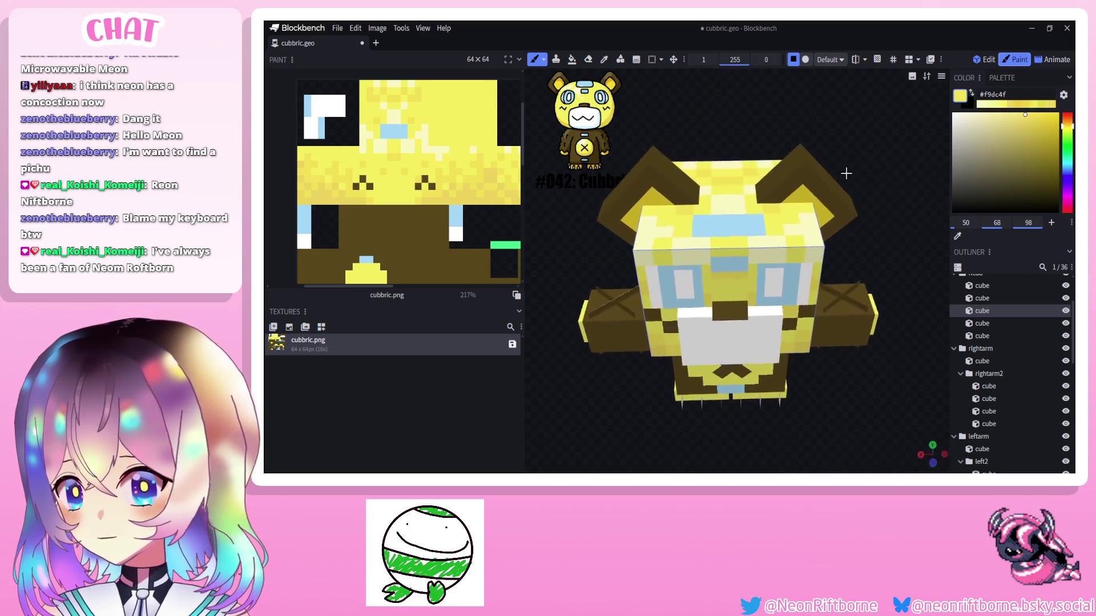
pyautogui.scroll(2, 771, 257)
pyautogui.press('i')
pyautogui.click(788, 170)
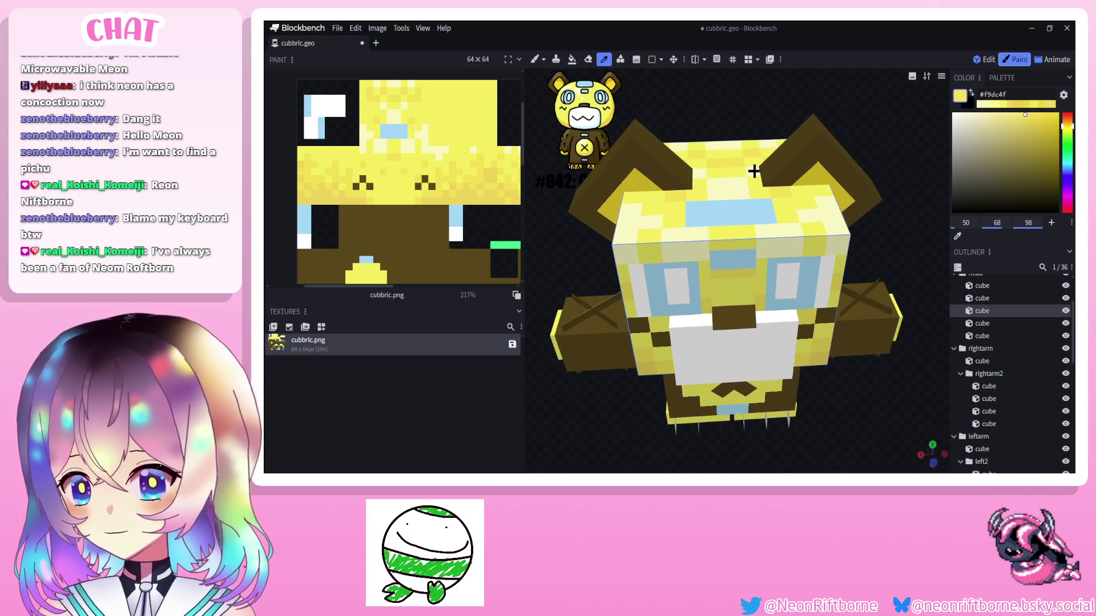
pyautogui.press('b')
pyautogui.moveTo(770, 214); pyautogui.dragTo(753, 258, button='middle')
pyautogui.scroll(3, 753, 257)
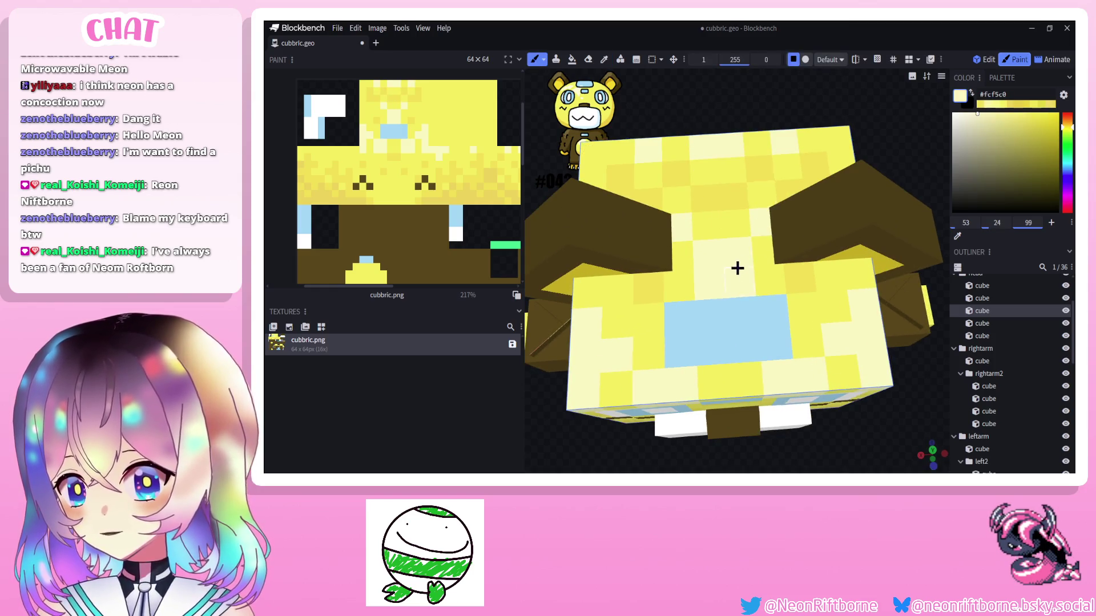
pyautogui.click(990, 120)
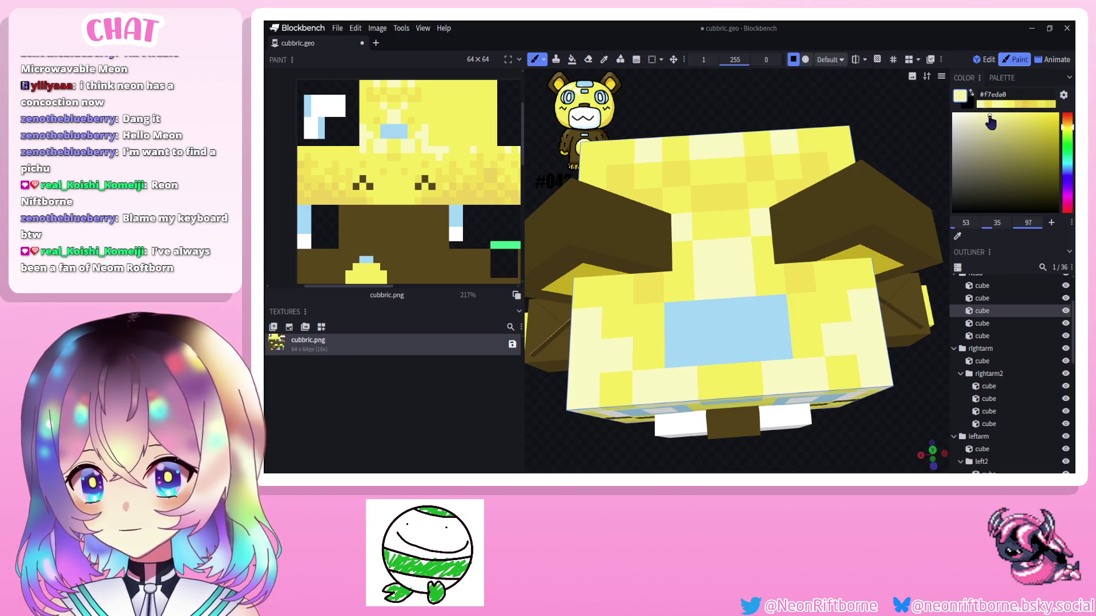
# Bucket-fill the right eye area with a stronger light blue, then return to the brush.
pyautogui.click(572, 59)
pyautogui.moveTo(547, 257); pyautogui.dragTo(737, 103)
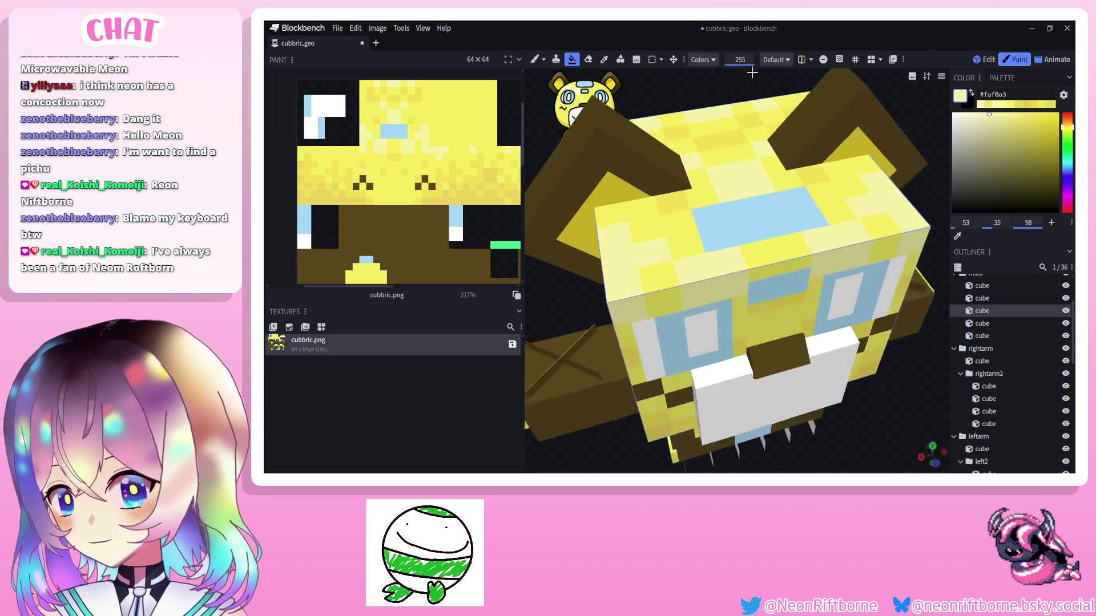
pyautogui.scroll(-3, 737, 171)
pyautogui.scroll(-3, 548, 246)
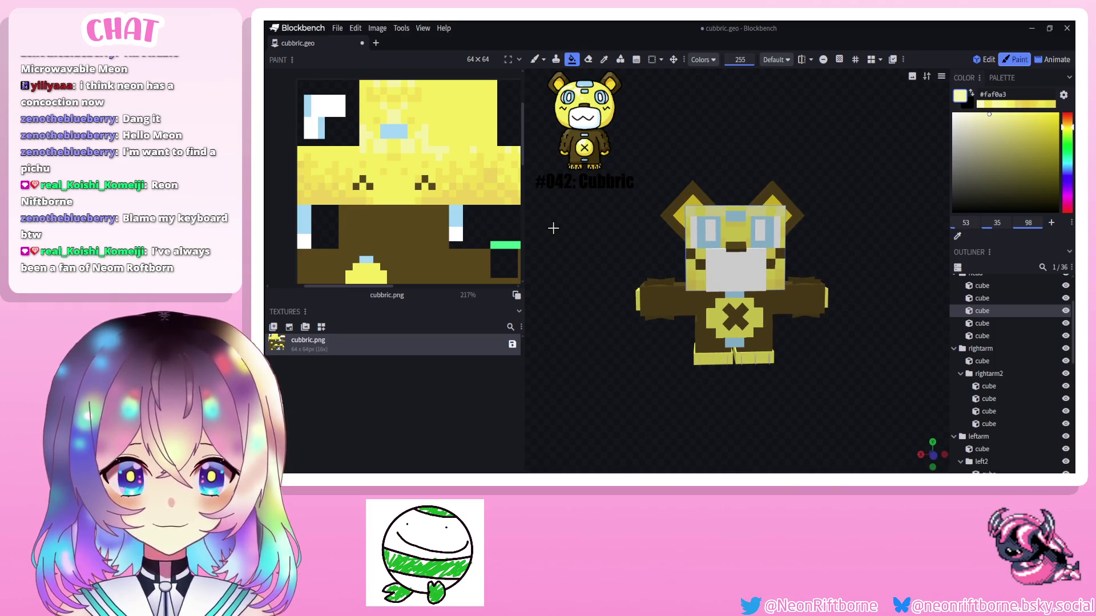
pyautogui.scroll(2, 564, 204)
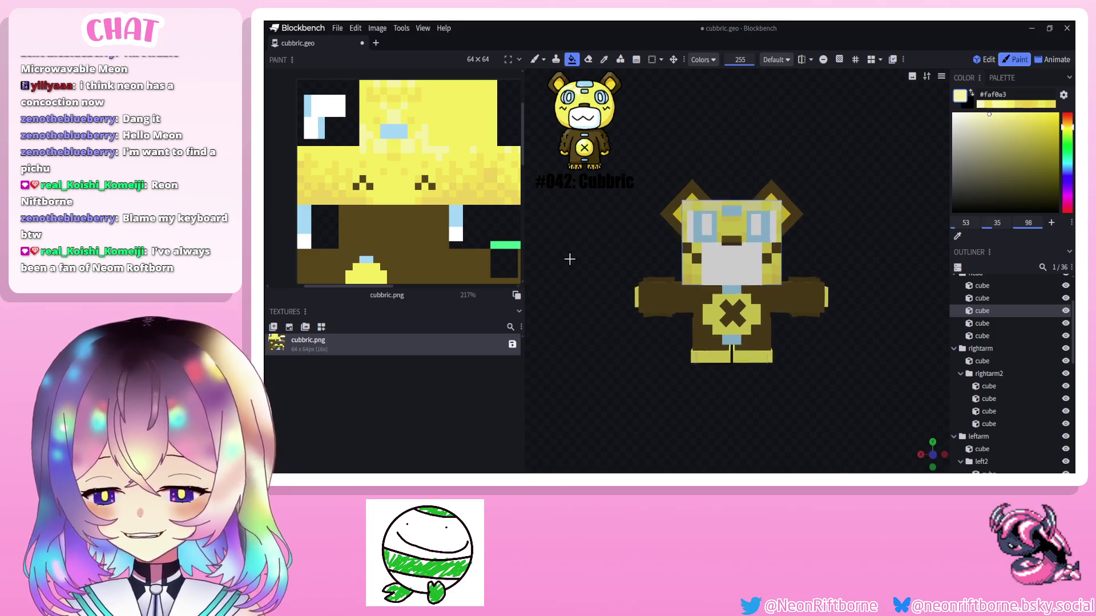
pyautogui.scroll(3, 570, 218)
pyautogui.scroll(3, 577, 233)
pyautogui.moveTo(578, 234); pyautogui.dragTo(599, 240)
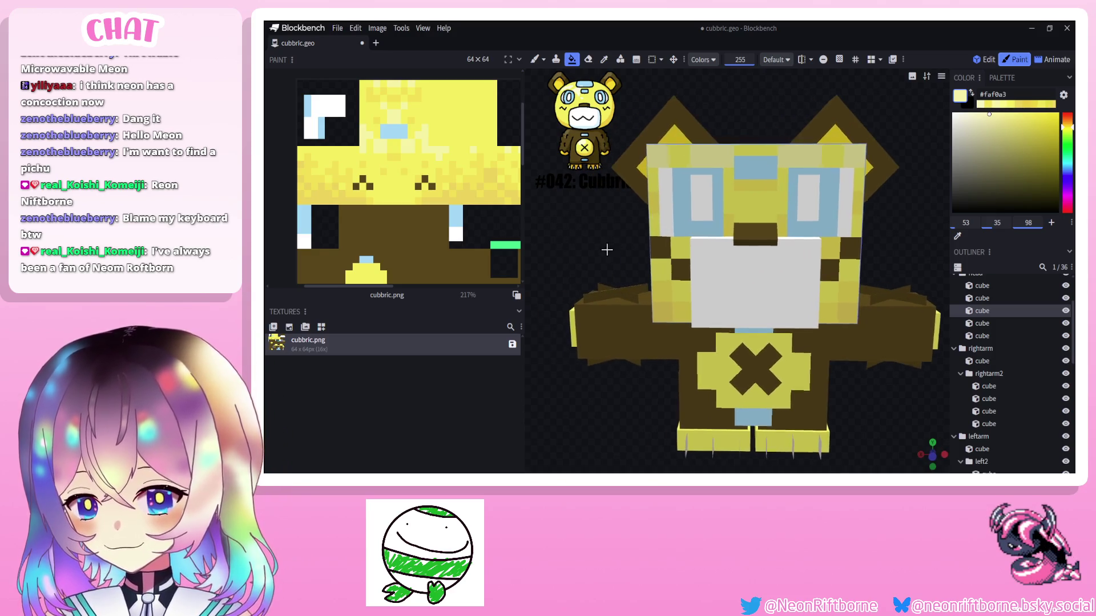
pyautogui.click(821, 248)
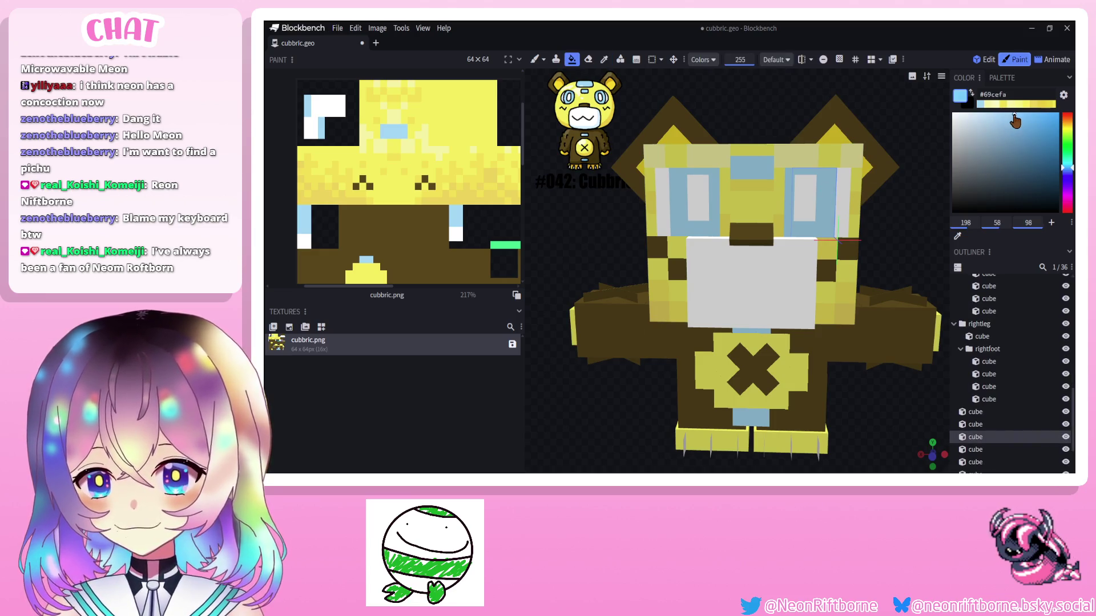
pyautogui.click(825, 216)
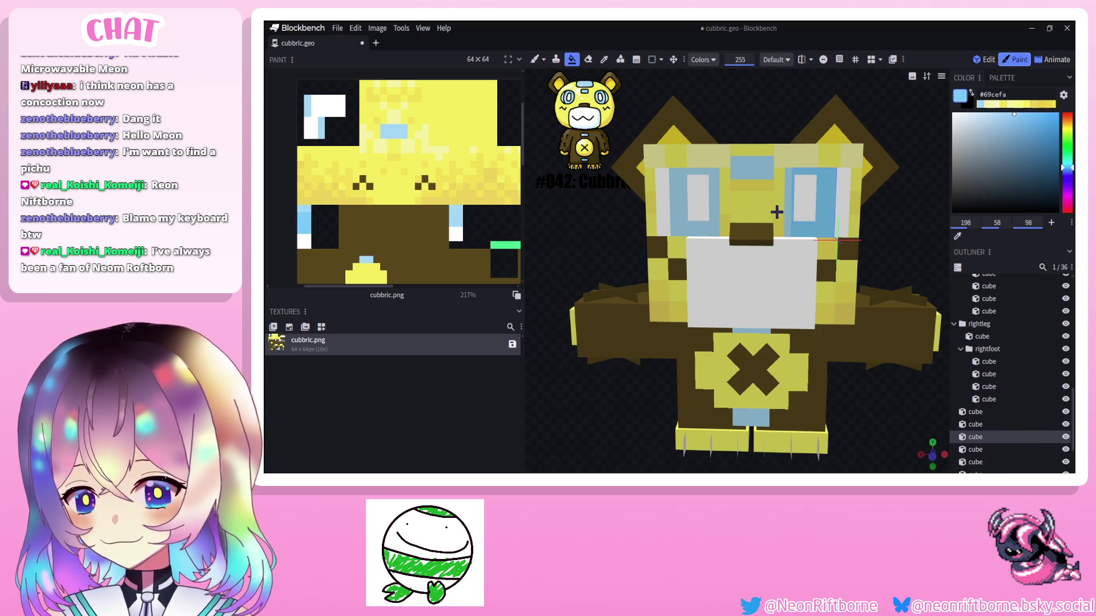
pyautogui.press('b')
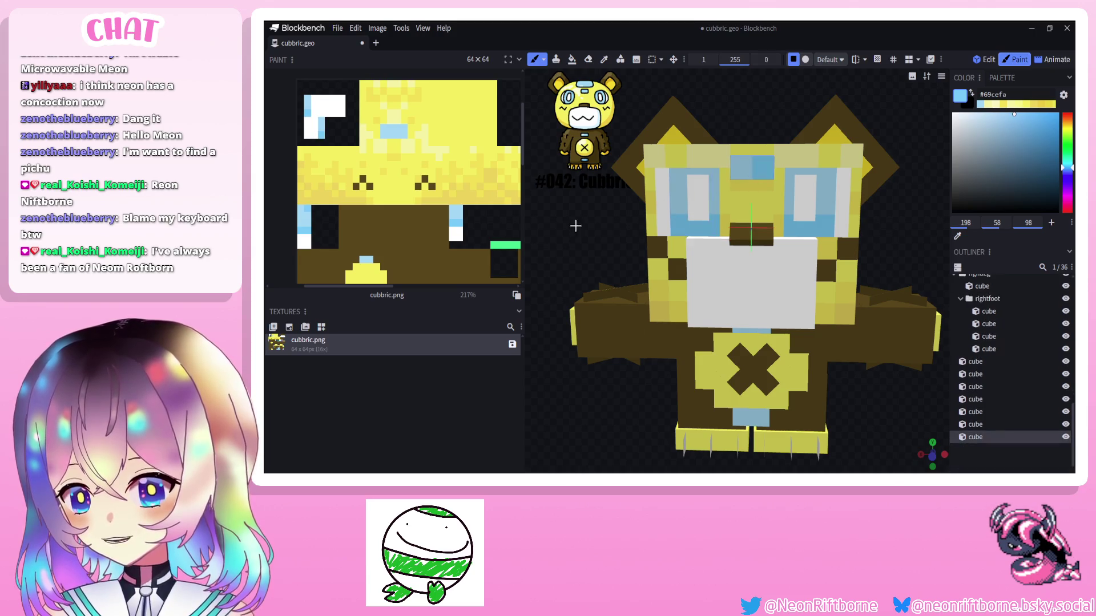
pyautogui.scroll(1, 572, 208)
# Brush the head-top patch a uniform light blue, darken its right half, and pick a lighter blue.
pyautogui.moveTo(572, 209); pyautogui.dragTo(759, 257)
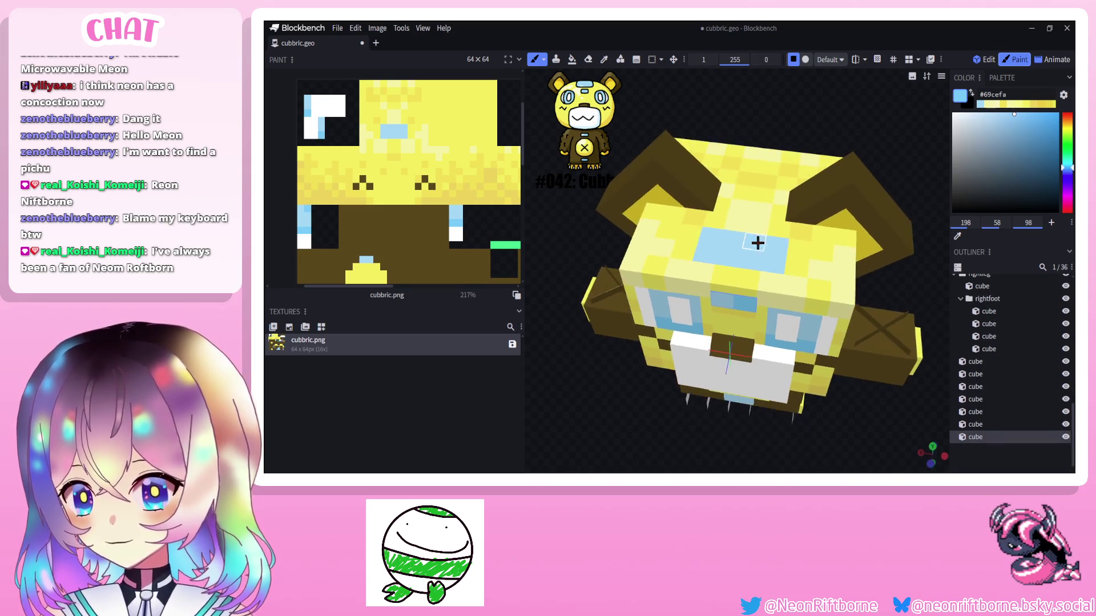
pyautogui.moveTo(599, 411); pyautogui.dragTo(651, 325)
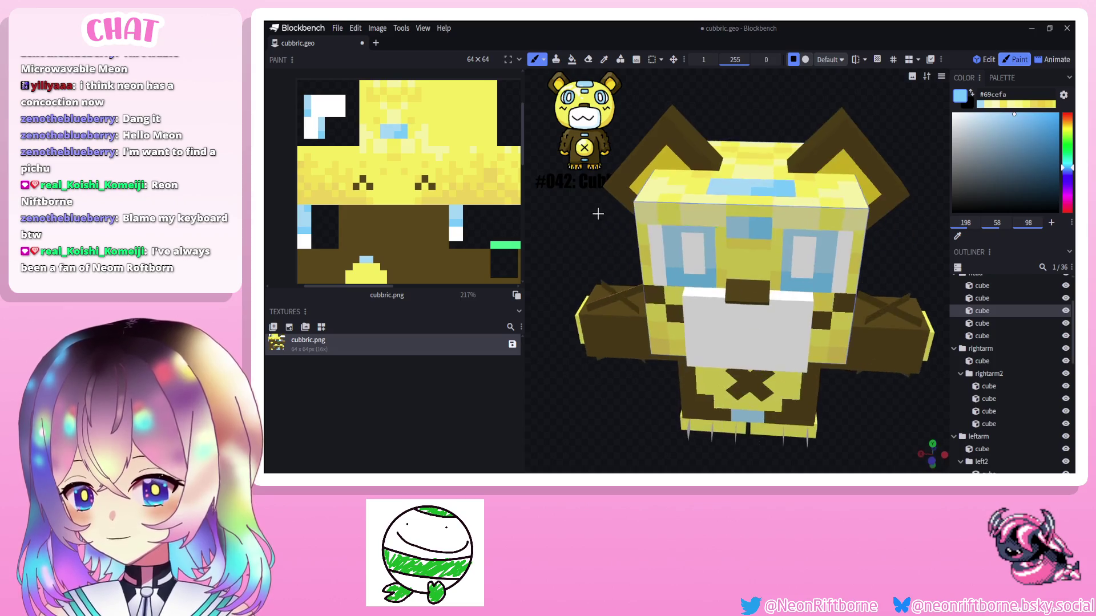
pyautogui.click(977, 120)
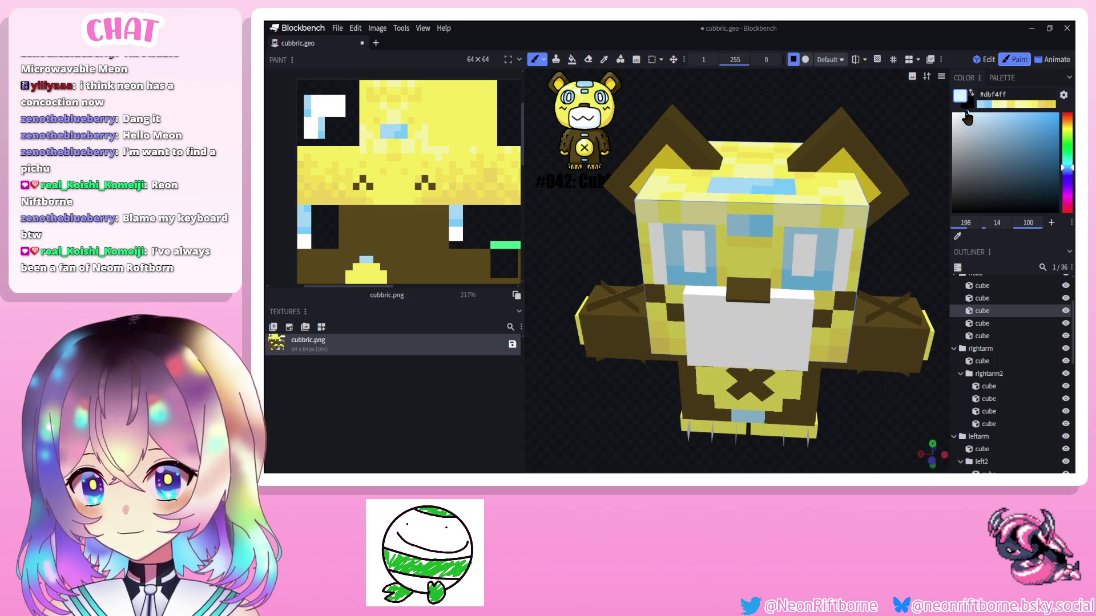
pyautogui.moveTo(611, 217); pyautogui.dragTo(739, 295)
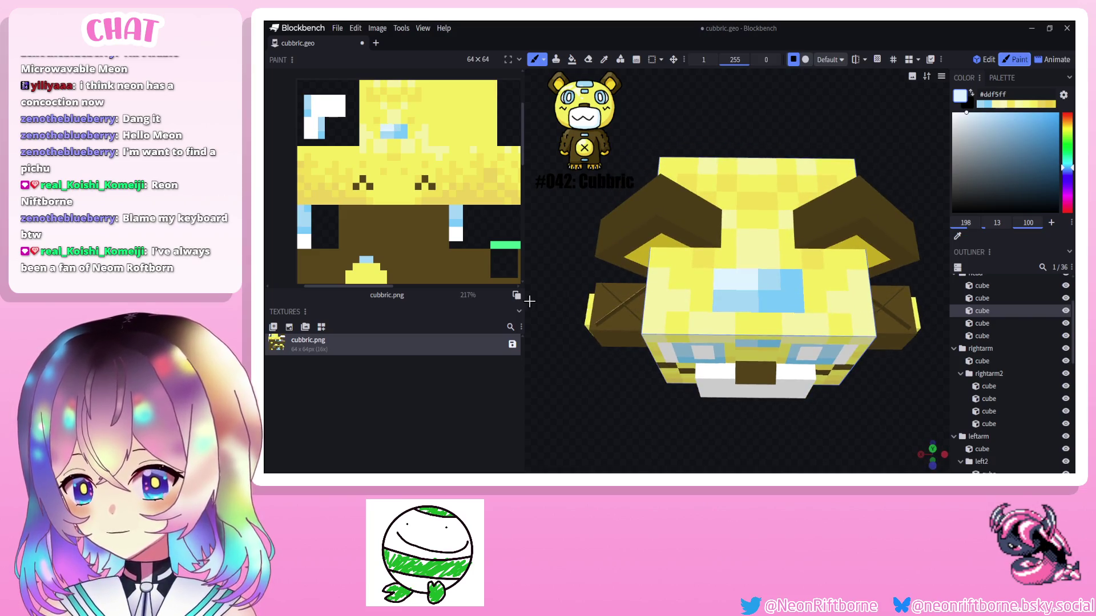
pyautogui.moveTo(745, 299); pyautogui.dragTo(792, 304)
pyautogui.click(775, 287)
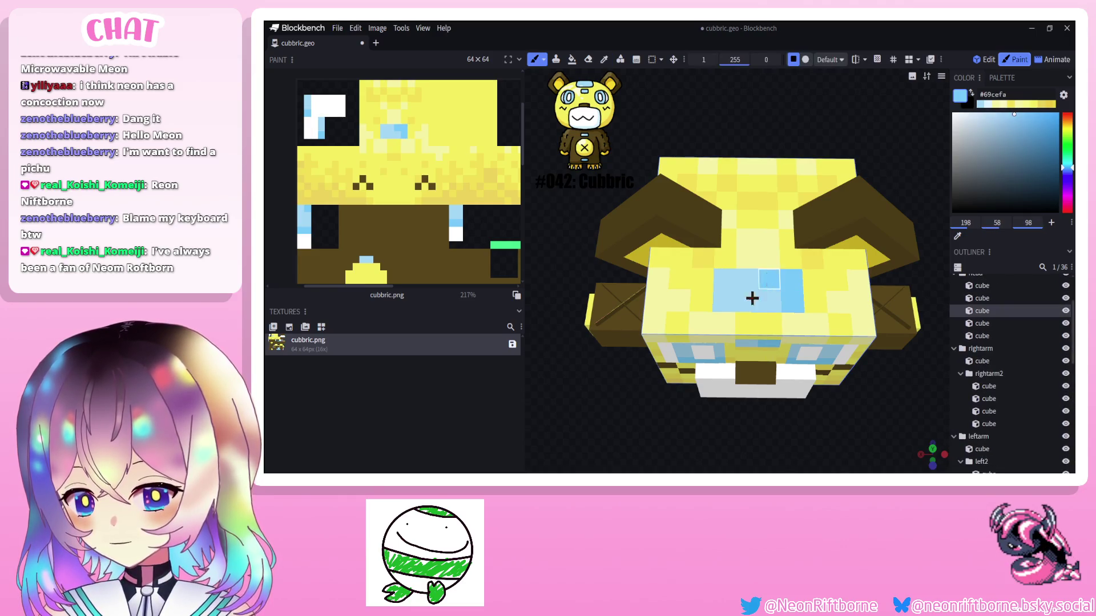
pyautogui.click(980, 111)
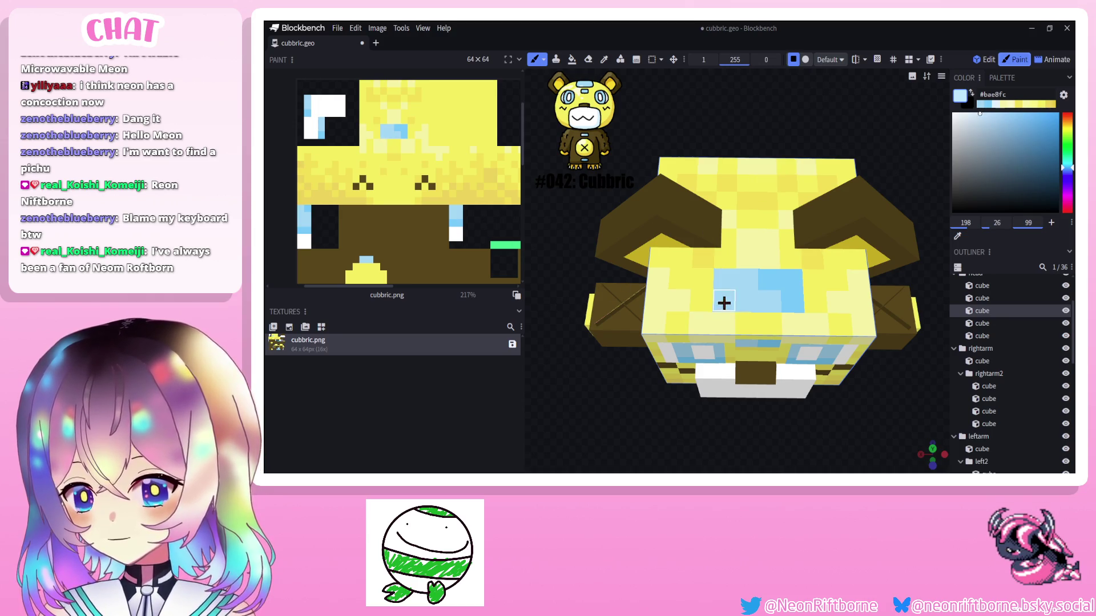
pyautogui.moveTo(724, 302)
pyautogui.mouseDown()
pyautogui.moveTo(570, 234)
pyautogui.moveTo(600, 214)
pyautogui.mouseUp()
pyautogui.click(679, 206)
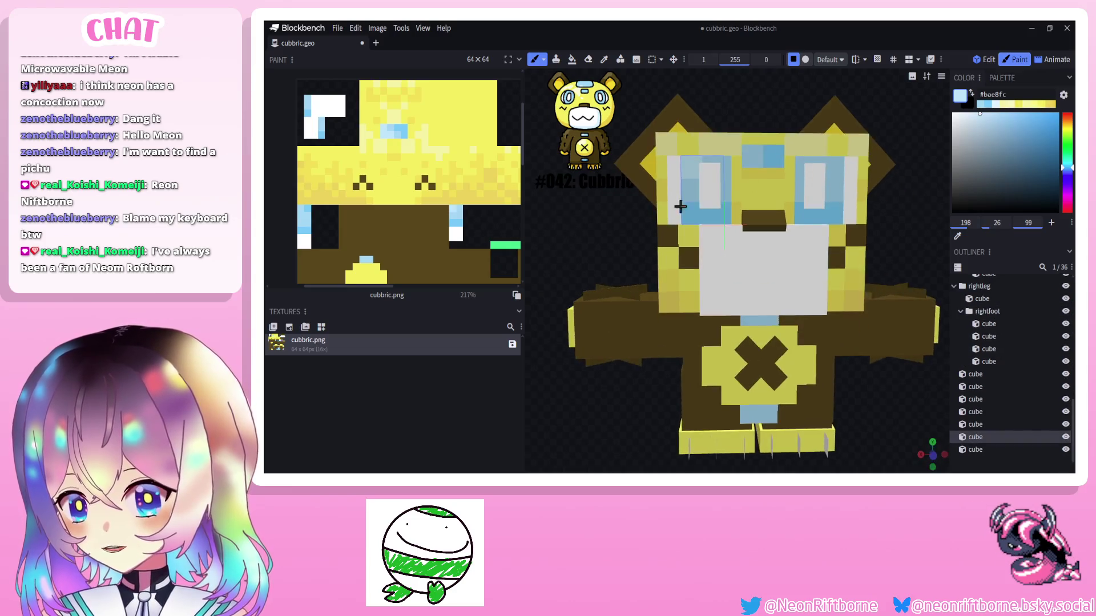
# Dab light grey (#d6d6d6) shading pixels beside the right eye.
pyautogui.click(834, 168)
pyautogui.moveTo(835, 166); pyautogui.dragTo(589, 203)
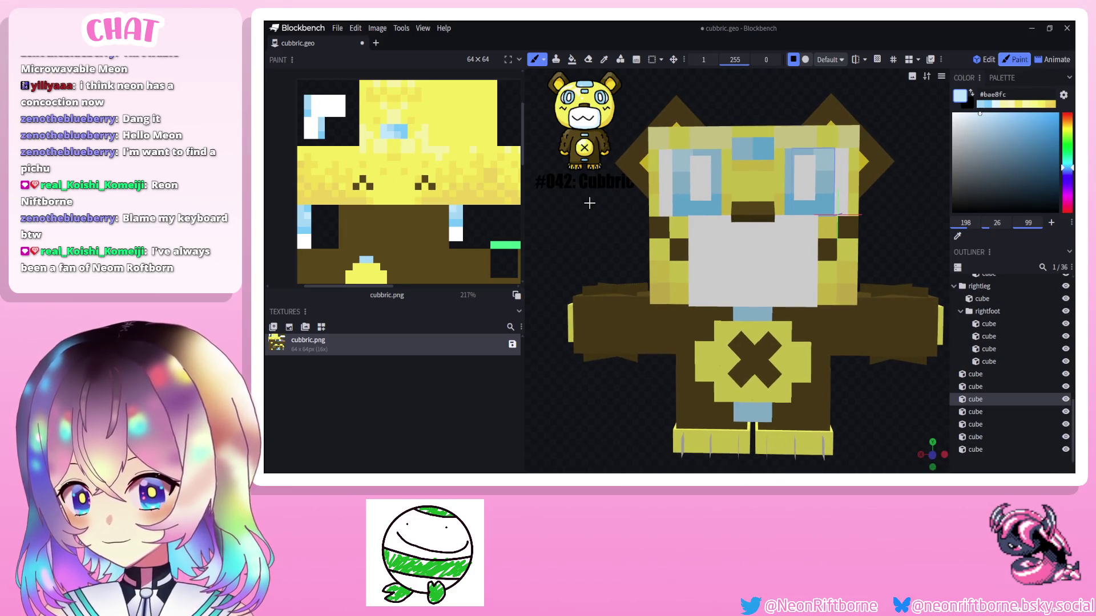
pyautogui.click(681, 179)
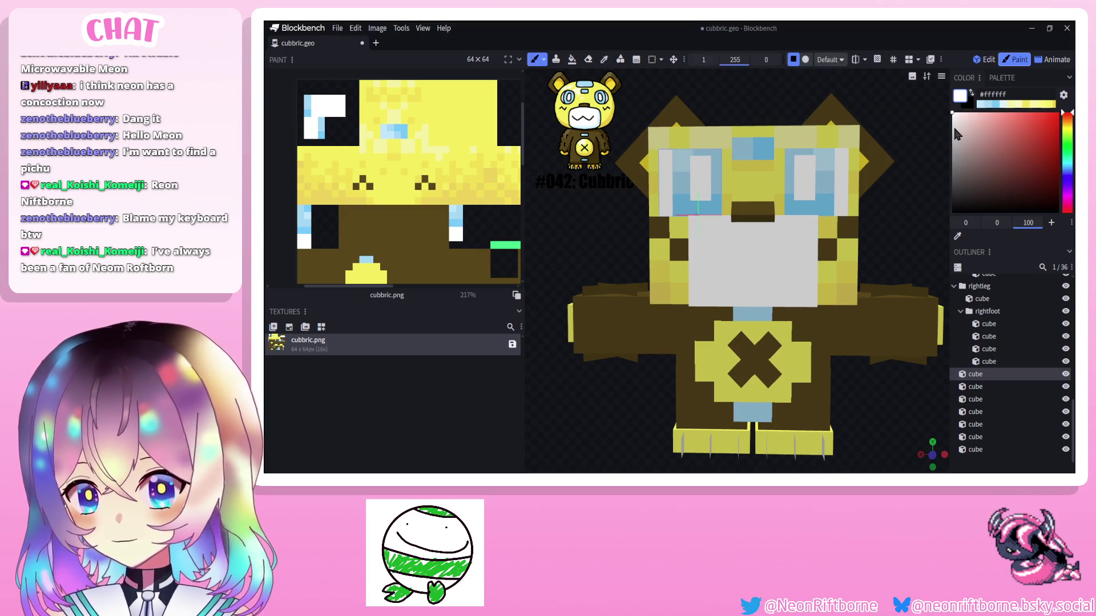
pyautogui.click(833, 197)
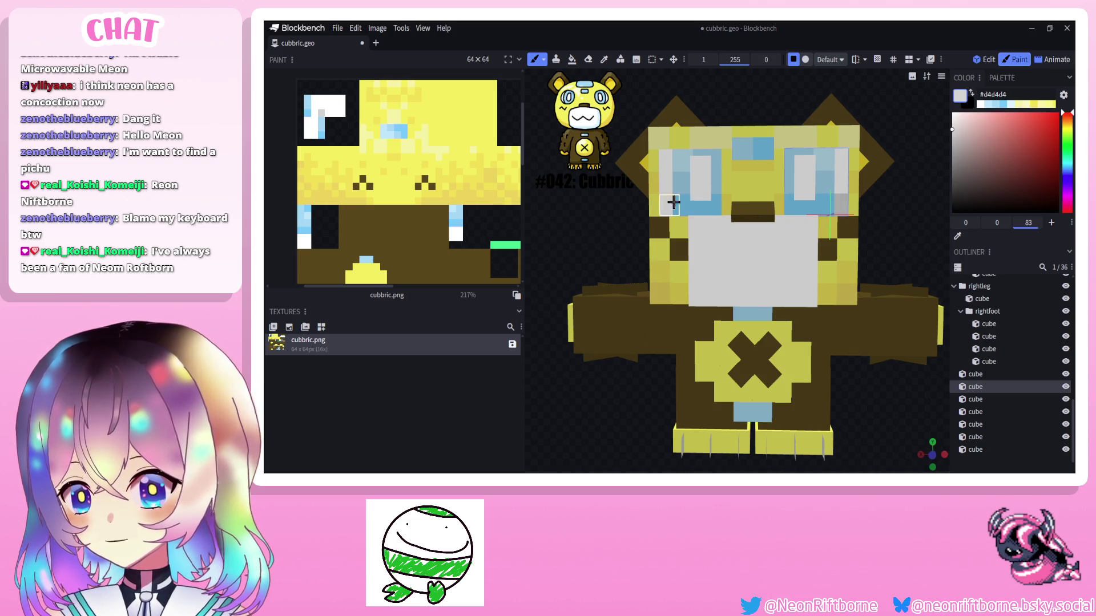
# Add progressively lighter greys up to #eeeeee around both eyes.
pyautogui.click(953, 128)
pyautogui.click(844, 197)
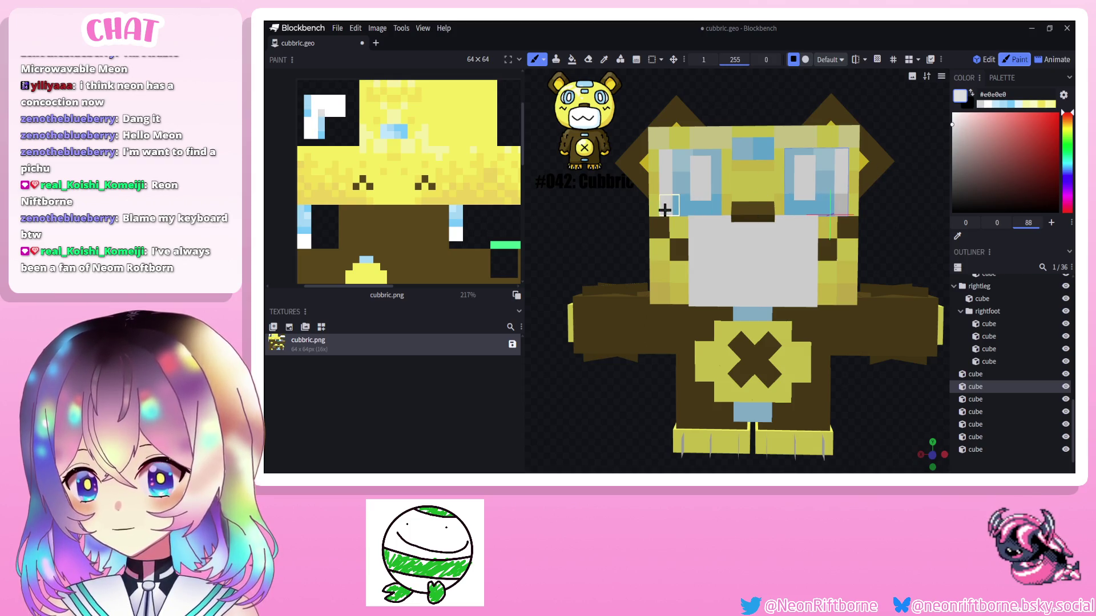
pyautogui.click(665, 184)
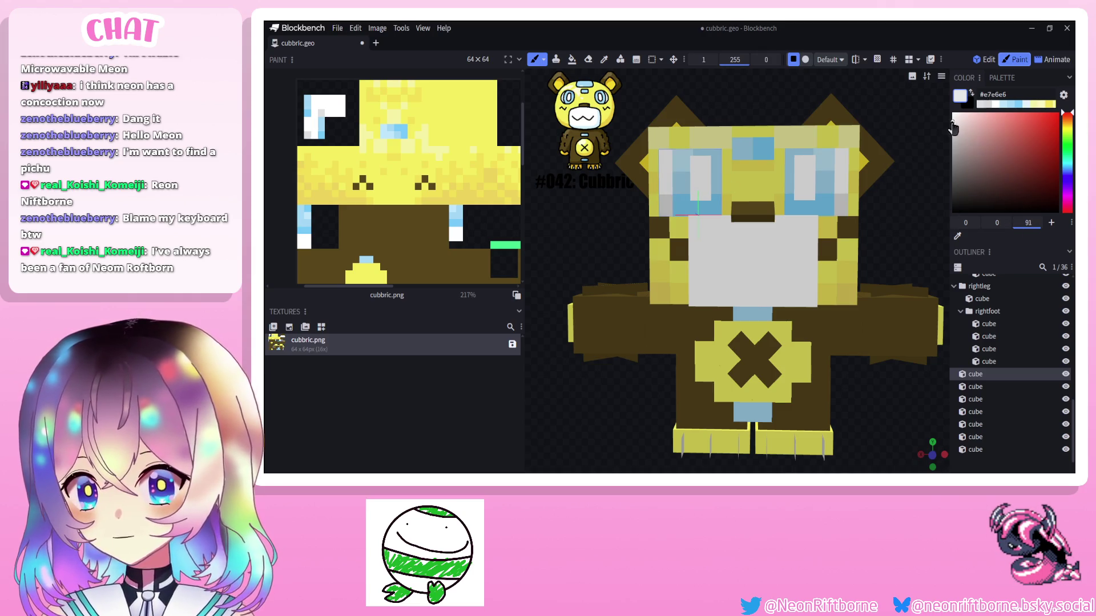
pyautogui.click(953, 120)
pyautogui.click(837, 184)
pyautogui.click(670, 197)
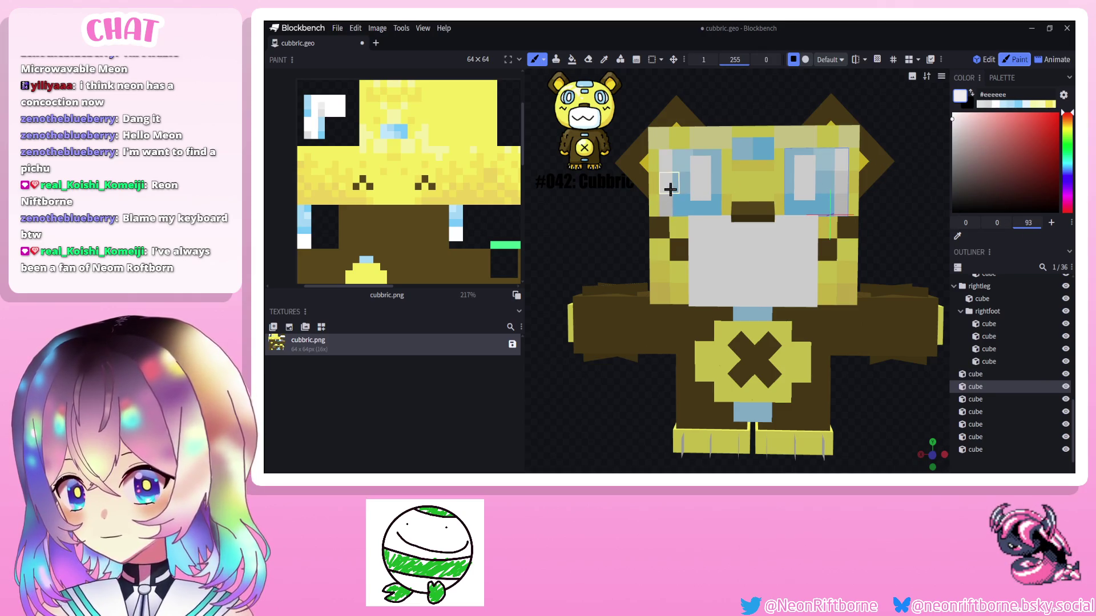
pyautogui.scroll(-5, 871, 404)
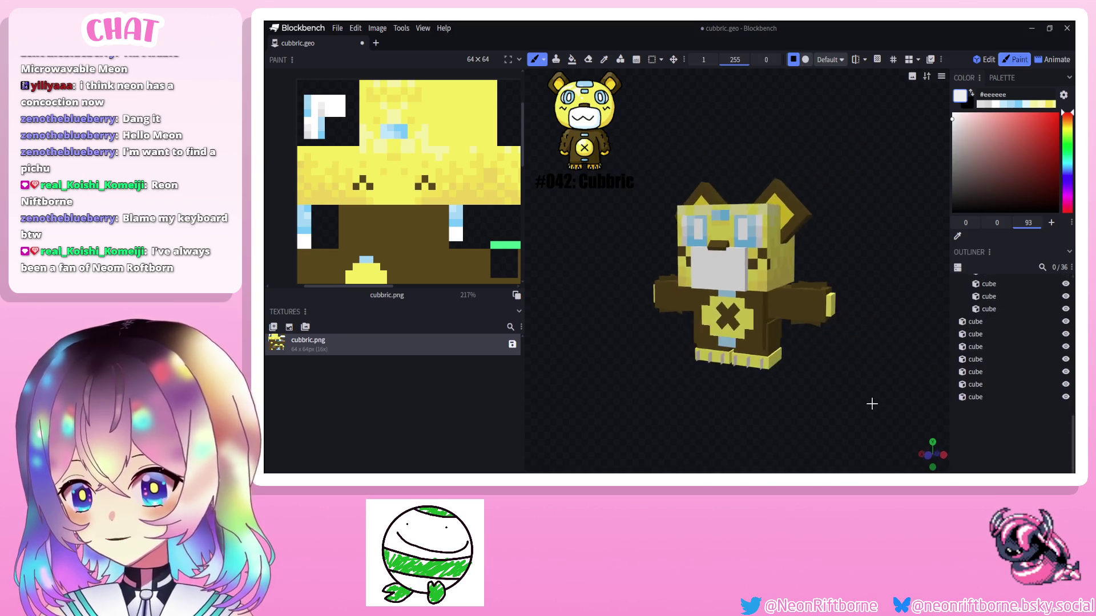
pyautogui.moveTo(872, 402); pyautogui.dragTo(882, 411)
pyautogui.scroll(5, 882, 411)
pyautogui.click(1006, 371)
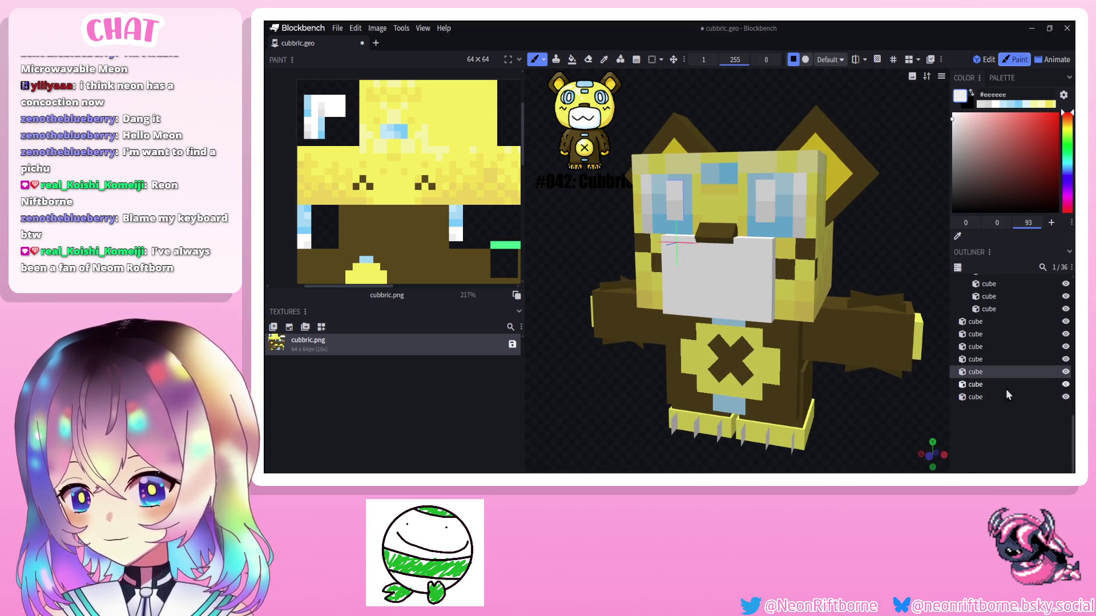
pyautogui.click(857, 395)
pyautogui.scroll(-5, 857, 395)
pyautogui.moveTo(857, 395); pyautogui.dragTo(833, 393)
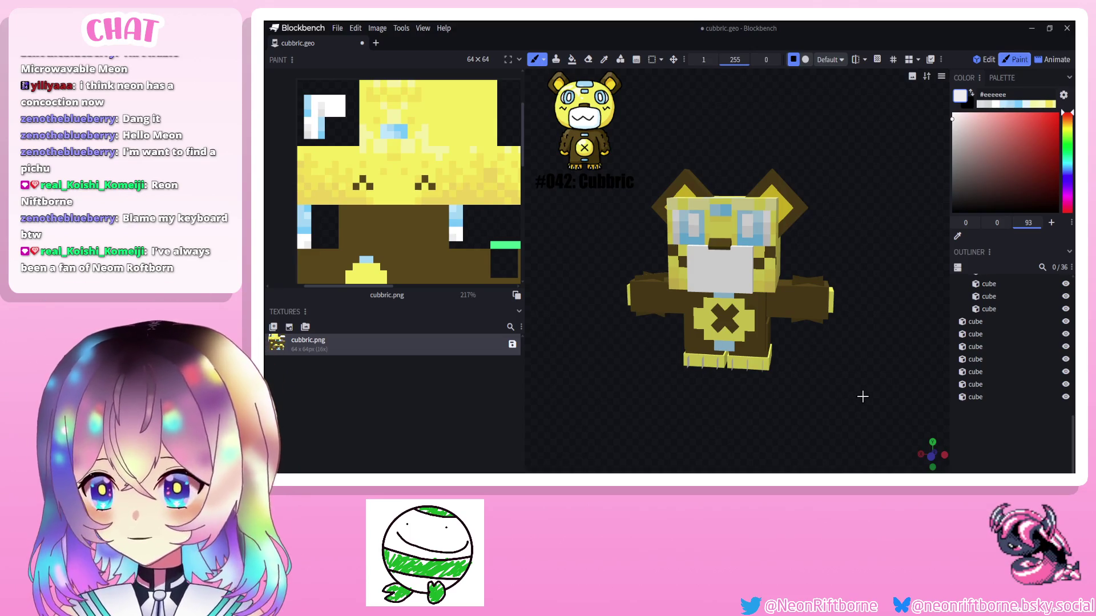
pyautogui.moveTo(862, 396)
pyautogui.mouseDown()
pyautogui.moveTo(865, 355)
pyautogui.moveTo(864, 365)
pyautogui.mouseUp()
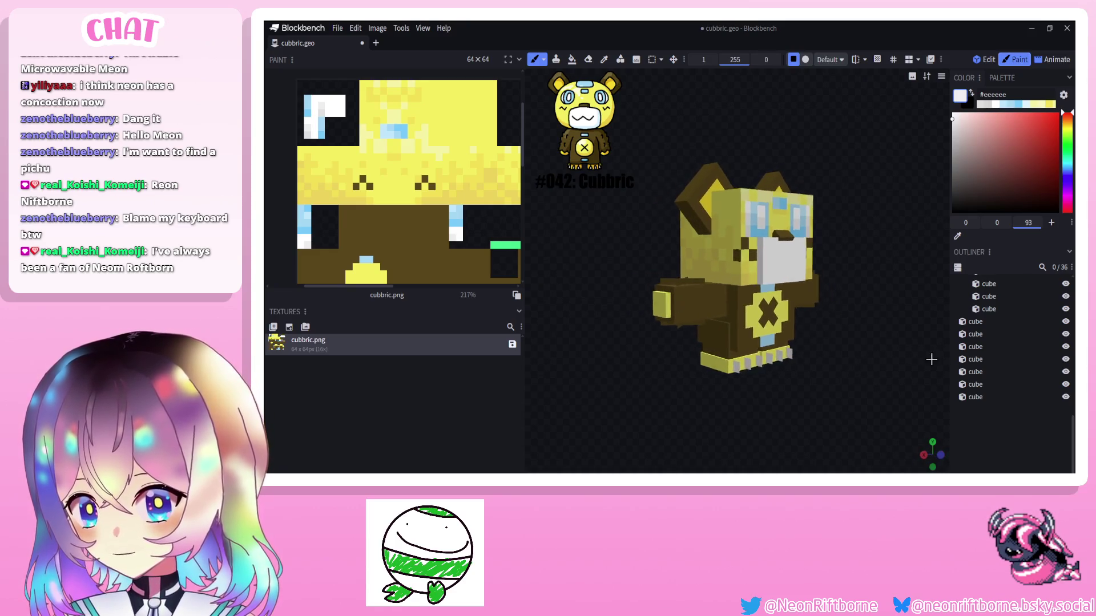
pyautogui.scroll(4, 864, 366)
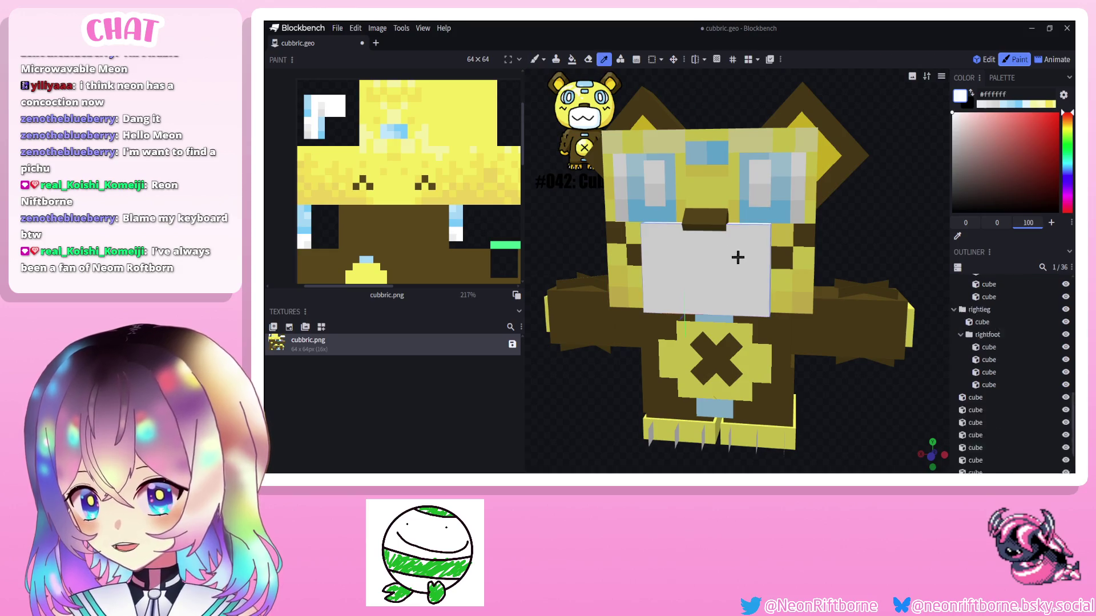
# Try light blue and a paler blue on the muzzle, undoing both as too strong.
pyautogui.keyDown('alt'); pyautogui.click(651, 184); pyautogui.keyUp('alt')
pyautogui.moveTo(749, 239); pyautogui.dragTo(684, 312)
pyautogui.hotkey('ctrl', 'z')
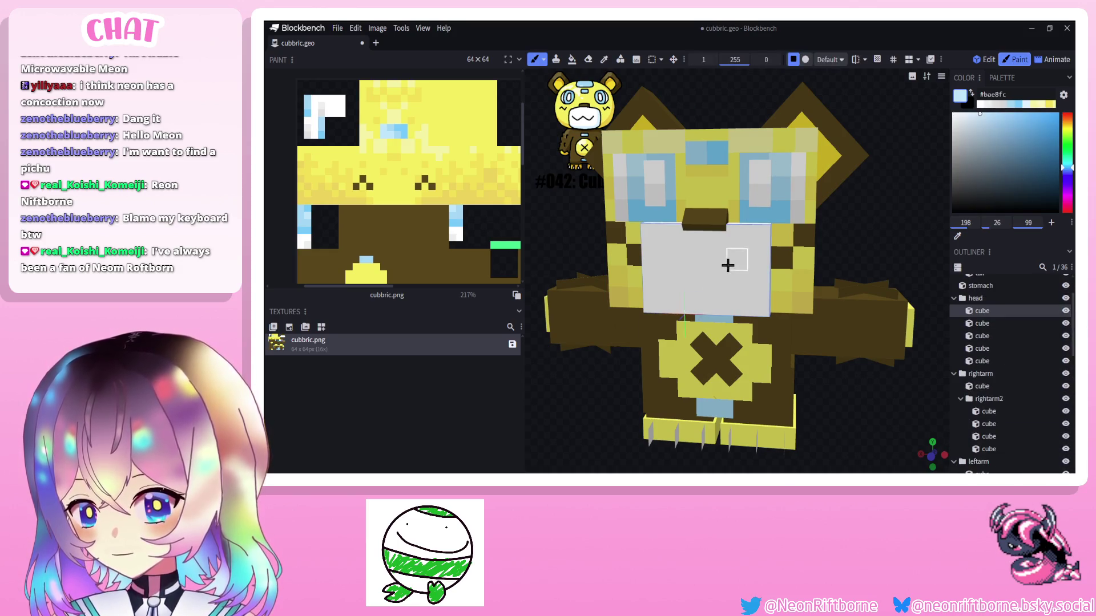
pyautogui.scroll(-3, 1010, 386)
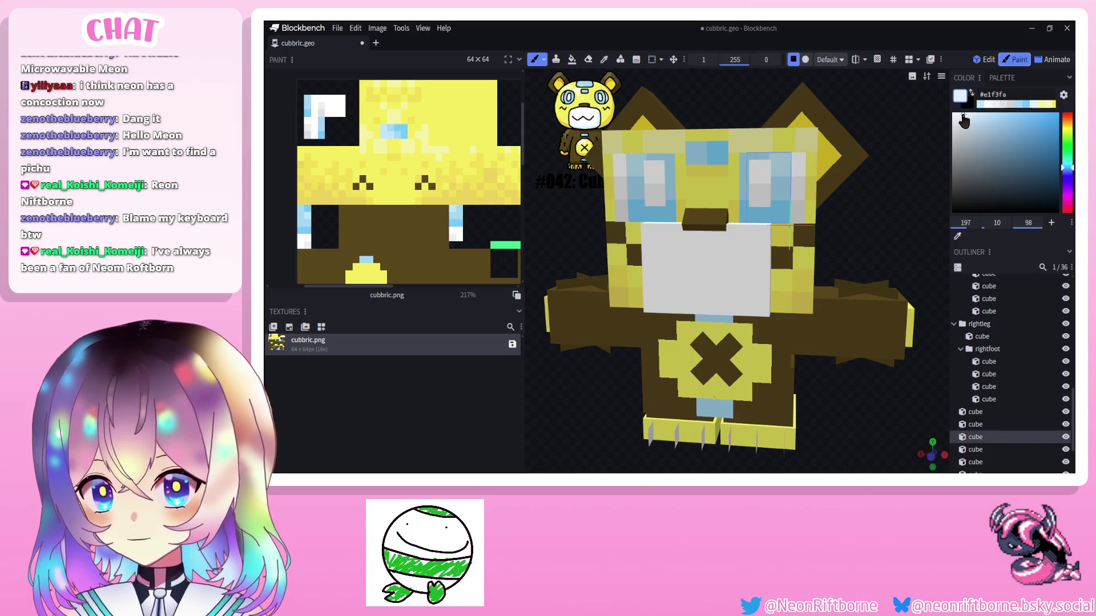
pyautogui.click(963, 115)
pyautogui.moveTo(738, 258); pyautogui.dragTo(737, 309)
pyautogui.scroll(-1, 736, 283)
pyautogui.hotkey('ctrl', 'z')
# Paint very pale blue #e7f6fd shading across the muzzle.
pyautogui.moveTo(558, 212); pyautogui.dragTo(892, 163)
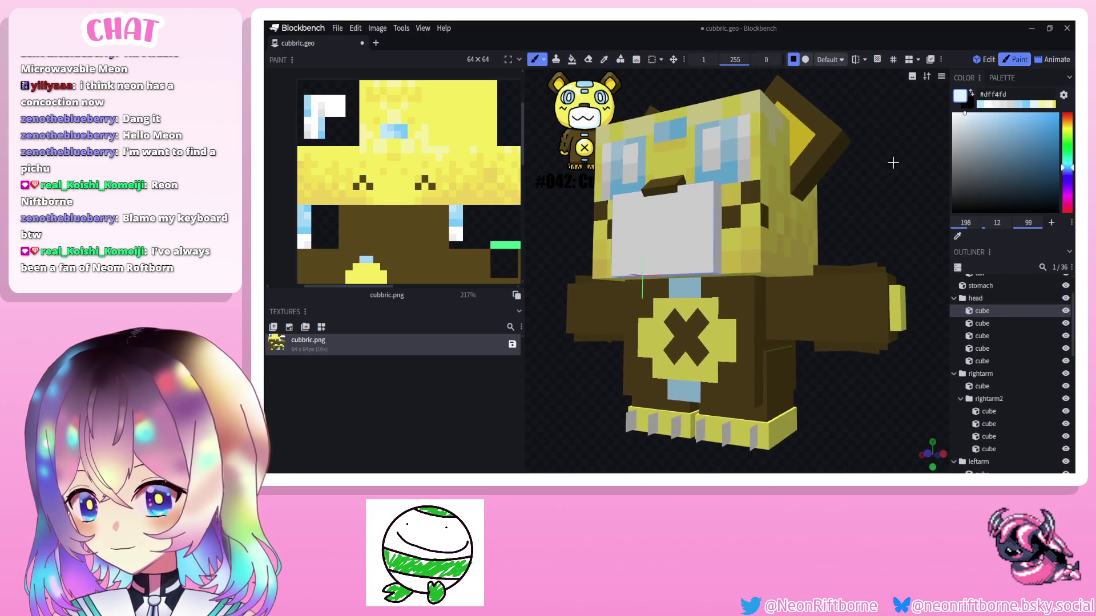
pyautogui.click(961, 118)
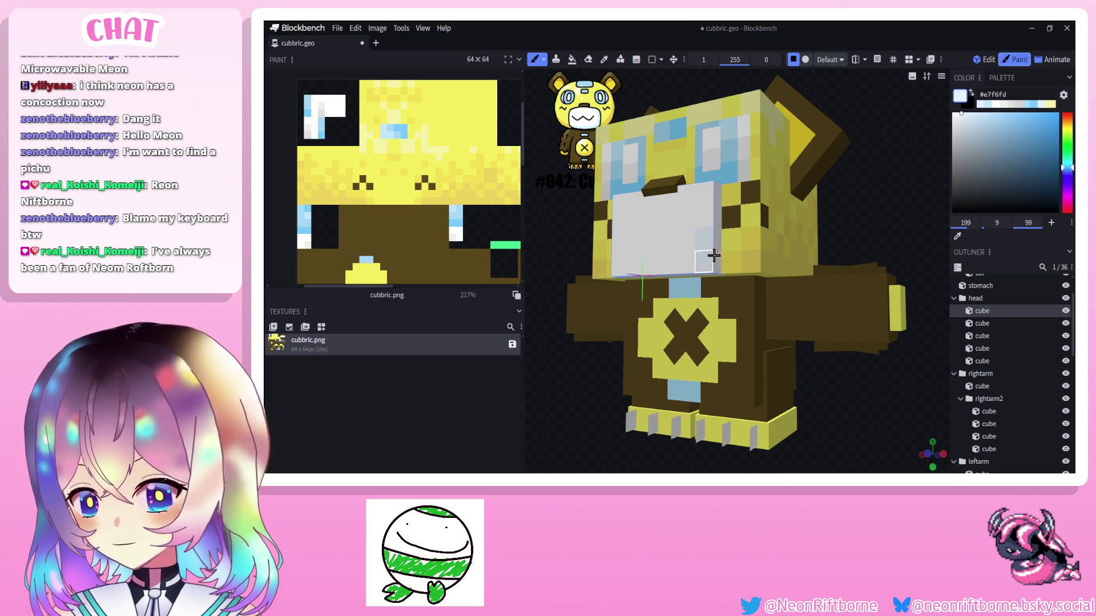
pyautogui.moveTo(855, 214); pyautogui.dragTo(740, 240)
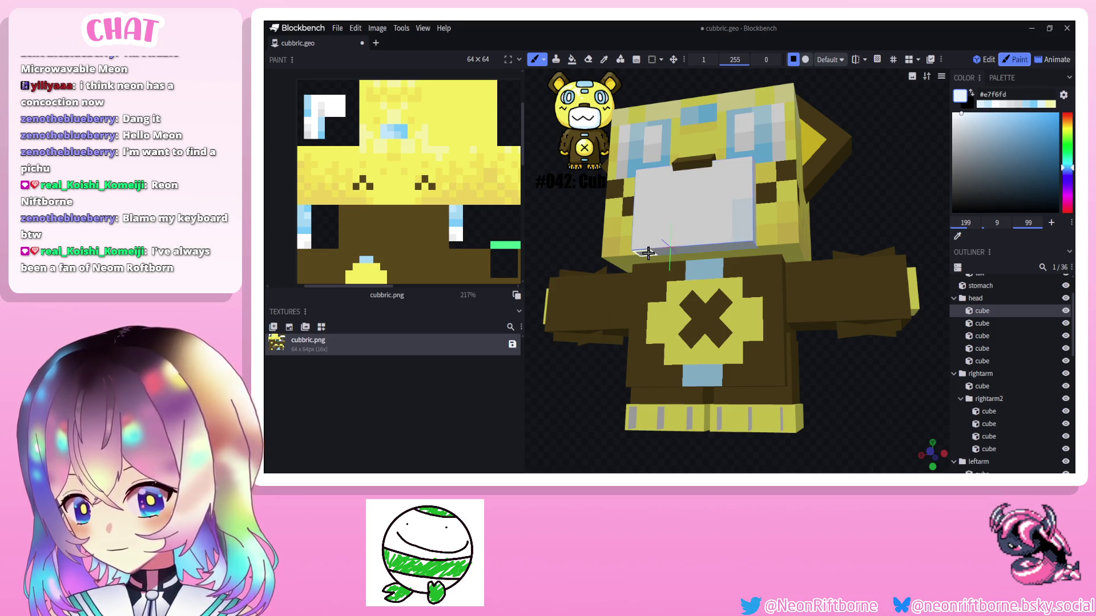
pyautogui.moveTo(647, 252)
pyautogui.mouseDown()
pyautogui.moveTo(530, 228)
pyautogui.moveTo(672, 230)
pyautogui.moveTo(771, 273)
pyautogui.mouseUp()
pyautogui.moveTo(882, 351); pyautogui.dragTo(895, 233)
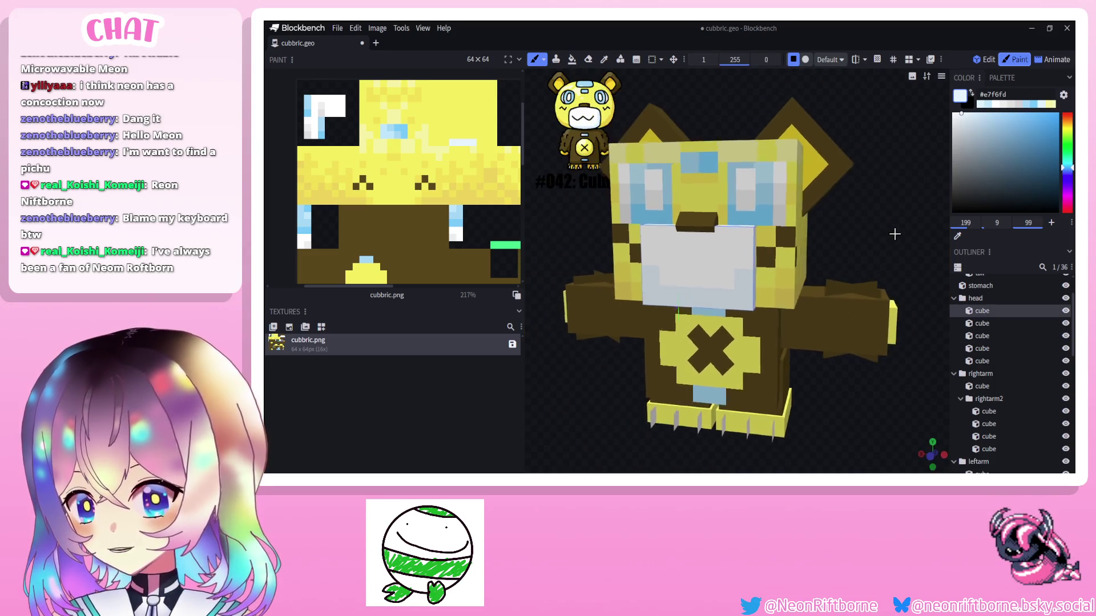
pyautogui.scroll(4, 719, 257)
# Orbit around the head to inspect the shaded muzzle from several angles.
pyautogui.moveTo(771, 257); pyautogui.dragTo(718, 320)
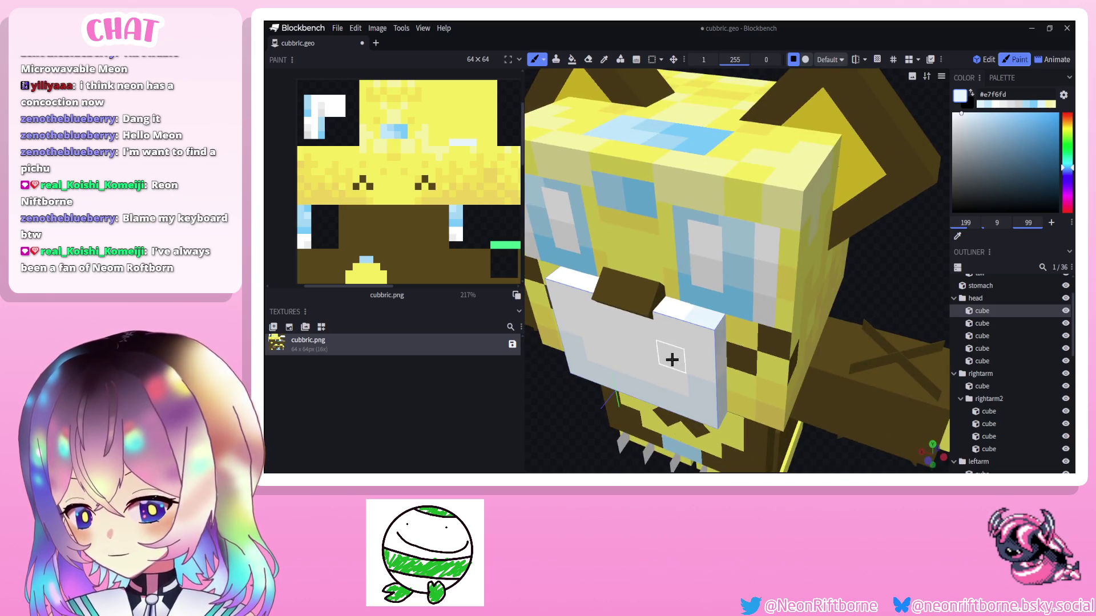
pyautogui.moveTo(672, 360); pyautogui.dragTo(862, 292)
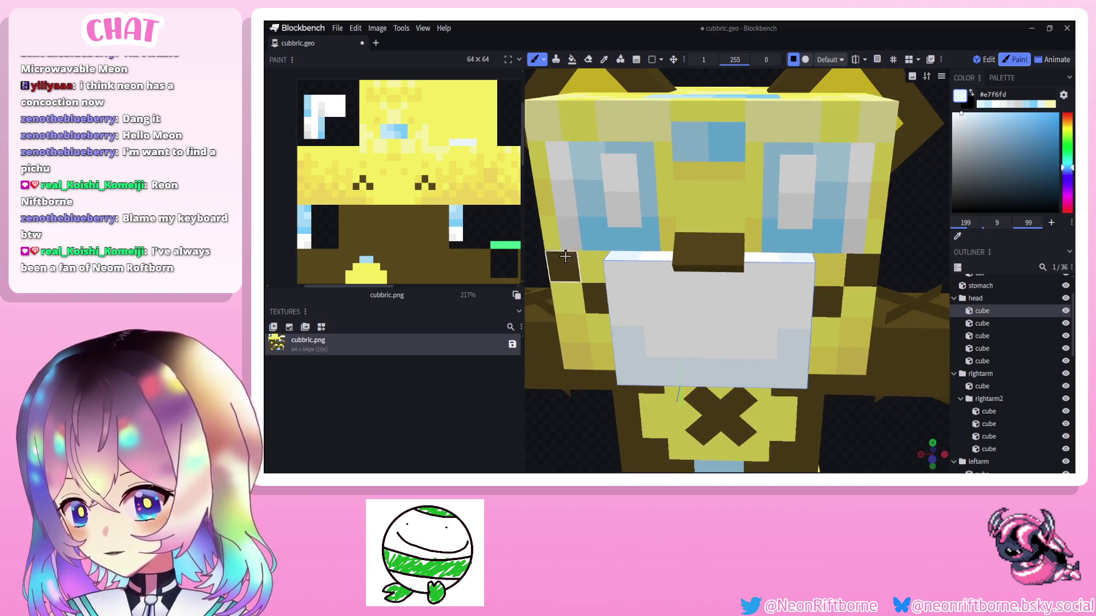
pyautogui.moveTo(539, 248)
pyautogui.mouseDown()
pyautogui.moveTo(736, 274)
pyautogui.moveTo(695, 281)
pyautogui.mouseUp()
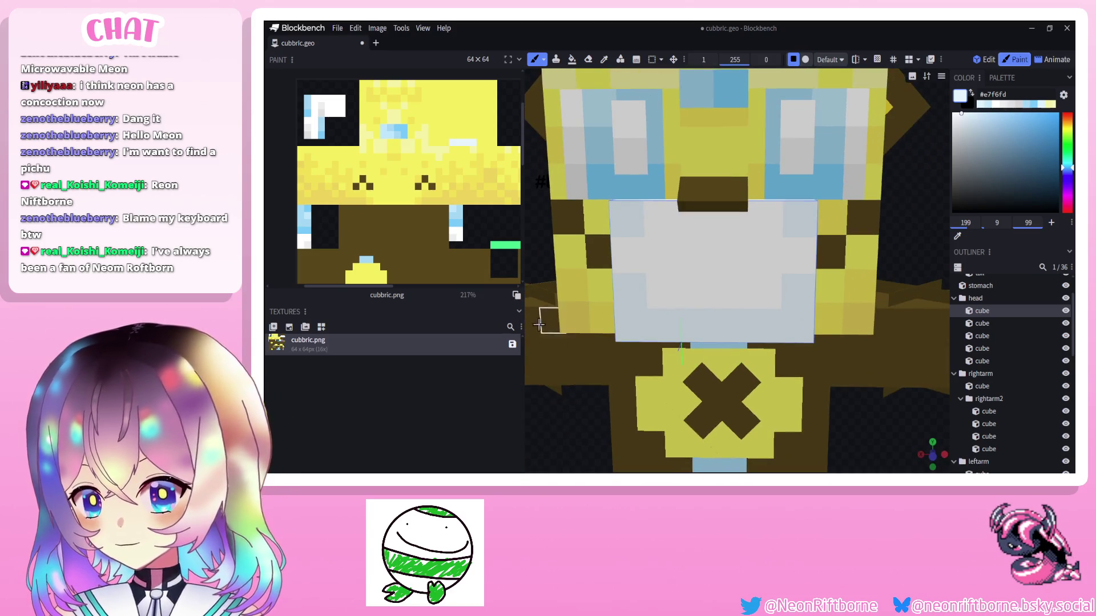
pyautogui.press('i')
pyautogui.press('b')
pyautogui.scroll(-3, 695, 281)
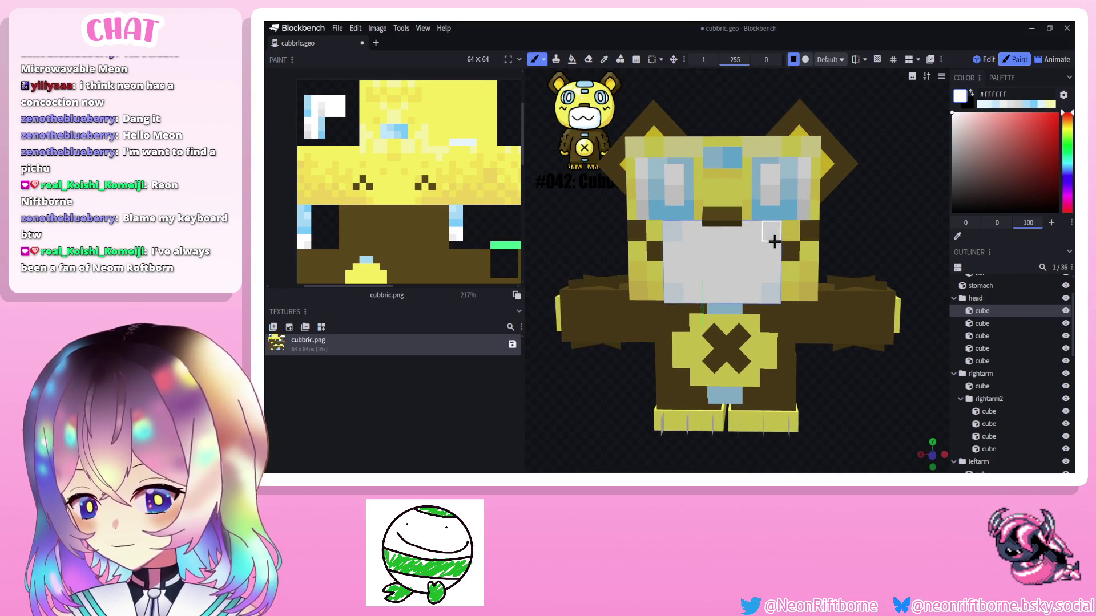
pyautogui.moveTo(679, 238); pyautogui.dragTo(711, 257)
pyautogui.scroll(4, 720, 275)
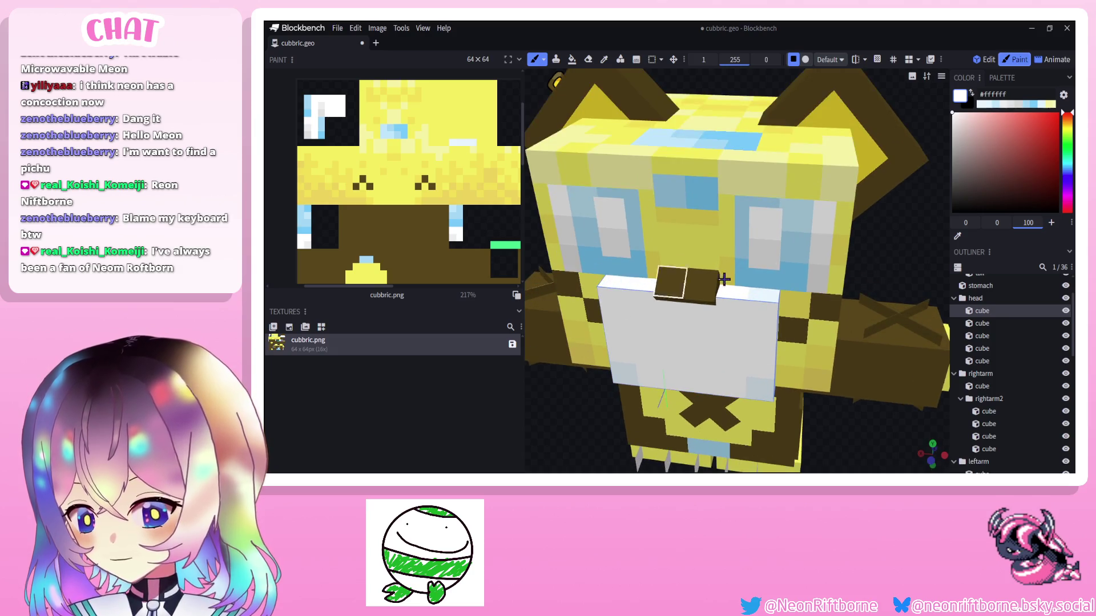
pyautogui.scroll(2, 762, 298)
# Set the Color Picker to Element mode and sample a colour from the bear's face.
pyautogui.click(762, 298)
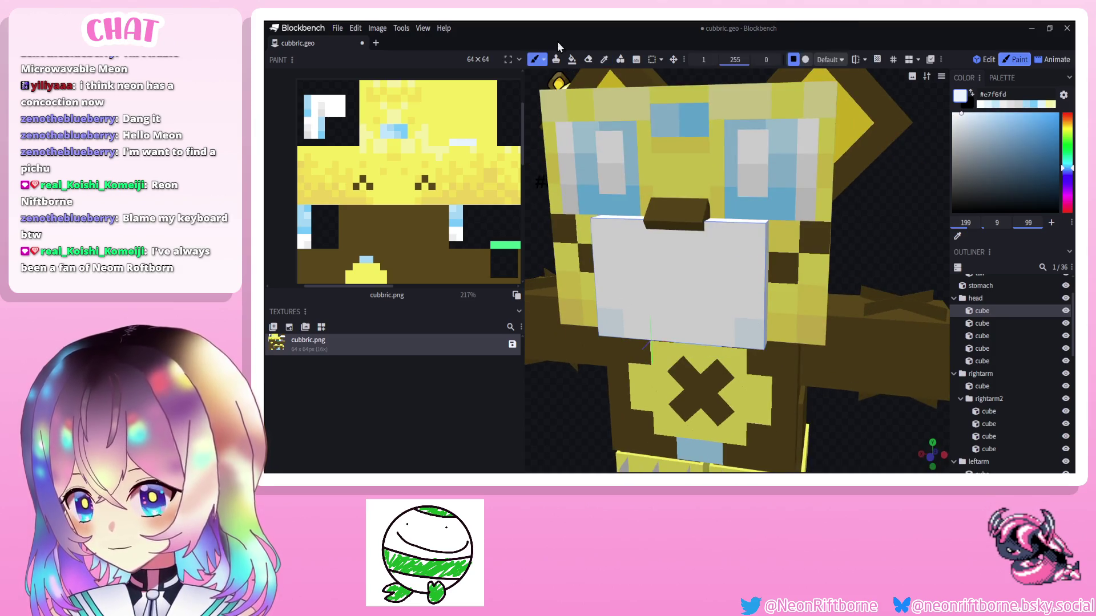
pyautogui.click(572, 59)
pyautogui.click(703, 59)
pyautogui.click(718, 91)
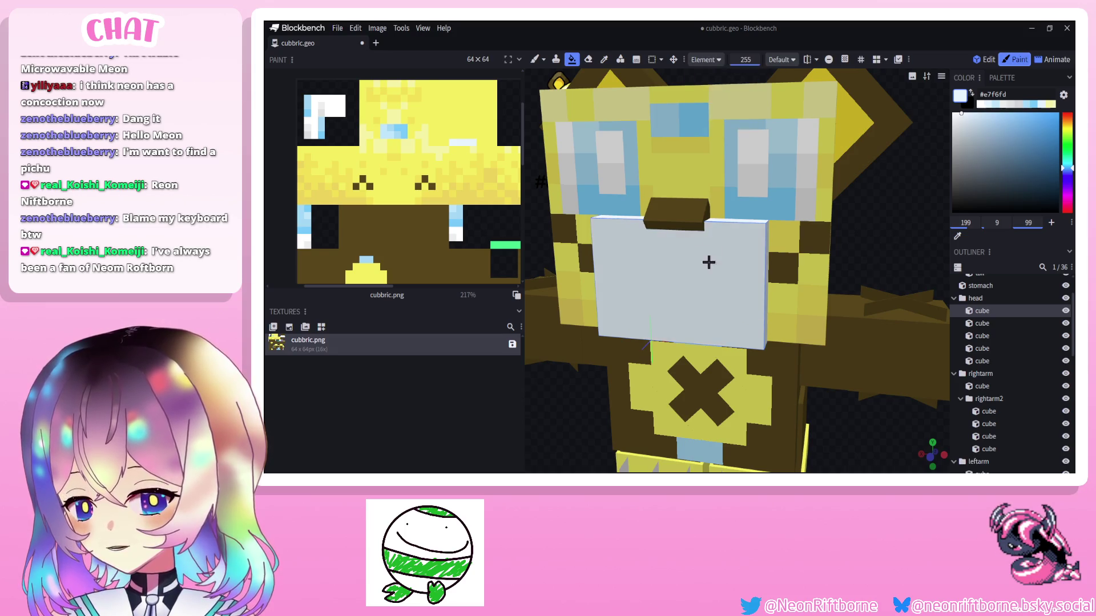
pyautogui.scroll(1, 899, 235)
pyautogui.scroll(-2, 900, 235)
pyautogui.scroll(2, 900, 235)
pyautogui.press('b')
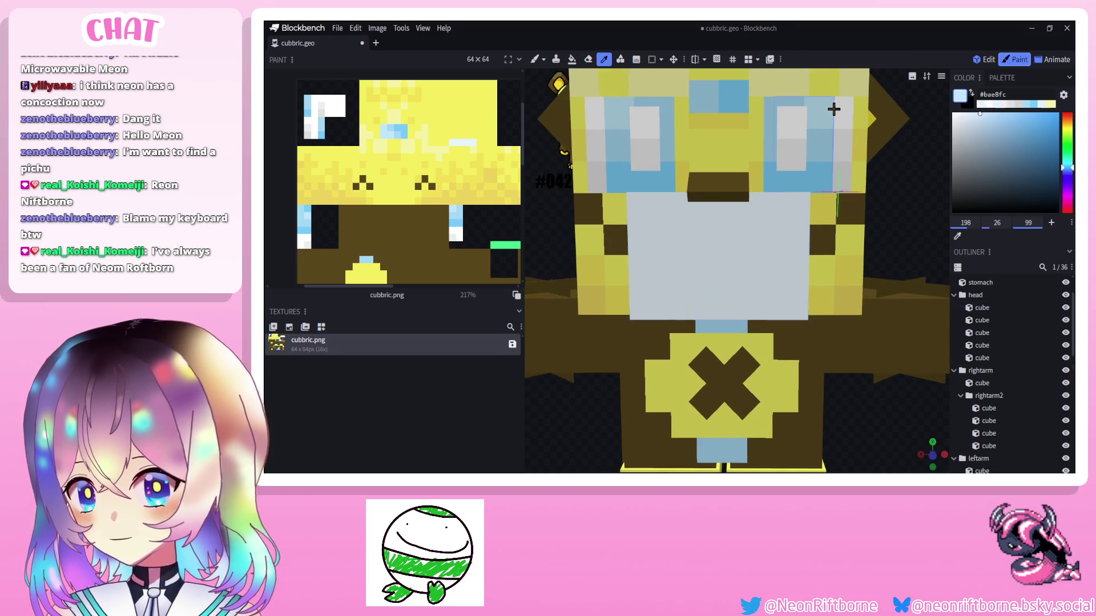
pyautogui.click(836, 108)
pyautogui.press('b')
# Dab white onto the top of the muzzle.
pyautogui.moveTo(771, 214)
pyautogui.mouseDown()
pyautogui.moveTo(660, 292)
pyautogui.moveTo(748, 304)
pyautogui.mouseUp()
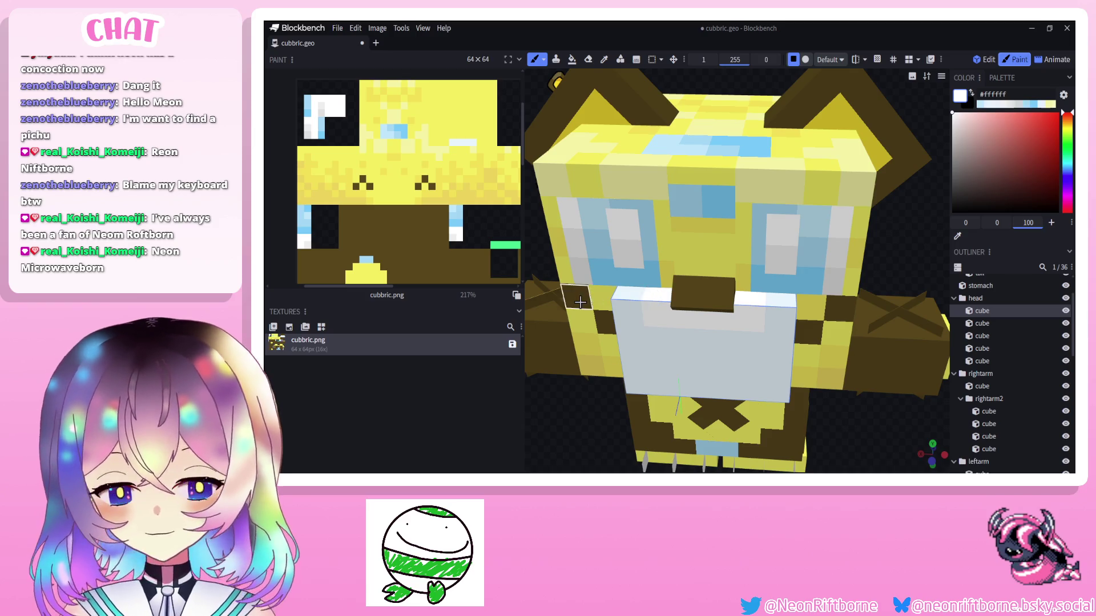
pyautogui.moveTo(657, 297); pyautogui.dragTo(567, 242)
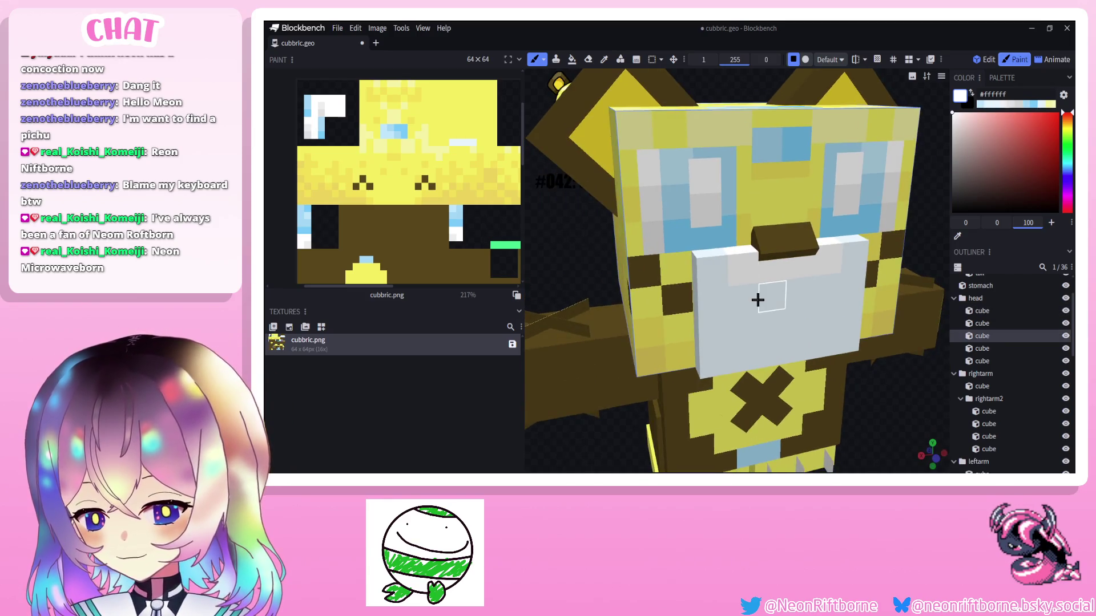
pyautogui.click(981, 310)
pyautogui.moveTo(891, 274); pyautogui.dragTo(905, 203)
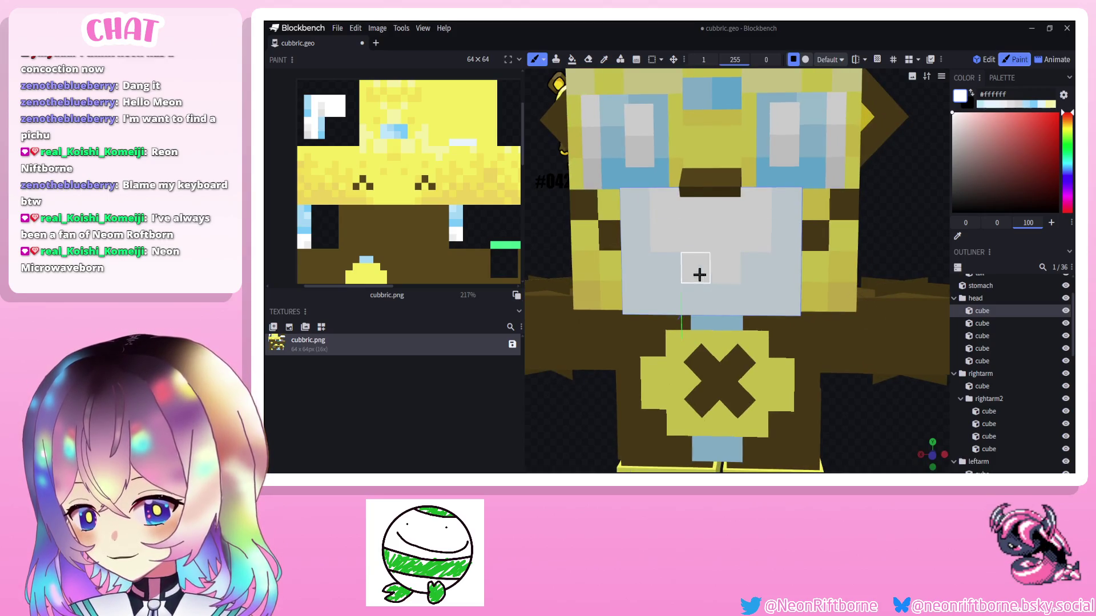
# Orbit the model to inspect the muzzle and full body from the front.
pyautogui.moveTo(540, 260); pyautogui.dragTo(745, 310)
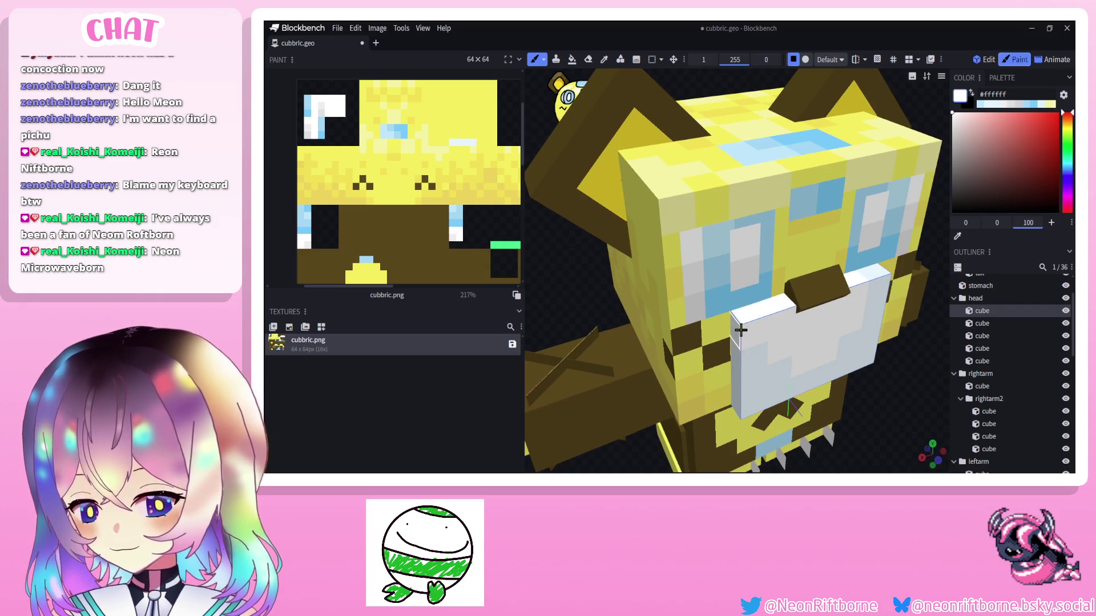
pyautogui.moveTo(548, 257); pyautogui.dragTo(707, 237)
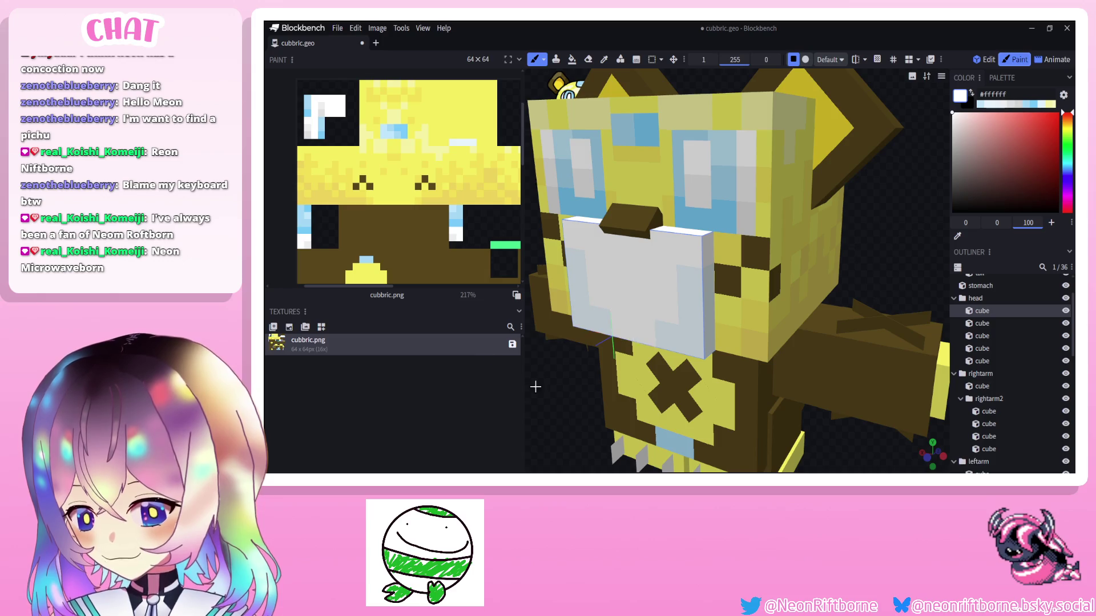
pyautogui.moveTo(627, 331); pyautogui.dragTo(700, 236)
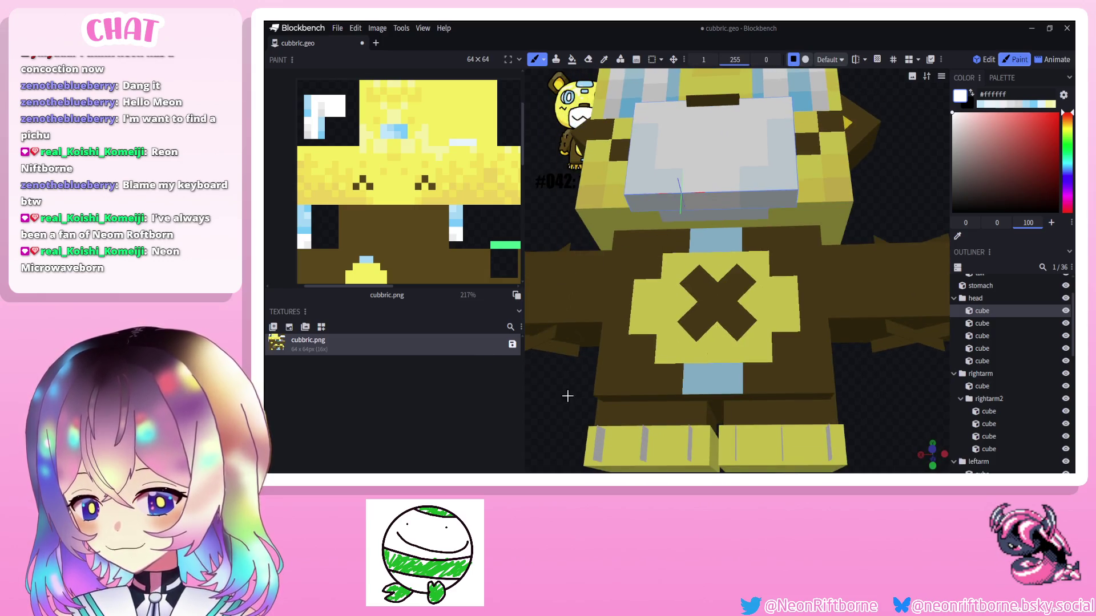
pyautogui.moveTo(566, 395); pyautogui.dragTo(599, 325)
pyautogui.scroll(4, 644, 249)
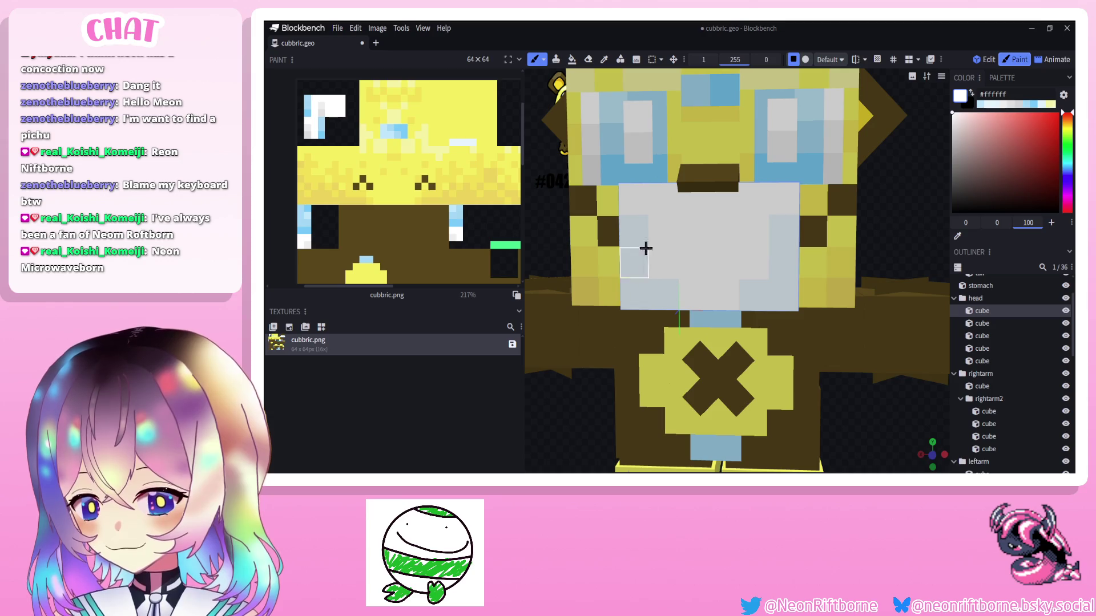
pyautogui.moveTo(637, 254)
pyautogui.mouseDown()
pyautogui.moveTo(771, 248)
pyautogui.moveTo(599, 248)
pyautogui.mouseUp()
pyautogui.moveTo(685, 257)
pyautogui.mouseDown()
pyautogui.moveTo(652, 262)
pyautogui.moveTo(652, 347)
pyautogui.mouseUp()
pyautogui.scroll(-5, 675, 257)
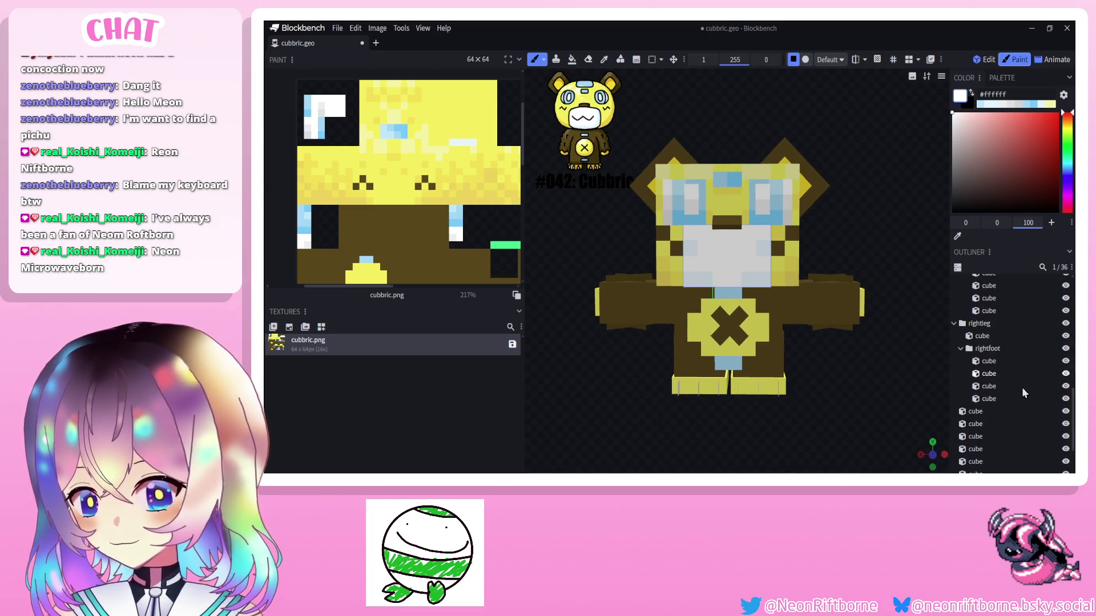
pyautogui.scroll(-3, 1009, 385)
pyautogui.moveTo(861, 441)
pyautogui.mouseDown()
pyautogui.moveTo(850, 433)
pyautogui.moveTo(860, 407)
pyautogui.moveTo(859, 449)
pyautogui.mouseUp()
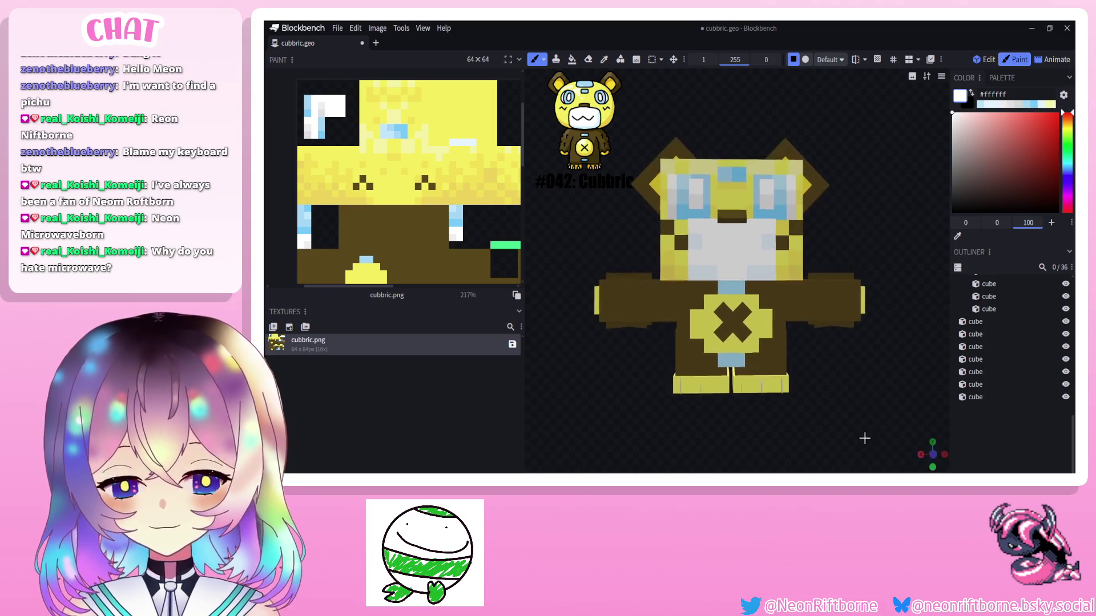
pyautogui.scroll(4, 860, 449)
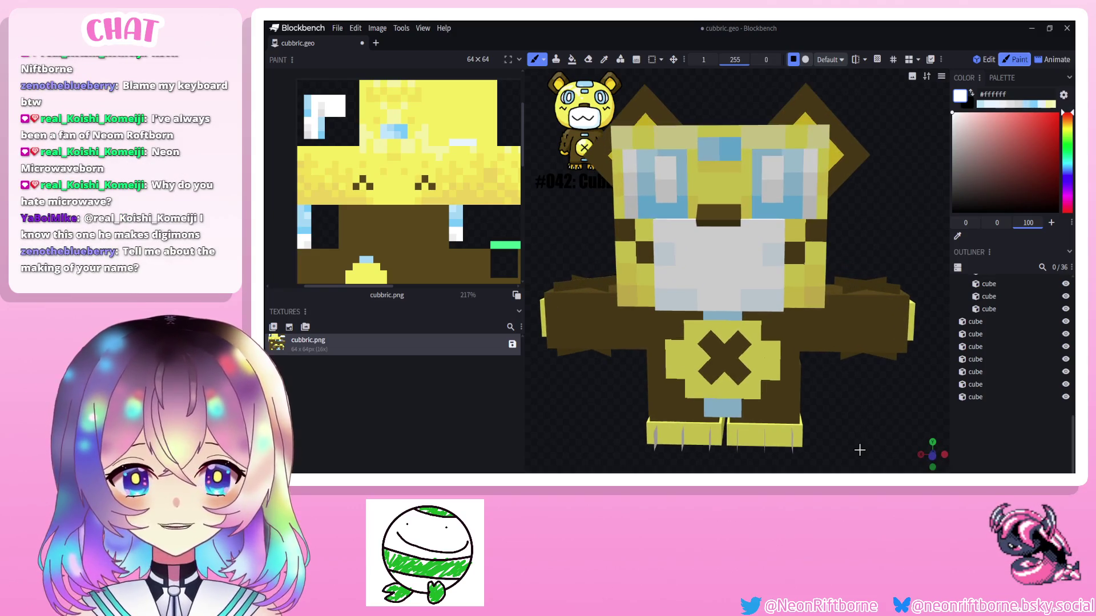
pyautogui.scroll(-4, 859, 450)
pyautogui.moveTo(864, 447)
pyautogui.mouseDown()
pyautogui.moveTo(873, 421)
pyautogui.moveTo(828, 418)
pyautogui.mouseUp()
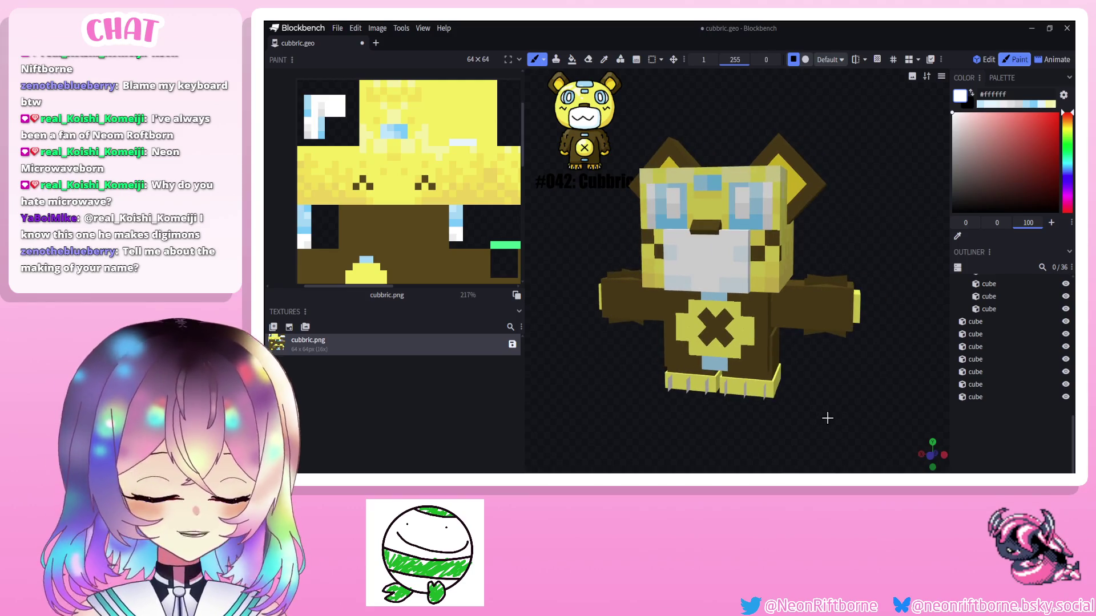
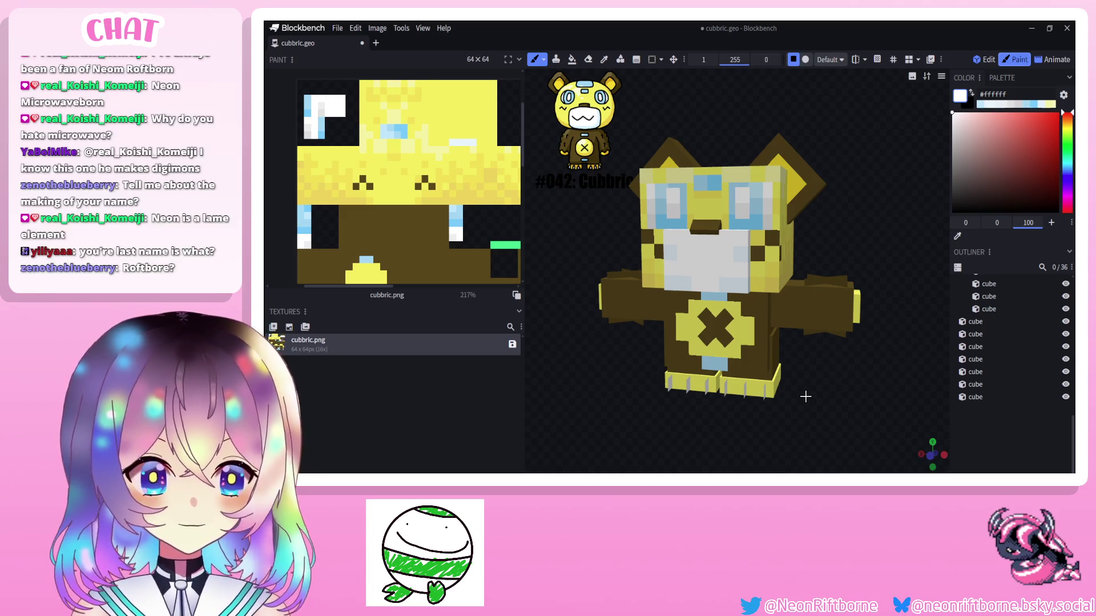
# Choose a dark brown (#4b3915) in the colour picker after viewing the bear from the front.
pyautogui.moveTo(682, 396); pyautogui.dragTo(581, 428)
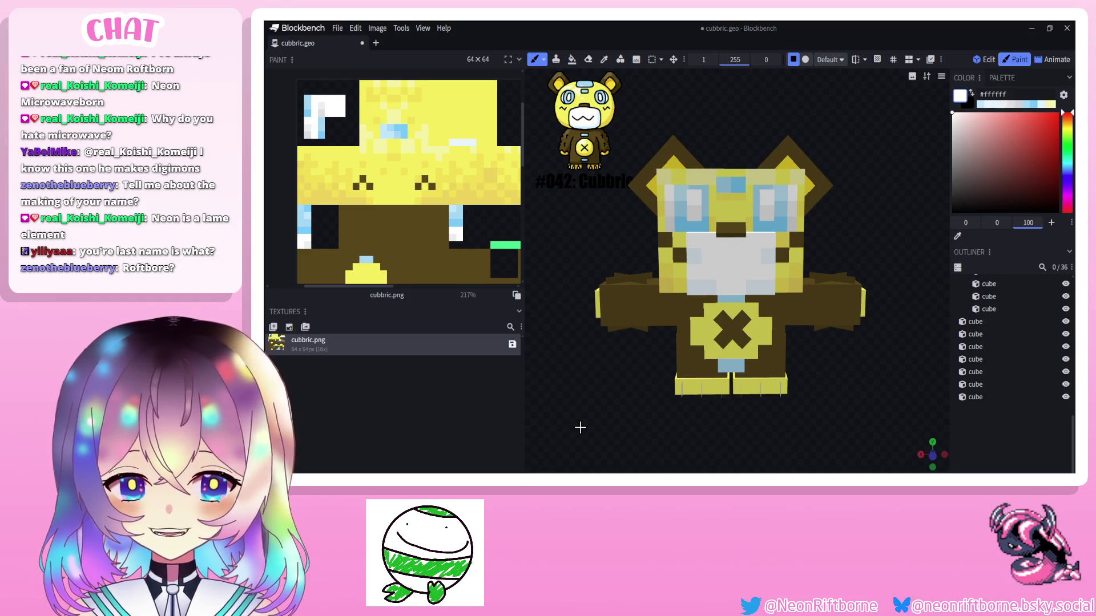
pyautogui.moveTo(580, 428); pyautogui.dragTo(576, 419)
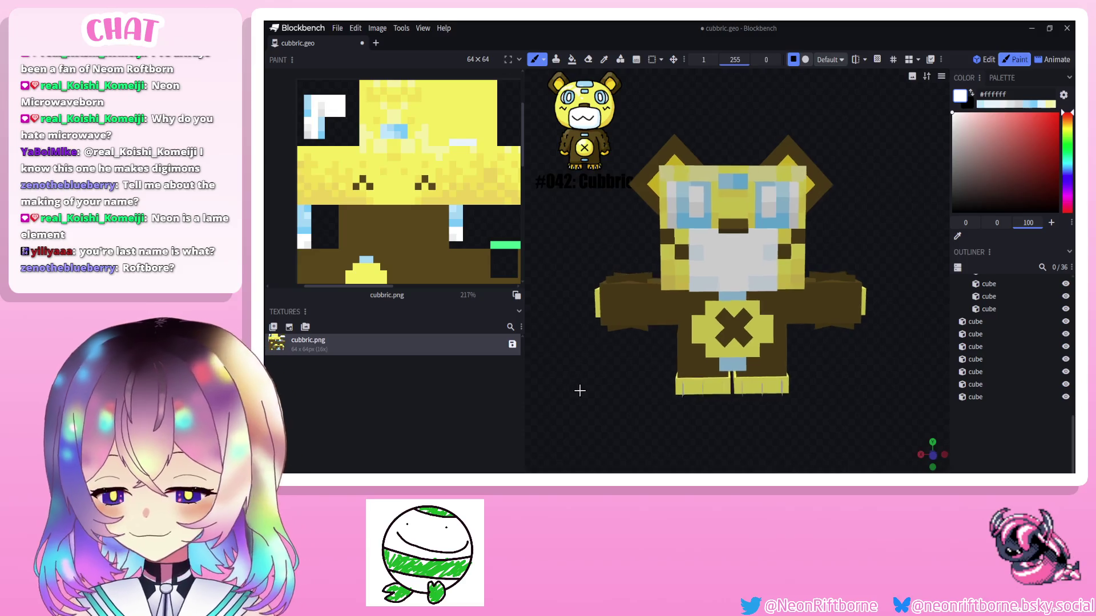
pyautogui.moveTo(852, 218); pyautogui.dragTo(770, 257)
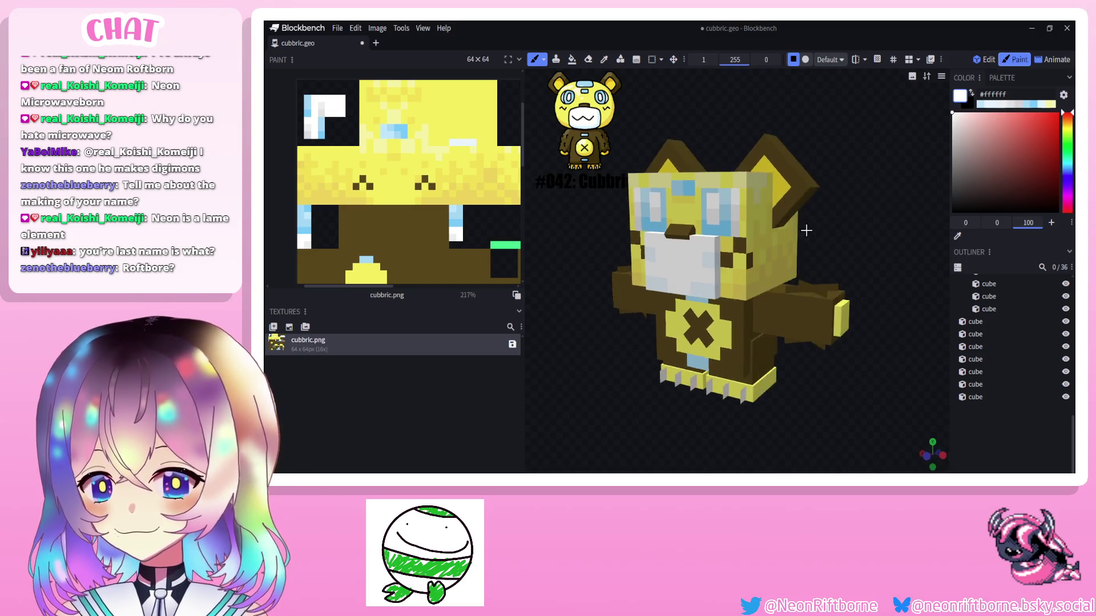
pyautogui.scroll(3, 727, 257)
pyautogui.click(1029, 178)
pyautogui.moveTo(1029, 182); pyautogui.dragTo(1030, 189)
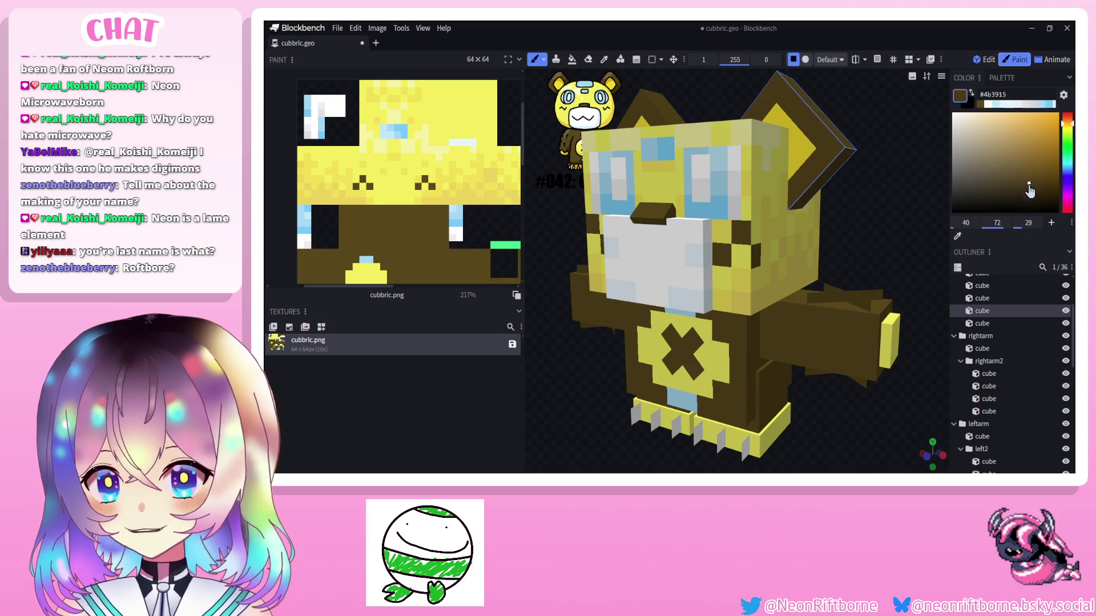
# Inspect the bear from several angles and select the ear cube.
pyautogui.moveTo(865, 253)
pyautogui.mouseDown()
pyautogui.moveTo(900, 248)
pyautogui.moveTo(568, 318)
pyautogui.moveTo(599, 256)
pyautogui.moveTo(681, 190)
pyautogui.moveTo(651, 184)
pyautogui.moveTo(818, 184)
pyautogui.mouseUp()
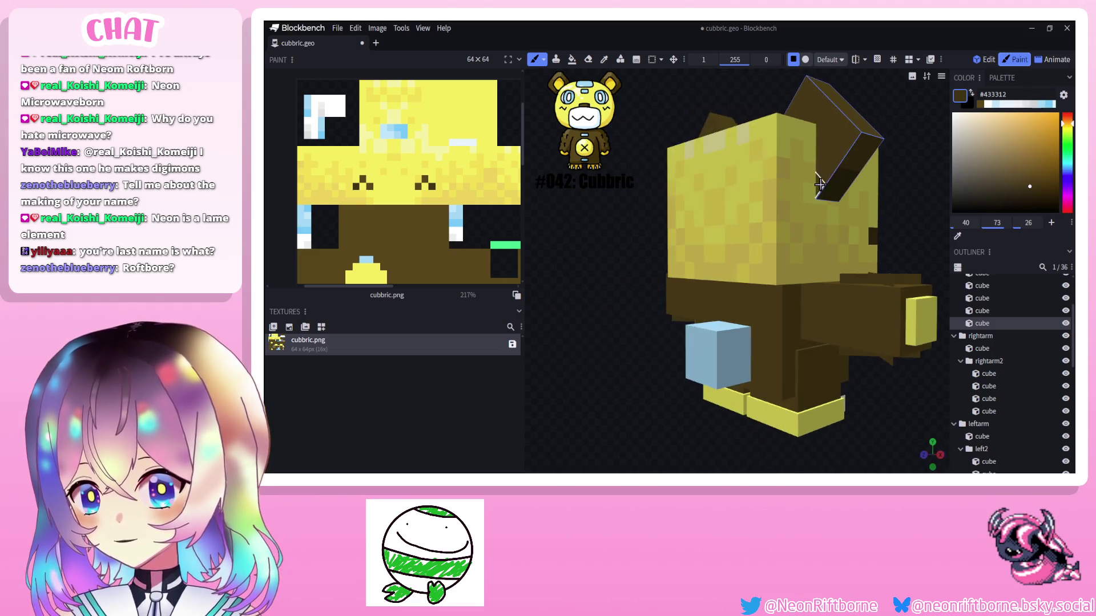
pyautogui.moveTo(891, 119); pyautogui.dragTo(827, 187)
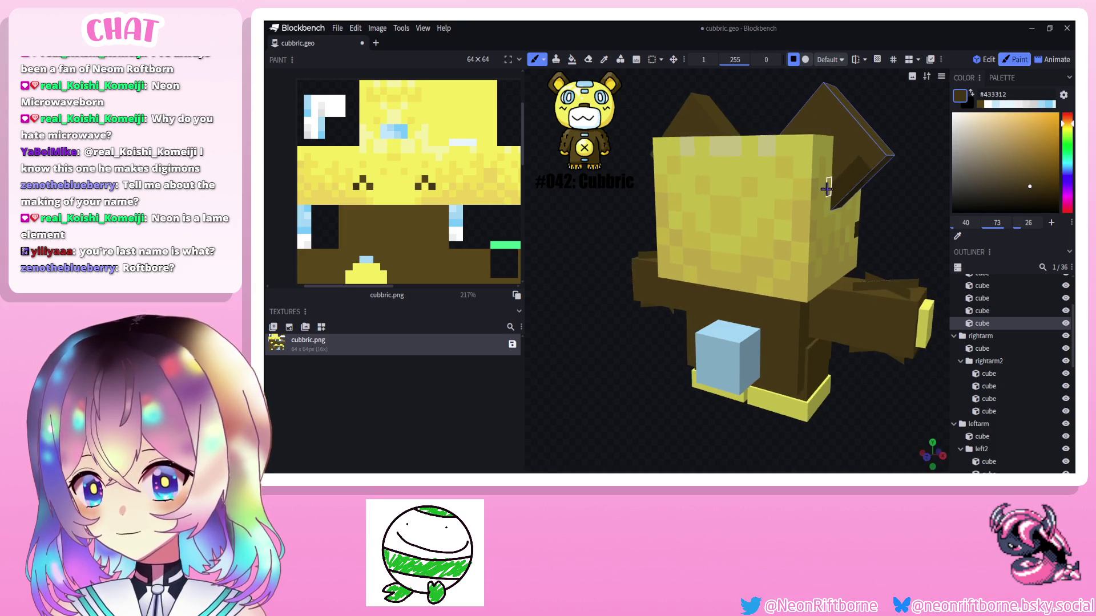
pyautogui.moveTo(887, 109); pyautogui.dragTo(916, 107)
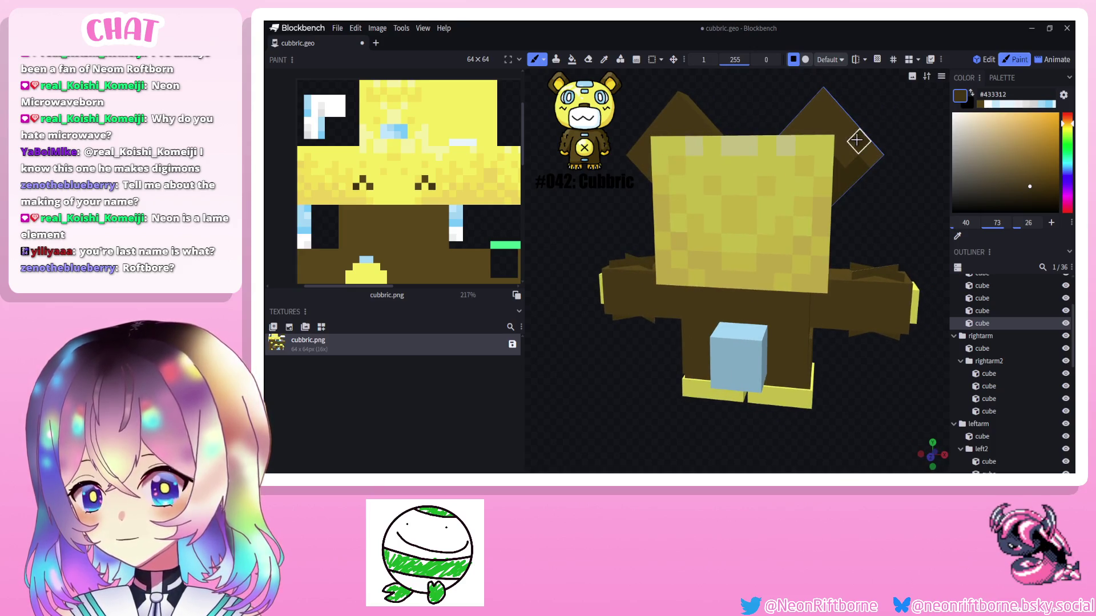
pyautogui.moveTo(858, 141); pyautogui.dragTo(871, 131)
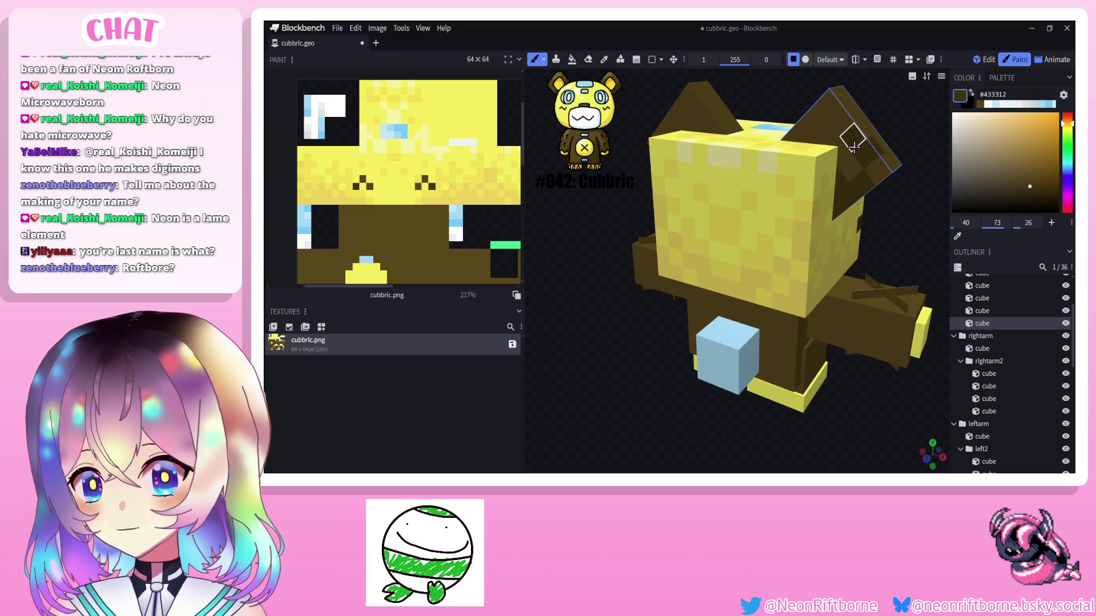
pyautogui.moveTo(838, 153); pyautogui.dragTo(784, 92)
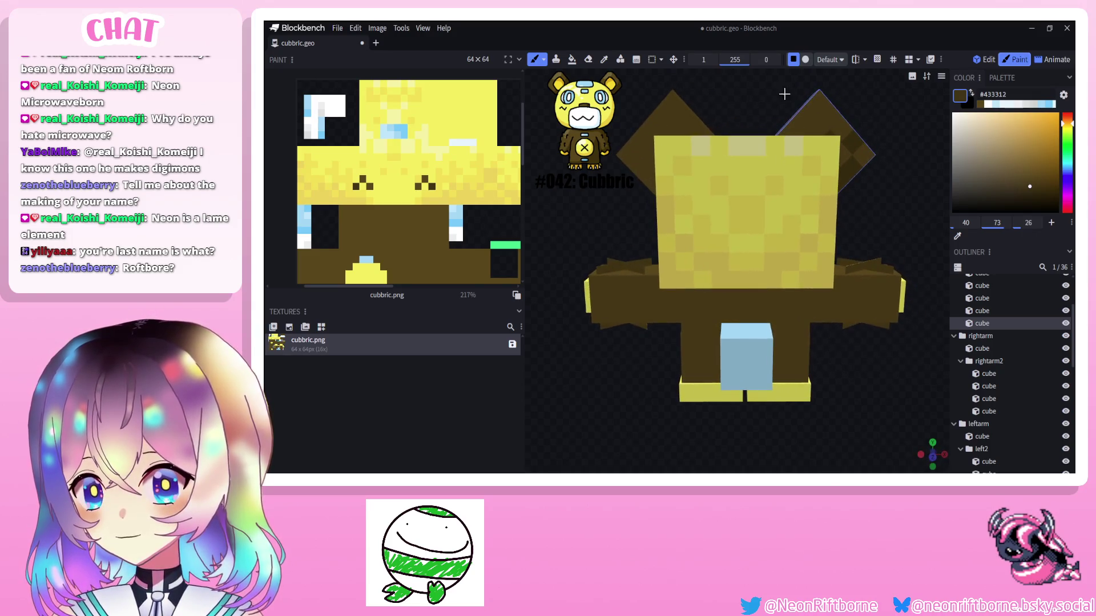
pyautogui.click(628, 154)
pyautogui.moveTo(629, 162)
pyautogui.mouseDown()
pyautogui.moveTo(637, 188)
pyautogui.moveTo(662, 175)
pyautogui.moveTo(715, 201)
pyautogui.mouseUp()
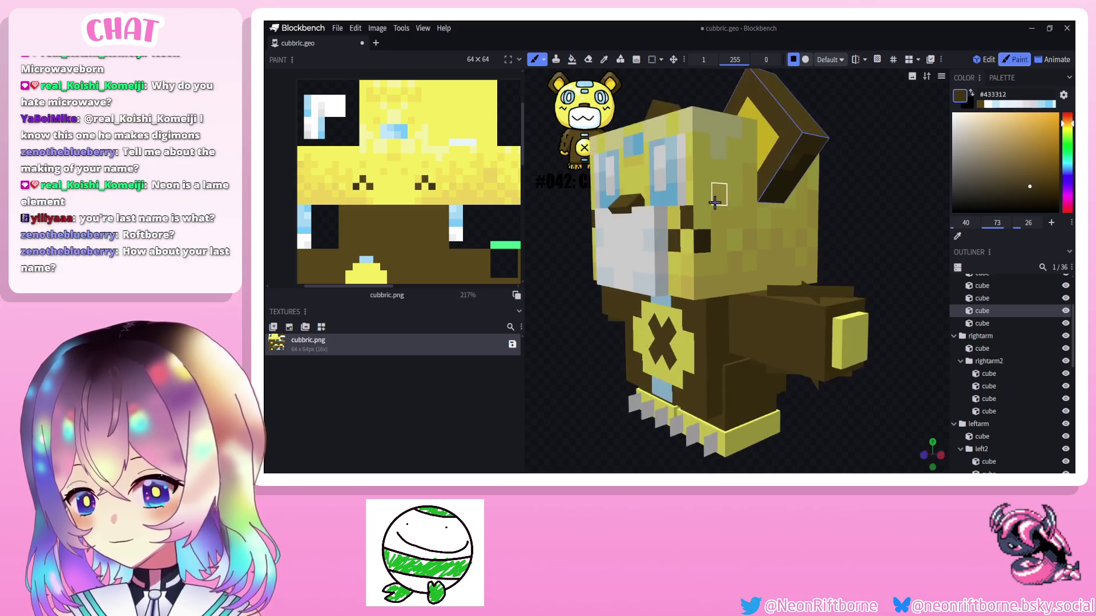
pyautogui.moveTo(840, 209)
pyautogui.mouseDown()
pyautogui.moveTo(882, 219)
pyautogui.moveTo(877, 254)
pyautogui.moveTo(806, 230)
pyautogui.moveTo(770, 239)
pyautogui.mouseUp()
pyautogui.scroll(-2, 883, 220)
pyautogui.scroll(4, 771, 239)
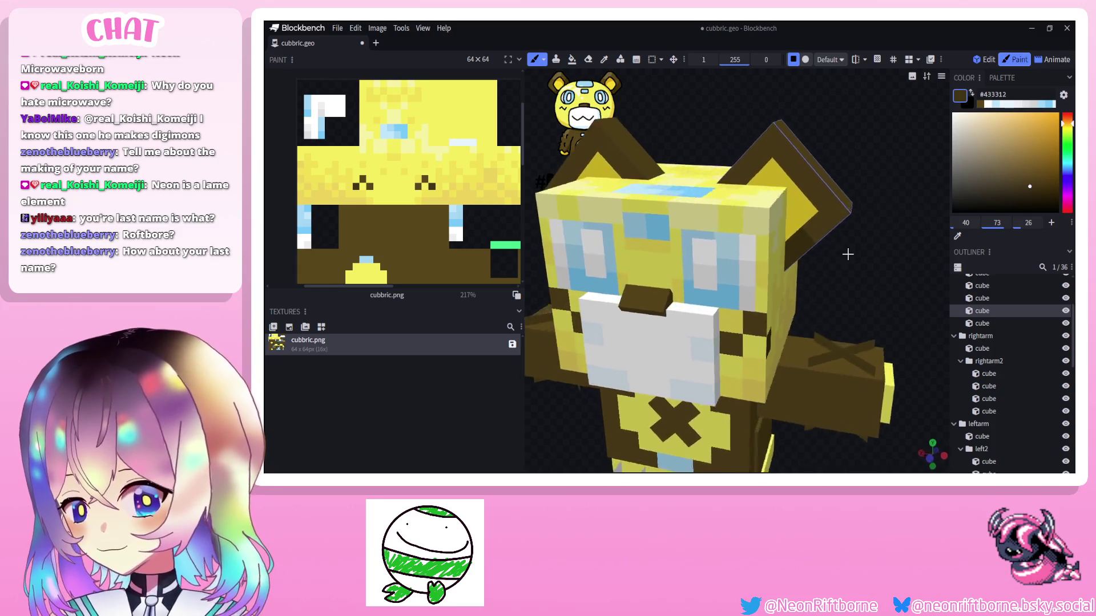
pyautogui.scroll(2, 770, 240)
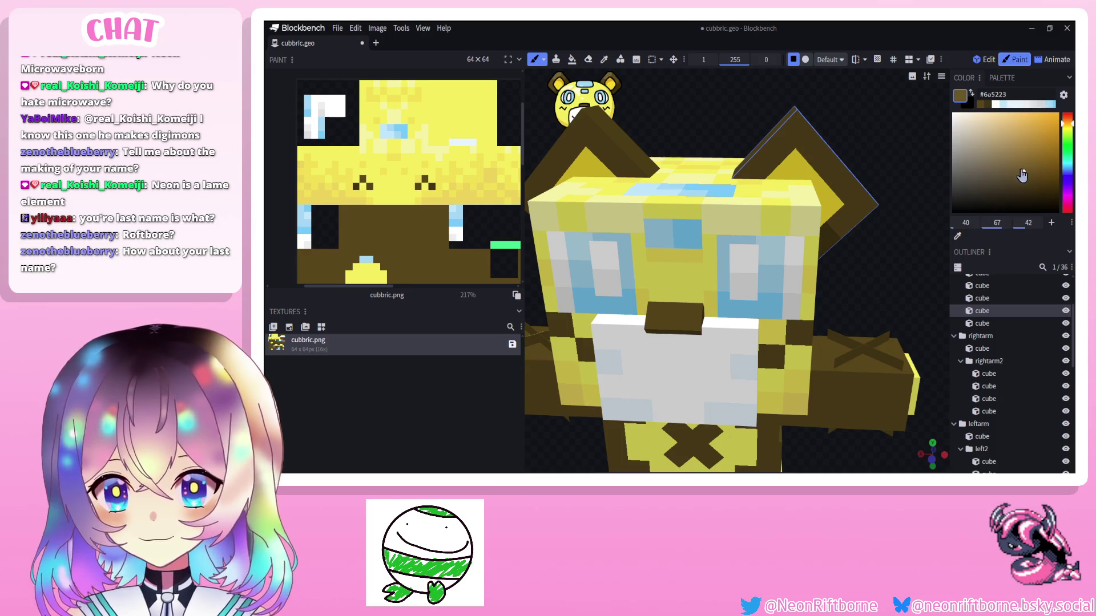
# Lighten the brown to #7b602c and brush shading strokes onto the ear.
pyautogui.moveTo(1020, 175); pyautogui.dragTo(1020, 171)
pyautogui.moveTo(873, 164)
pyautogui.mouseDown()
pyautogui.moveTo(852, 201)
pyautogui.moveTo(834, 188)
pyautogui.moveTo(822, 197)
pyautogui.mouseUp()
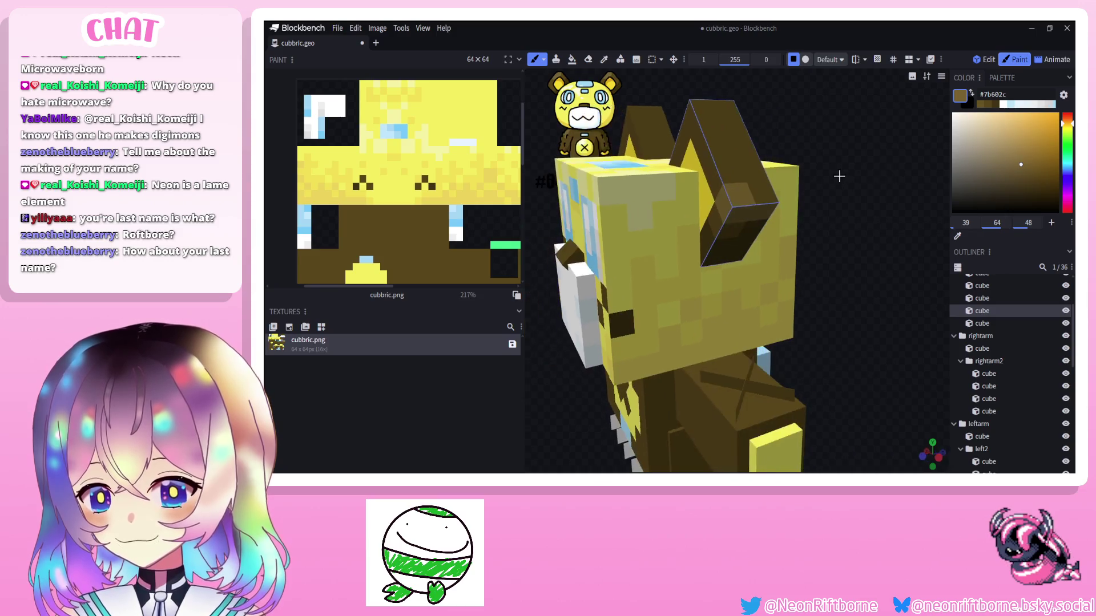
pyautogui.moveTo(749, 193); pyautogui.dragTo(736, 218)
pyautogui.moveTo(817, 187); pyautogui.dragTo(783, 190)
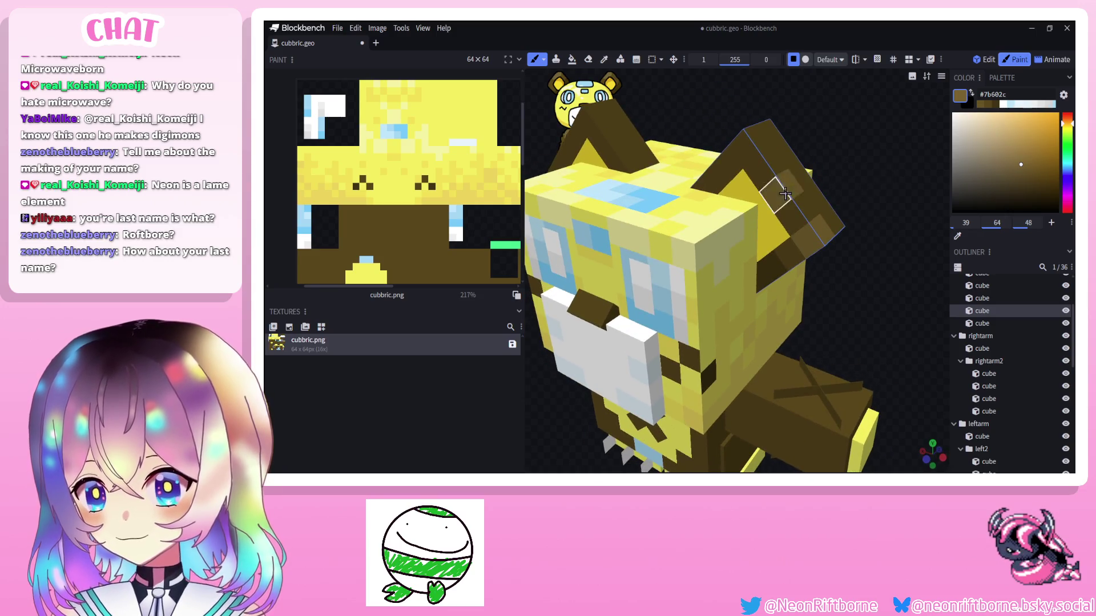
pyautogui.moveTo(856, 171)
pyautogui.mouseDown()
pyautogui.moveTo(822, 188)
pyautogui.moveTo(685, 197)
pyautogui.moveTo(784, 169)
pyautogui.mouseUp()
pyautogui.press('b')
pyautogui.moveTo(770, 215)
pyautogui.mouseDown()
pyautogui.moveTo(667, 152)
pyautogui.moveTo(737, 189)
pyautogui.moveTo(627, 176)
pyautogui.moveTo(770, 188)
pyautogui.mouseUp()
pyautogui.press('b')
pyautogui.scroll(-3, 410, 171)
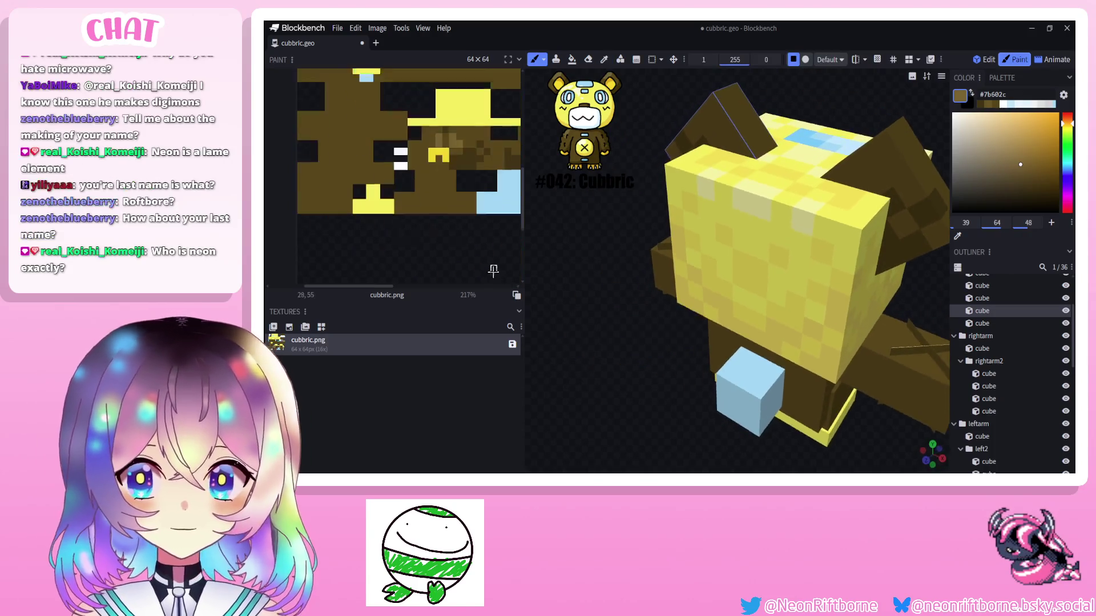
pyautogui.scroll(3, 449, 253)
# Select the bear's right ear cube and switch to the Fill Tool.
pyautogui.moveTo(599, 326); pyautogui.dragTo(667, 326)
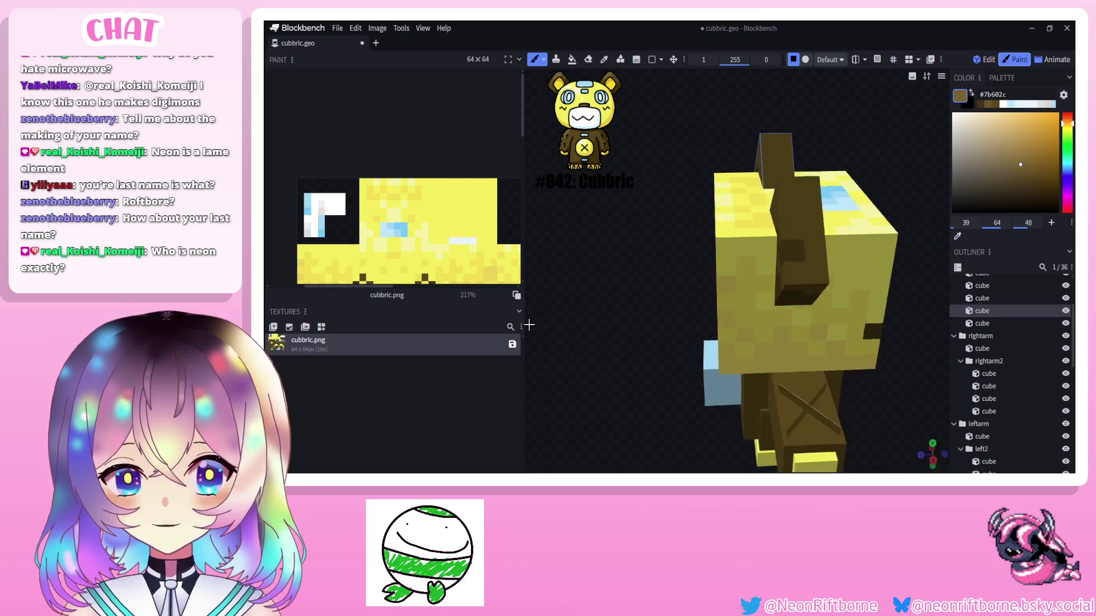
pyautogui.moveTo(600, 325)
pyautogui.mouseDown()
pyautogui.moveTo(710, 291)
pyautogui.moveTo(764, 158)
pyautogui.mouseUp()
pyautogui.click(727, 285)
pyautogui.moveTo(624, 181)
pyautogui.mouseDown()
pyautogui.moveTo(671, 189)
pyautogui.moveTo(599, 215)
pyautogui.mouseUp()
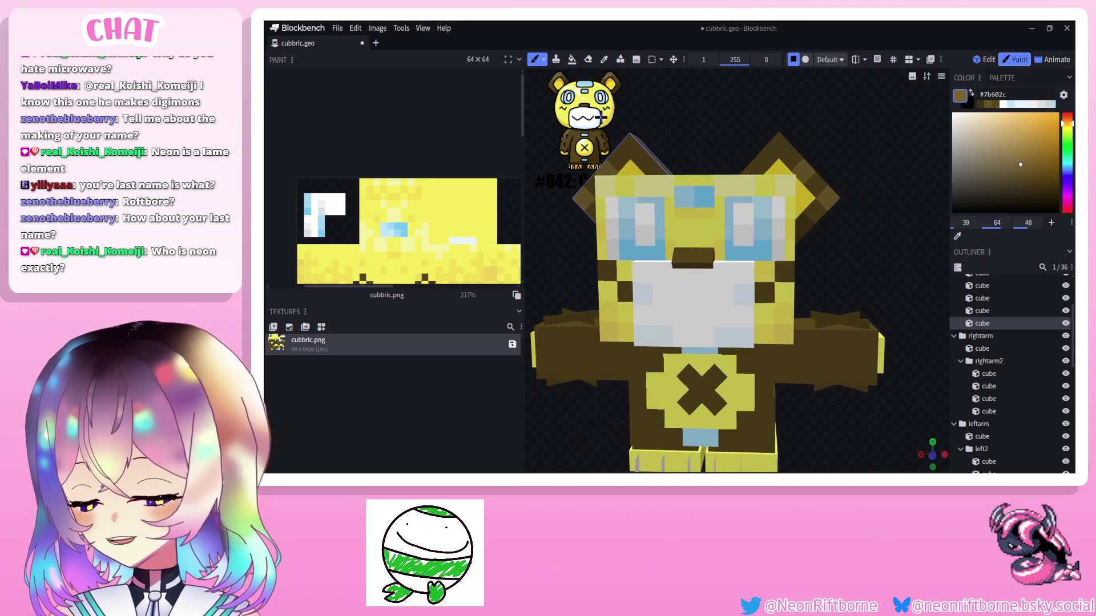
pyautogui.moveTo(702, 257)
pyautogui.mouseDown()
pyautogui.moveTo(770, 150)
pyautogui.moveTo(811, 144)
pyautogui.moveTo(792, 197)
pyautogui.mouseUp()
pyautogui.click(794, 192)
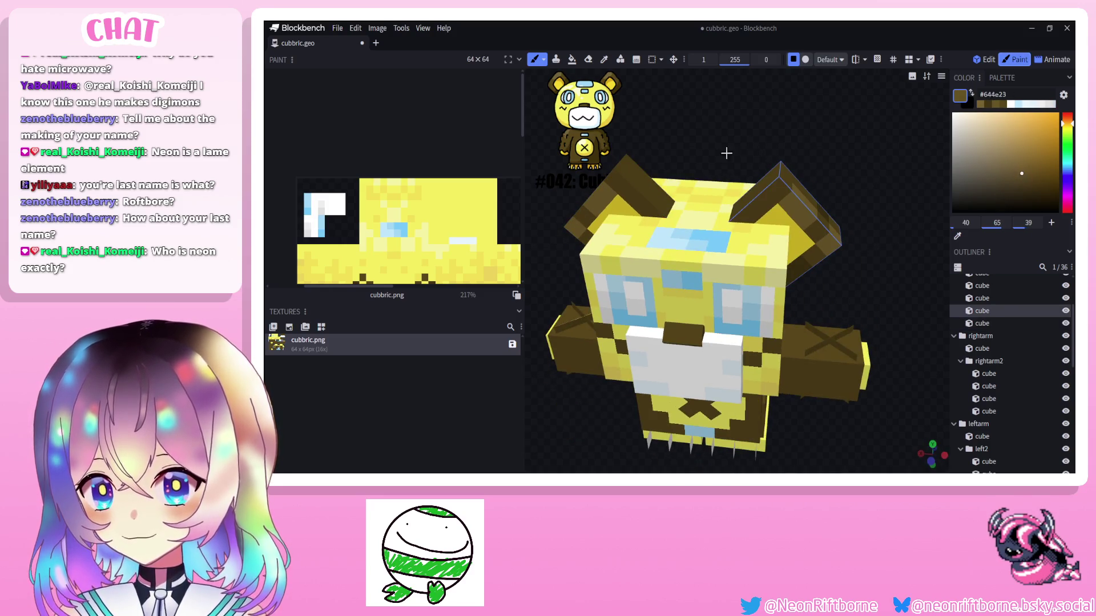
pyautogui.click(572, 59)
pyautogui.scroll(2, 411, 214)
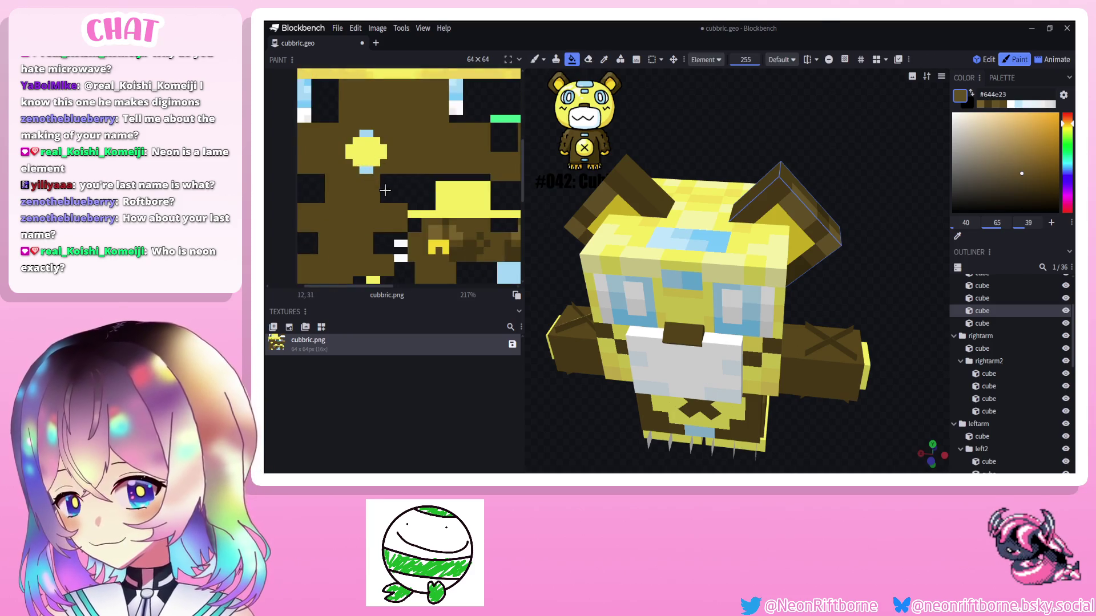
pyautogui.scroll(2, 438, 234)
# Undo an accidental brown fill, set fill mode to Colors, and face the bear's front.
pyautogui.click(437, 234)
pyautogui.hotkey('ctrl', 'z')
pyautogui.click(706, 59)
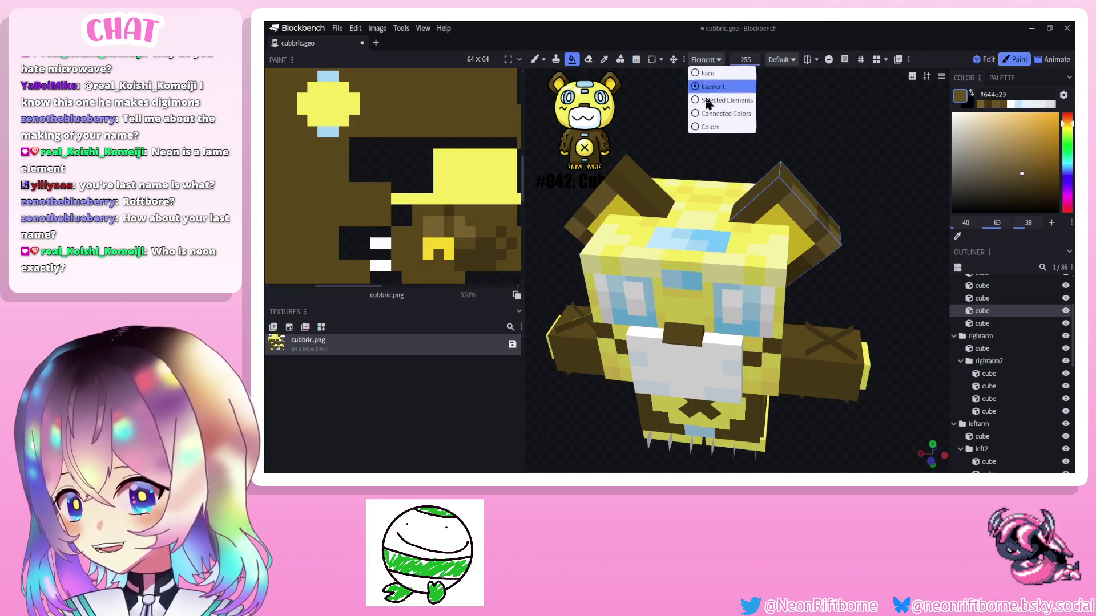
pyautogui.click(708, 128)
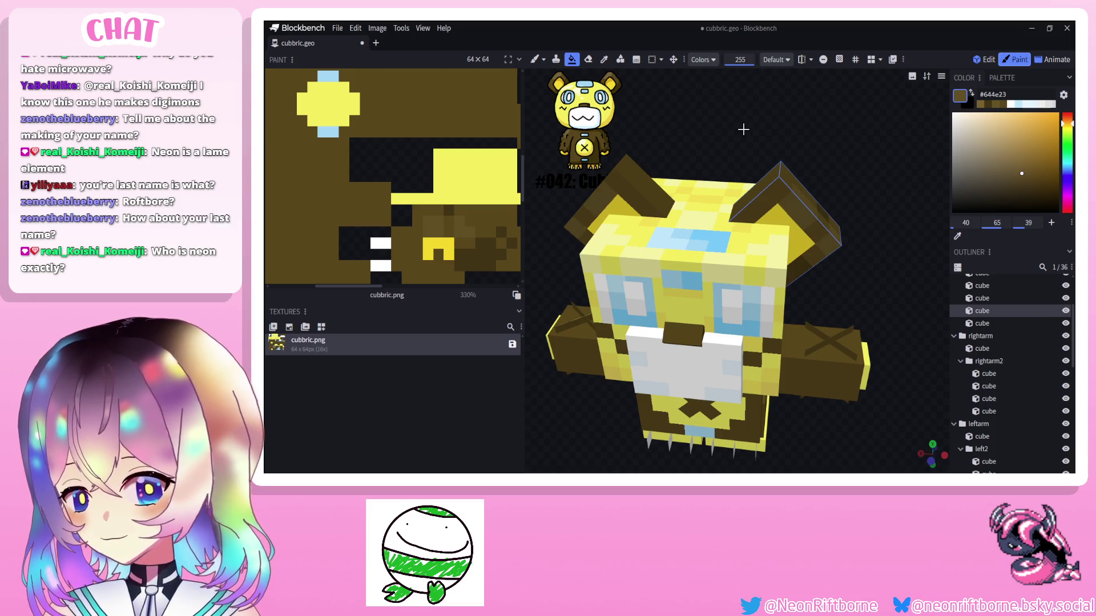
pyautogui.moveTo(743, 129); pyautogui.dragTo(837, 111)
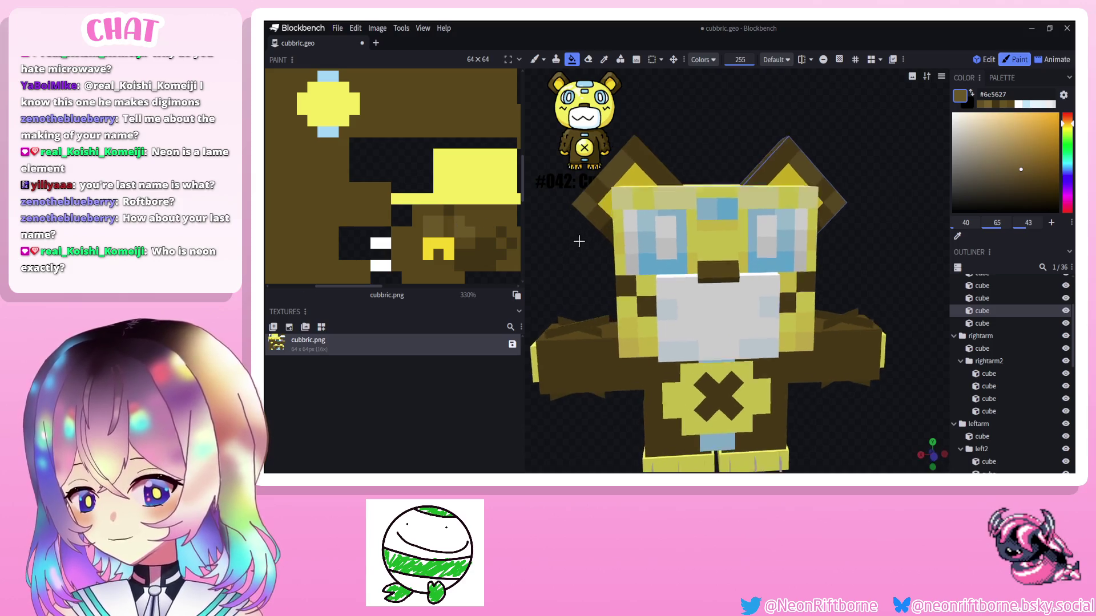
pyautogui.moveTo(565, 253); pyautogui.dragTo(574, 232)
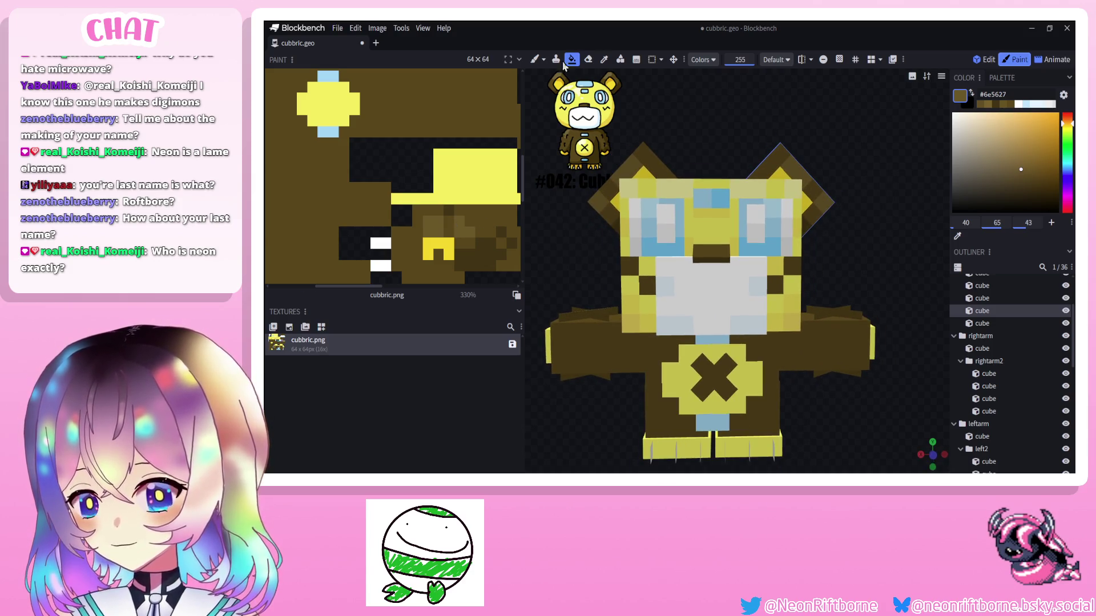
pyautogui.scroll(4, 710, 256)
# Select the arm and other body cubes while checking the brown shading from several angles.
pyautogui.moveTo(711, 256)
pyautogui.mouseDown()
pyautogui.moveTo(630, 162)
pyautogui.moveTo(651, 155)
pyautogui.mouseUp()
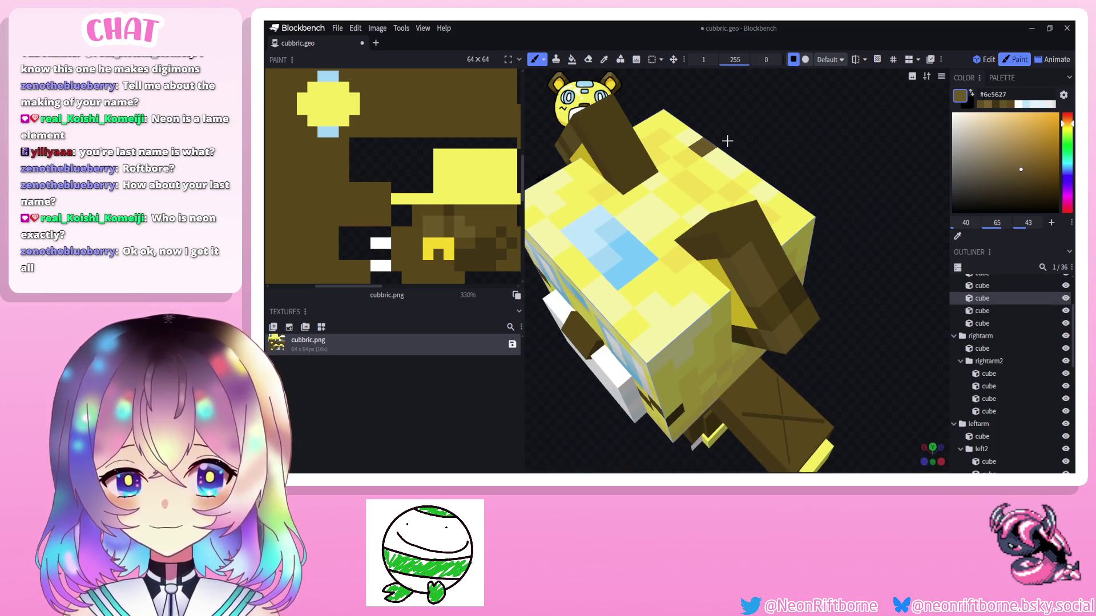
pyautogui.moveTo(727, 141); pyautogui.dragTo(731, 197)
pyautogui.click(734, 214)
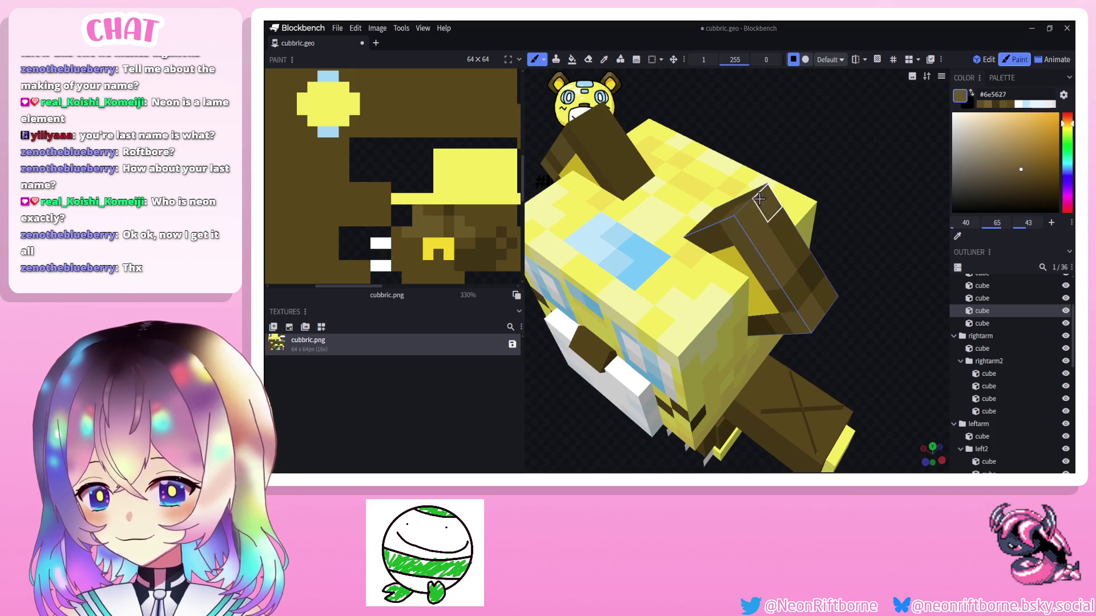
pyautogui.moveTo(777, 149)
pyautogui.mouseDown()
pyautogui.moveTo(653, 217)
pyautogui.moveTo(745, 197)
pyautogui.moveTo(600, 179)
pyautogui.moveTo(651, 197)
pyautogui.moveTo(726, 150)
pyautogui.moveTo(847, 128)
pyautogui.mouseUp()
pyautogui.click(858, 113)
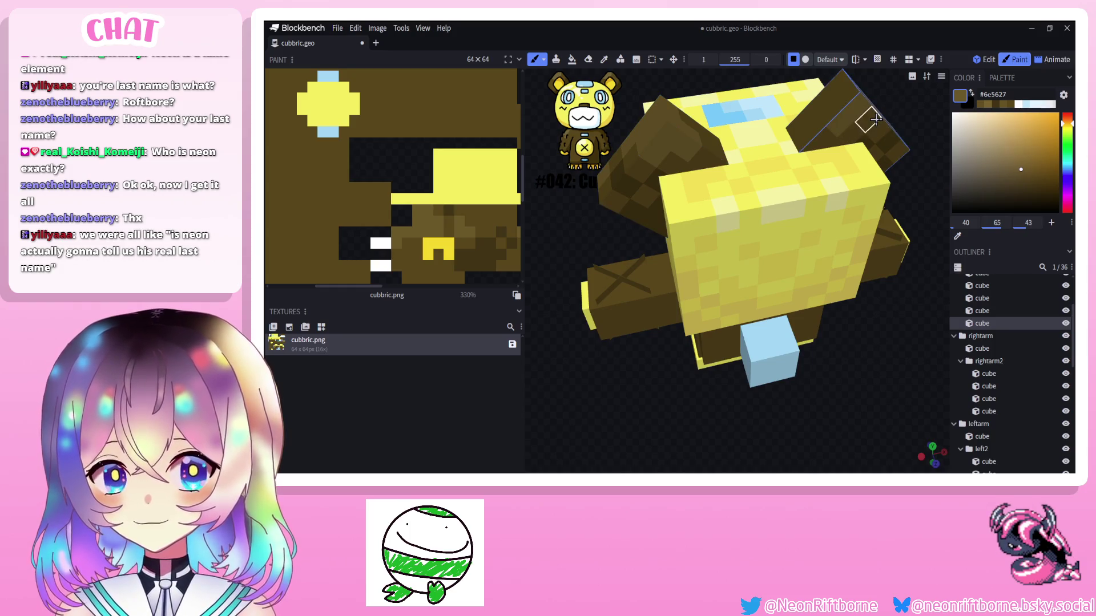
pyautogui.moveTo(873, 121); pyautogui.dragTo(848, 118)
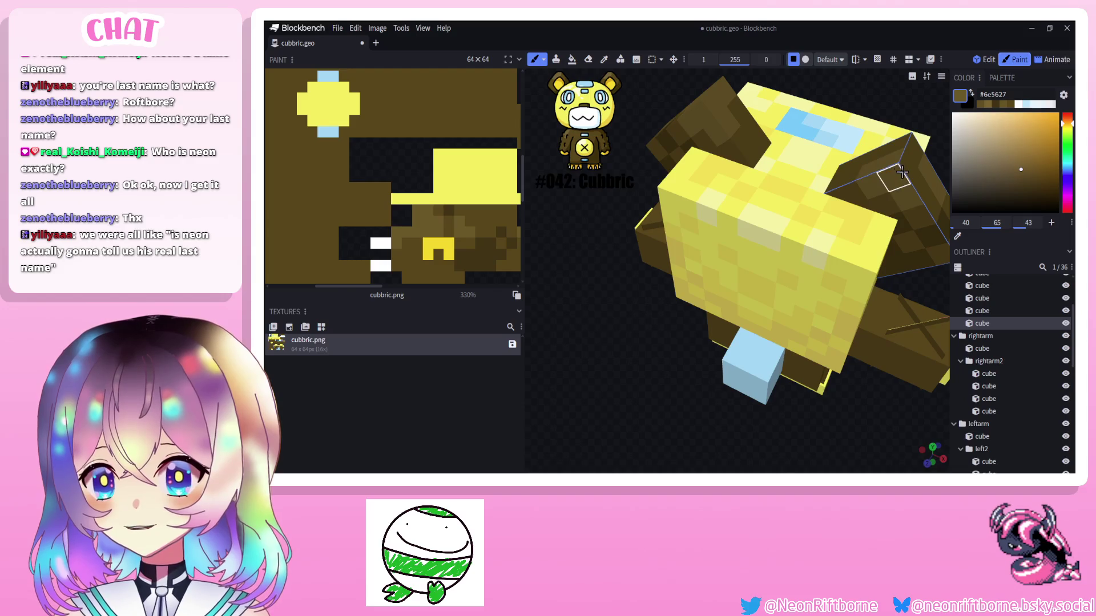
pyautogui.moveTo(923, 112)
pyautogui.mouseDown()
pyautogui.moveTo(767, 109)
pyautogui.moveTo(800, 109)
pyautogui.moveTo(726, 134)
pyautogui.mouseUp()
pyautogui.scroll(2, 726, 134)
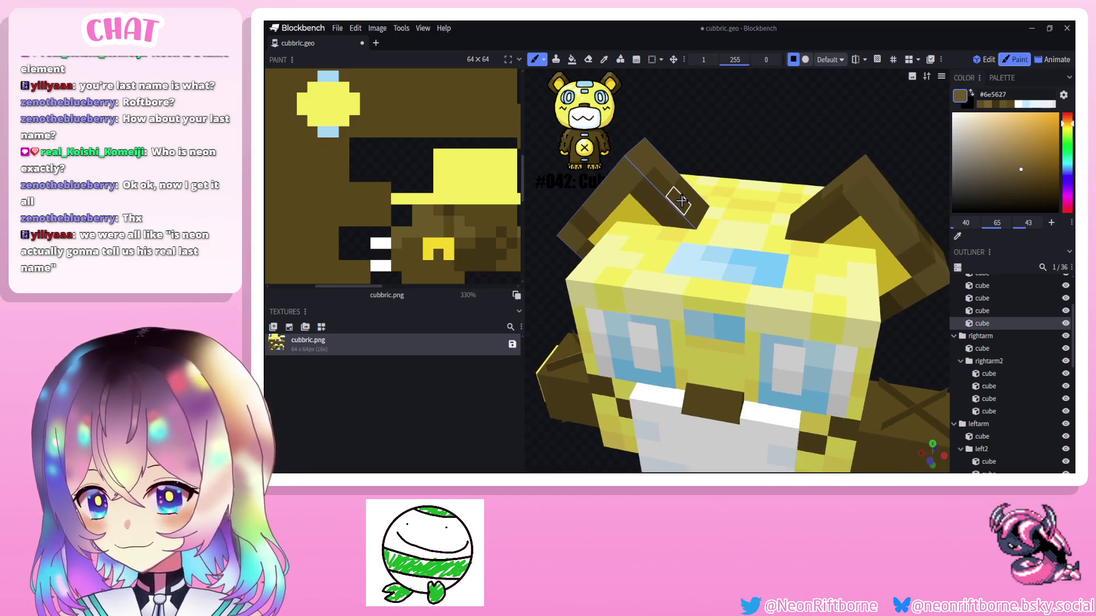
# Pick another body cube and switch painting tools for the next shading pass.
pyautogui.click(820, 213)
pyautogui.moveTo(820, 212)
pyautogui.mouseDown()
pyautogui.moveTo(779, 118)
pyautogui.moveTo(768, 140)
pyautogui.moveTo(814, 181)
pyautogui.moveTo(788, 107)
pyautogui.moveTo(728, 171)
pyautogui.moveTo(619, 138)
pyautogui.moveTo(651, 171)
pyautogui.mouseUp()
pyautogui.scroll(2, 768, 140)
pyautogui.press('i')
pyautogui.scroll(-3, 788, 106)
pyautogui.scroll(2, 728, 171)
pyautogui.scroll(-2, 619, 139)
pyautogui.scroll(-4, 1010, 369)
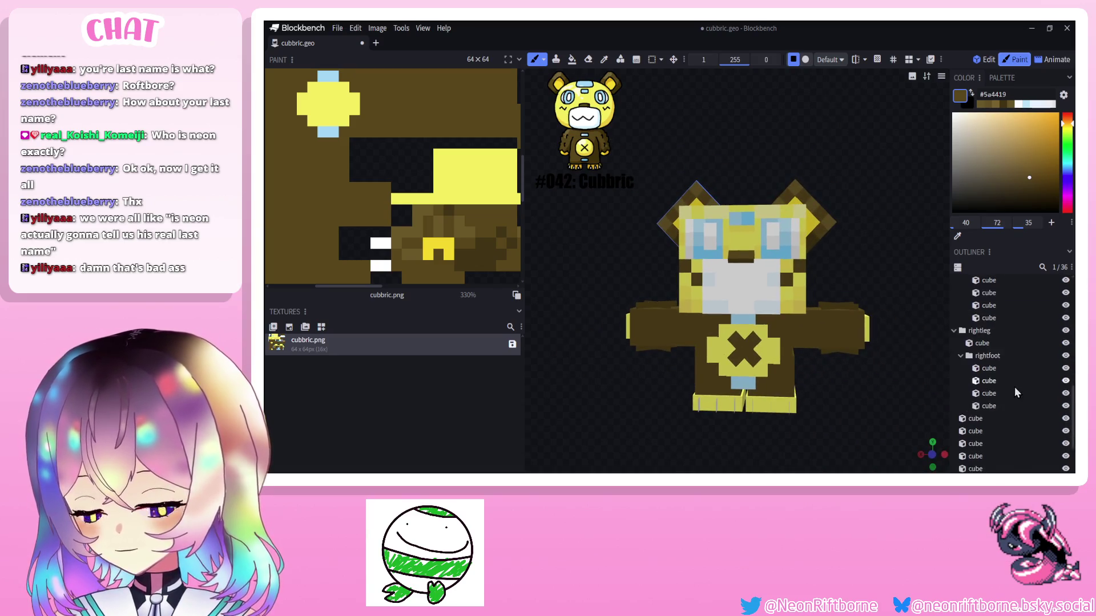
pyautogui.moveTo(907, 272); pyautogui.dragTo(859, 223)
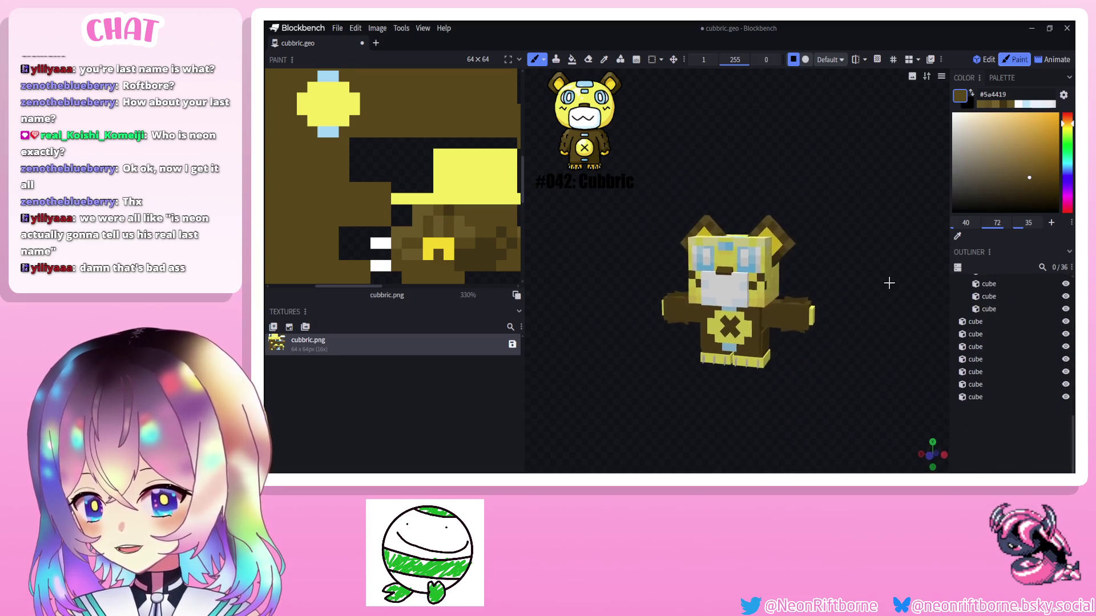
pyautogui.scroll(2, 728, 240)
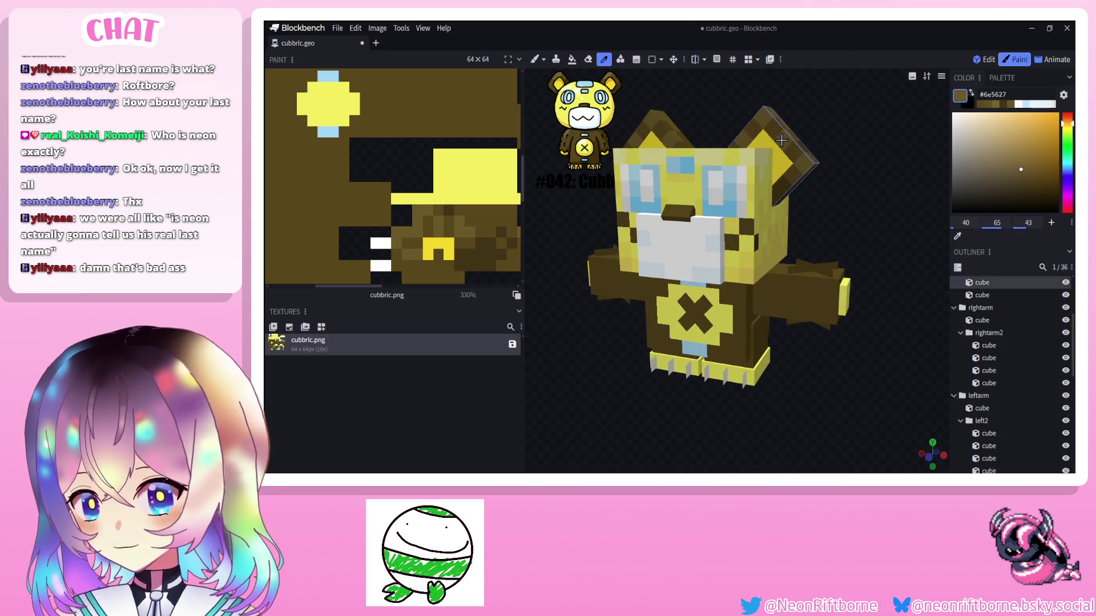
# Sample pale yellow from the head for highlights, then choose a golden yellow in the picker.
pyautogui.keyDown('alt'); pyautogui.click(639, 238); pyautogui.keyUp('alt')
pyautogui.moveTo(626, 222)
pyautogui.mouseDown()
pyautogui.moveTo(610, 219)
pyautogui.moveTo(805, 207)
pyautogui.mouseUp()
pyautogui.moveTo(828, 156); pyautogui.dragTo(727, 240)
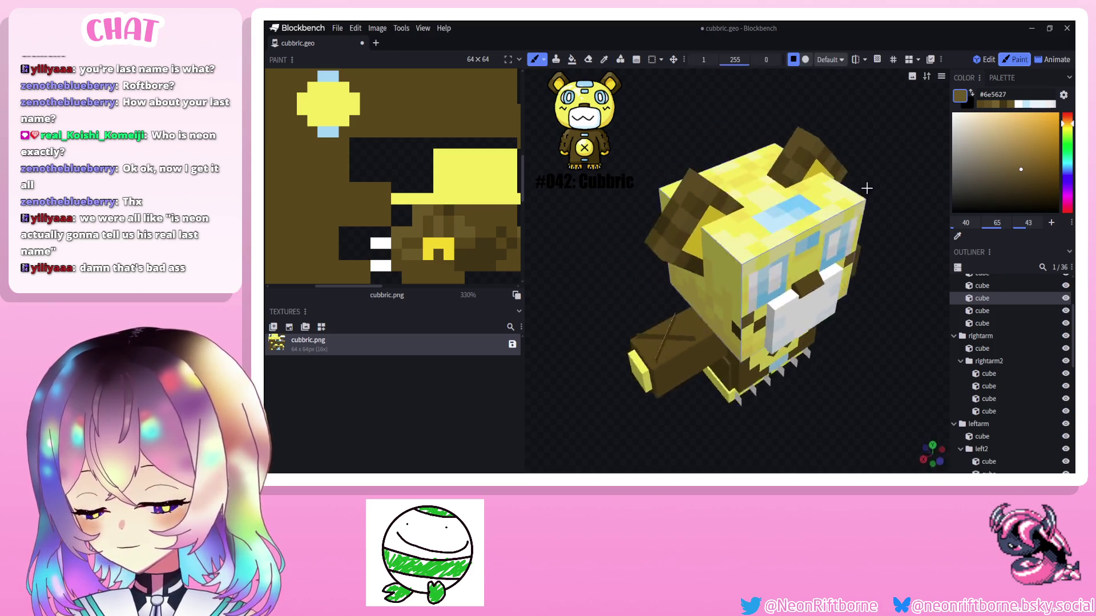
pyautogui.scroll(3, 728, 239)
pyautogui.keyDown('alt'); pyautogui.click(640, 257); pyautogui.keyUp('alt')
pyautogui.moveTo(944, 194); pyautogui.dragTo(857, 162)
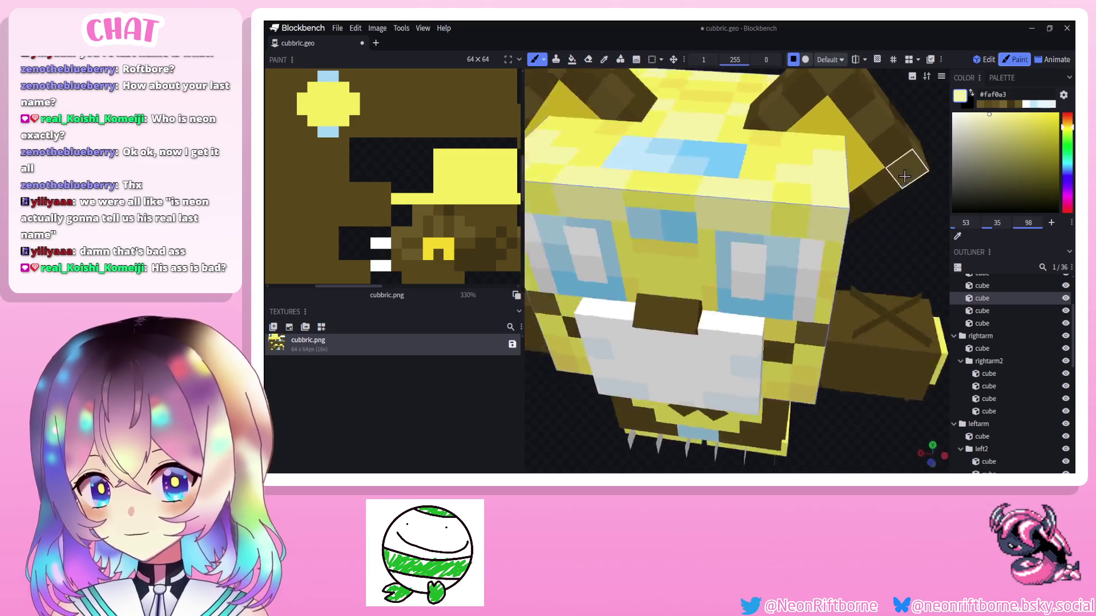
pyautogui.moveTo(896, 210)
pyautogui.mouseDown()
pyautogui.moveTo(822, 256)
pyautogui.moveTo(882, 165)
pyautogui.mouseUp()
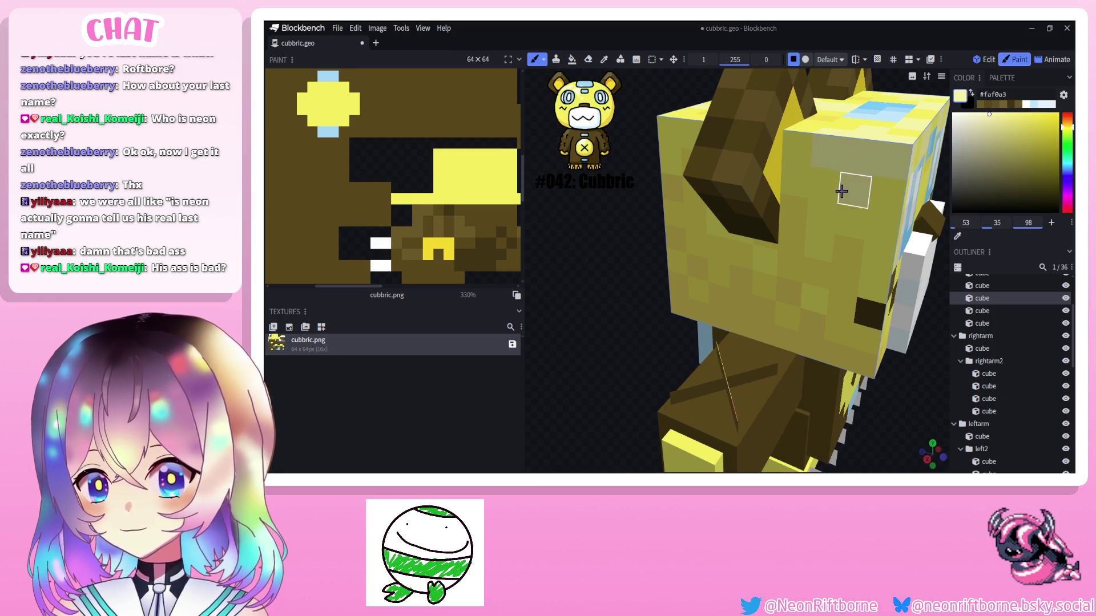
pyautogui.scroll(-3, 650, 223)
pyautogui.moveTo(602, 204)
pyautogui.mouseDown()
pyautogui.moveTo(739, 267)
pyautogui.moveTo(821, 253)
pyautogui.moveTo(597, 250)
pyautogui.mouseUp()
pyautogui.scroll(3, 840, 253)
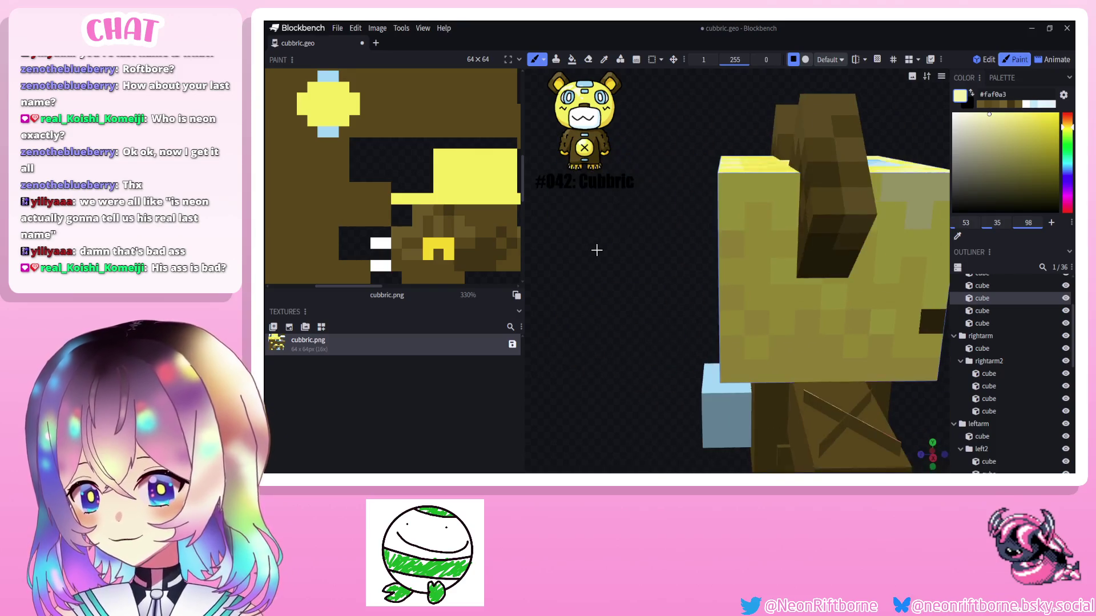
pyautogui.moveTo(783, 191)
pyautogui.mouseDown()
pyautogui.moveTo(668, 223)
pyautogui.moveTo(599, 283)
pyautogui.moveTo(615, 217)
pyautogui.moveTo(550, 227)
pyautogui.moveTo(566, 230)
pyautogui.moveTo(590, 290)
pyautogui.moveTo(599, 282)
pyautogui.mouseUp()
pyautogui.scroll(-3, 583, 224)
pyautogui.scroll(3, 566, 231)
pyautogui.click(1003, 155)
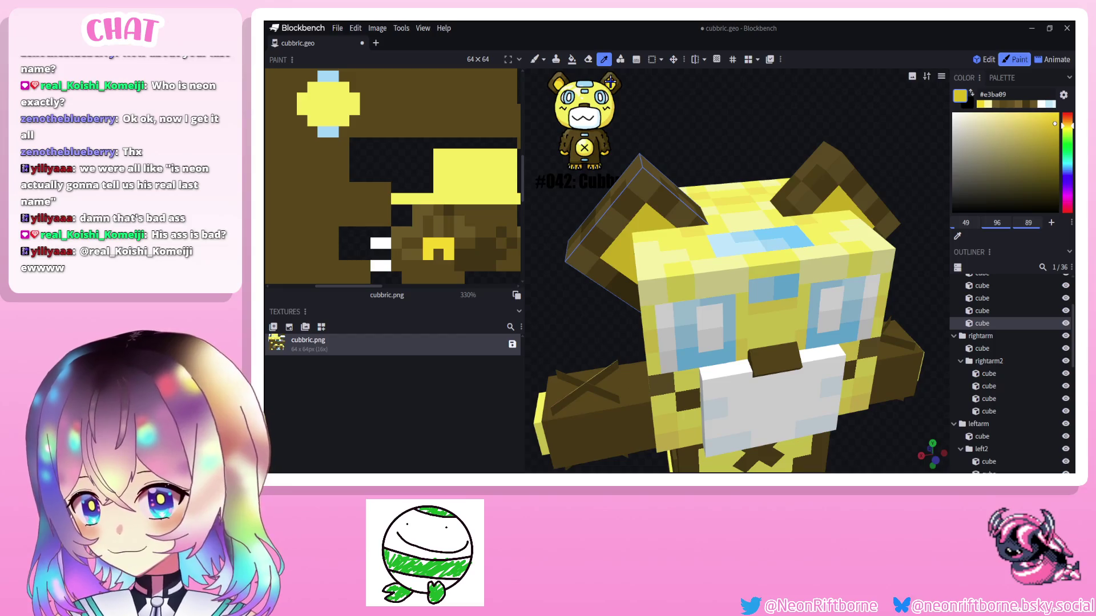
# Review the painted bear from the front and switch back to Edit mode.
pyautogui.press('b')
pyautogui.moveTo(627, 93)
pyautogui.mouseDown()
pyautogui.moveTo(669, 177)
pyautogui.moveTo(836, 159)
pyautogui.moveTo(819, 202)
pyautogui.moveTo(885, 214)
pyautogui.moveTo(745, 210)
pyautogui.moveTo(714, 151)
pyautogui.mouseUp()
pyautogui.scroll(-3, 836, 160)
pyautogui.scroll(-2, 819, 202)
pyautogui.scroll(4, 886, 214)
pyautogui.scroll(-3, 740, 224)
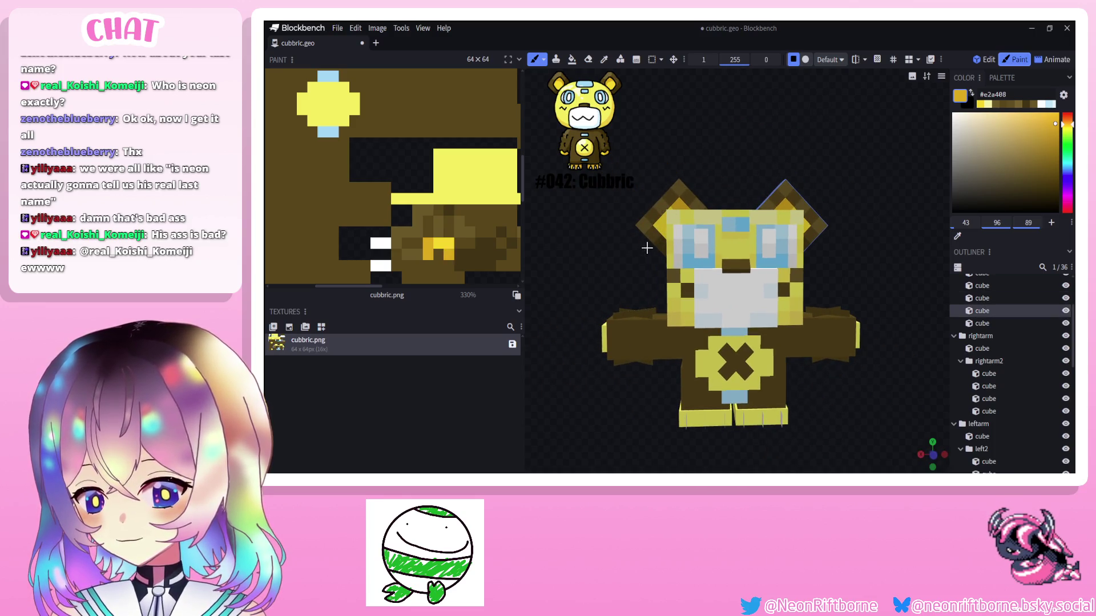
pyautogui.moveTo(646, 247)
pyautogui.mouseDown()
pyautogui.moveTo(600, 253)
pyautogui.moveTo(617, 256)
pyautogui.mouseUp()
pyautogui.click(676, 231)
pyautogui.scroll(-2, 617, 257)
pyautogui.scroll(-3, 1010, 360)
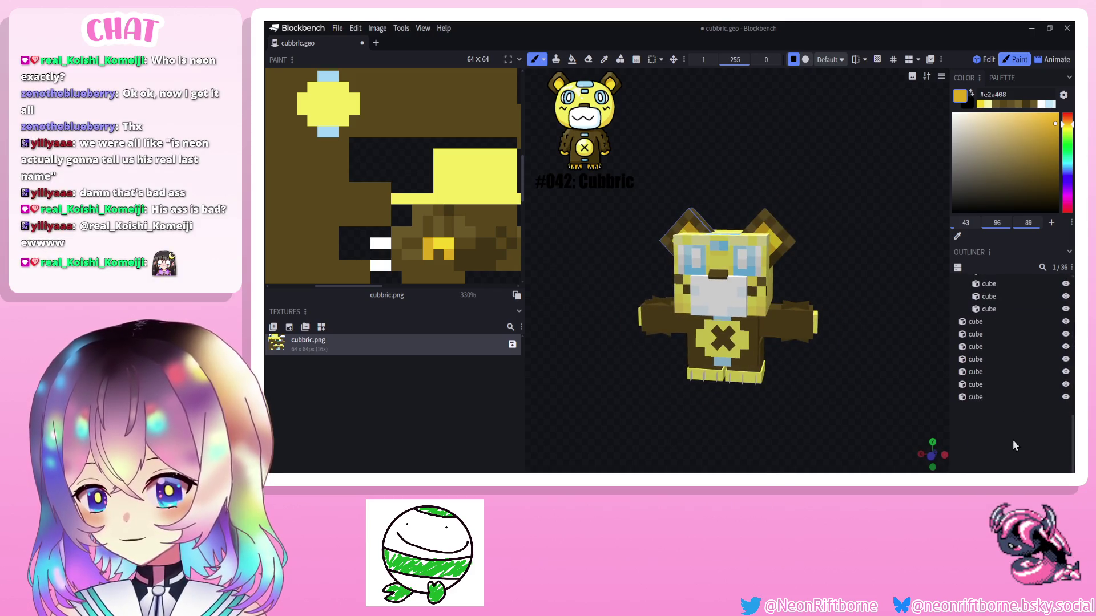
pyautogui.moveTo(856, 394); pyautogui.dragTo(923, 398)
pyautogui.scroll(-1, 925, 391)
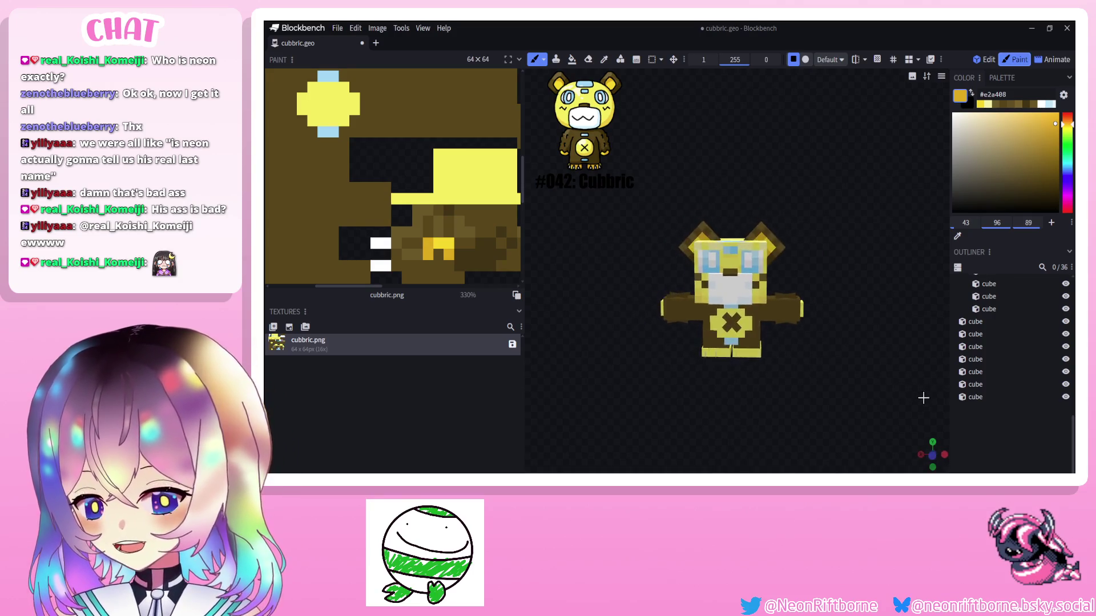
pyautogui.scroll(2, 923, 397)
pyautogui.moveTo(873, 326); pyautogui.dragTo(891, 342)
pyautogui.scroll(2, 866, 317)
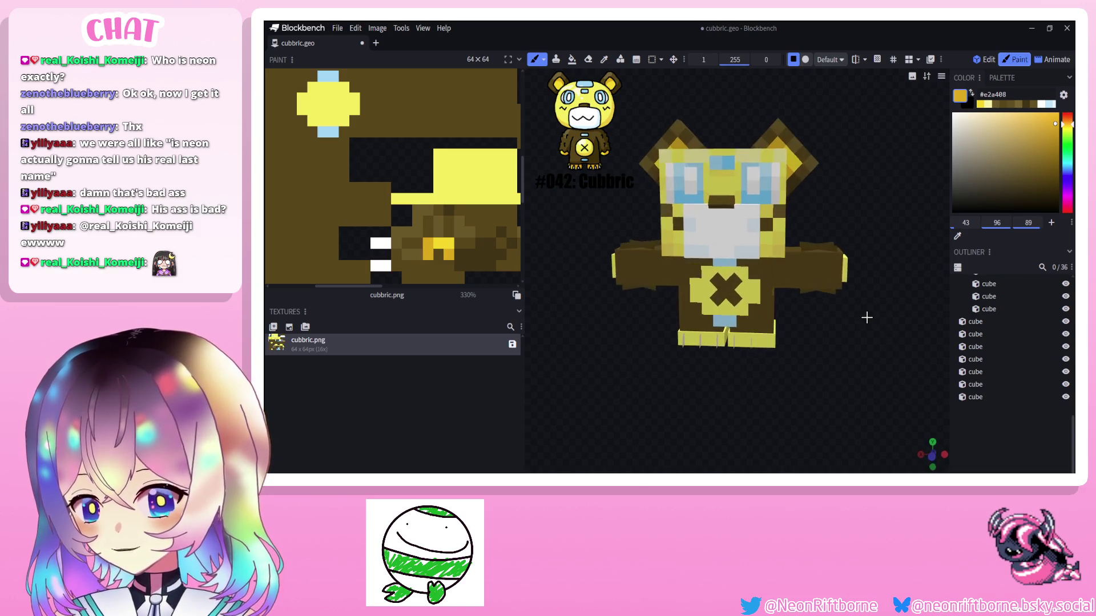
pyautogui.scroll(1, 866, 318)
pyautogui.scroll(1, 867, 318)
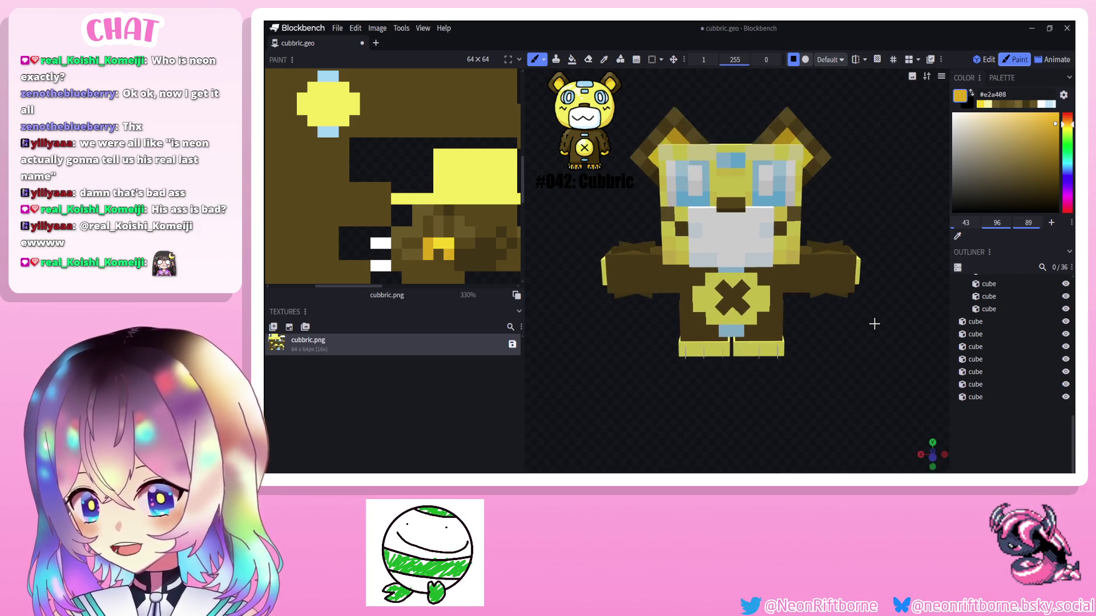
pyautogui.scroll(2, 908, 239)
pyautogui.click(985, 59)
pyautogui.moveTo(885, 153)
pyautogui.mouseDown()
pyautogui.moveTo(874, 145)
pyautogui.moveTo(889, 156)
pyautogui.mouseUp()
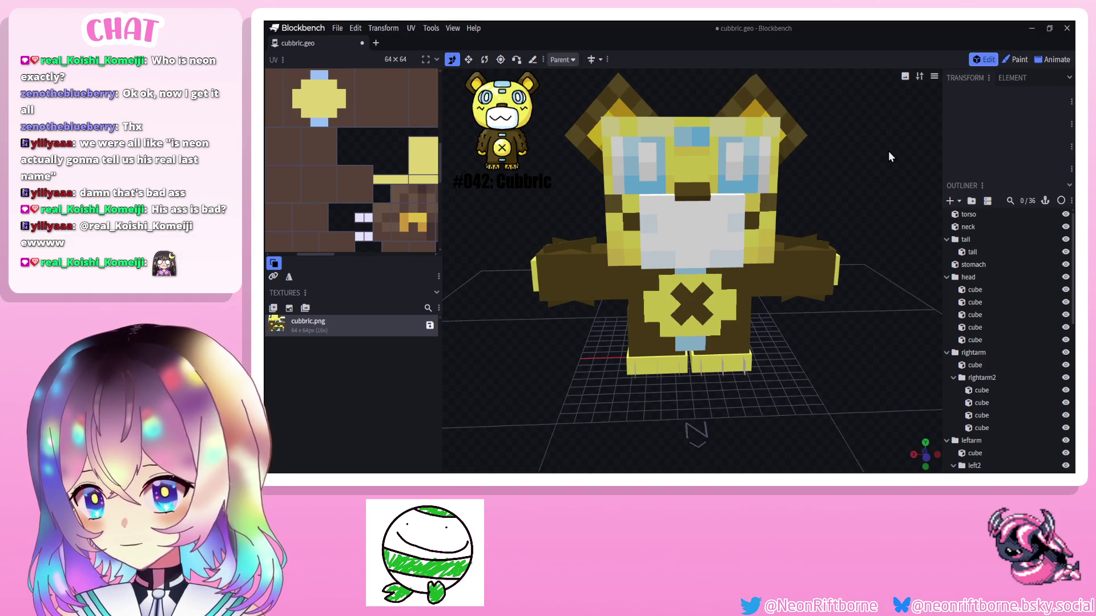
# Add a new mouth cube, wrap it in its own group and rename the group moufclosed.
pyautogui.click(950, 200)
pyautogui.rightClick(977, 426)
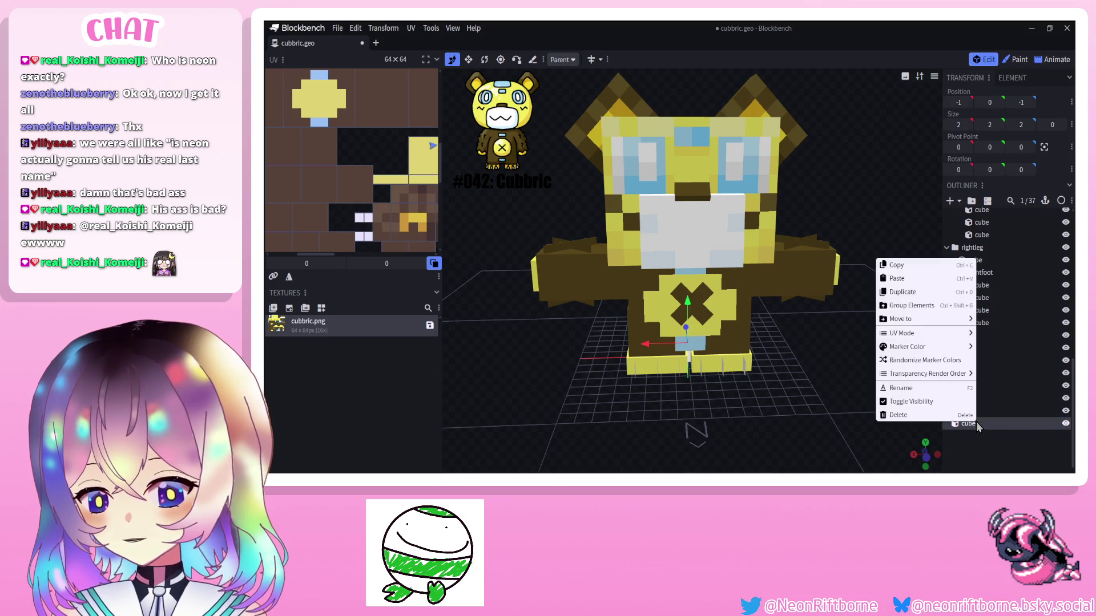
pyautogui.click(908, 305)
pyautogui.doubleClick(968, 424)
pyautogui.write('moufclosed')
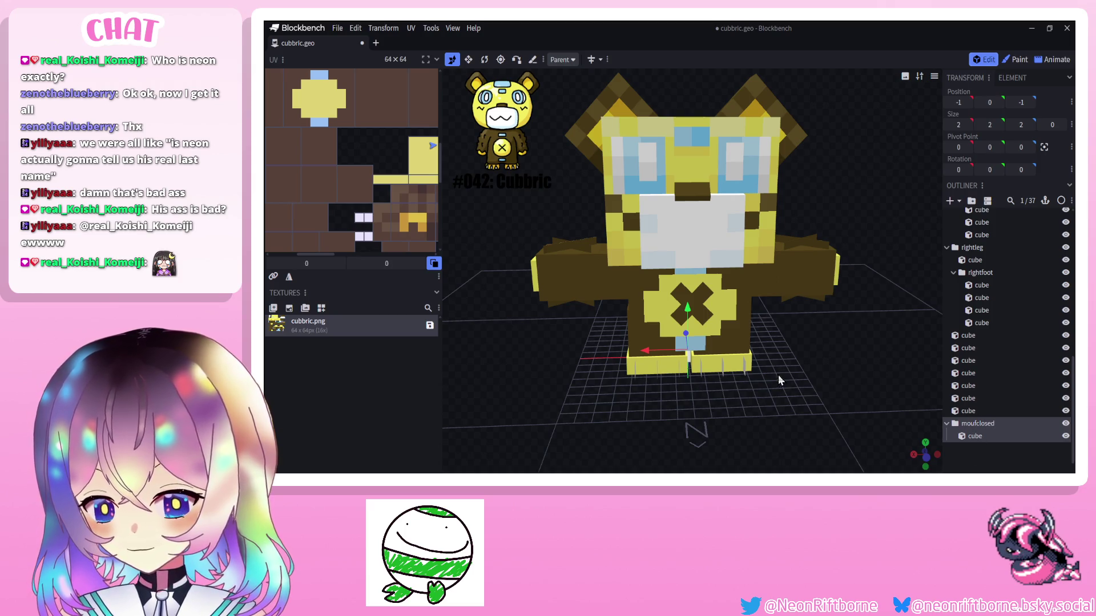
pyautogui.moveTo(702, 393)
pyautogui.mouseDown()
pyautogui.moveTo(667, 319)
pyautogui.moveTo(591, 296)
pyautogui.mouseUp()
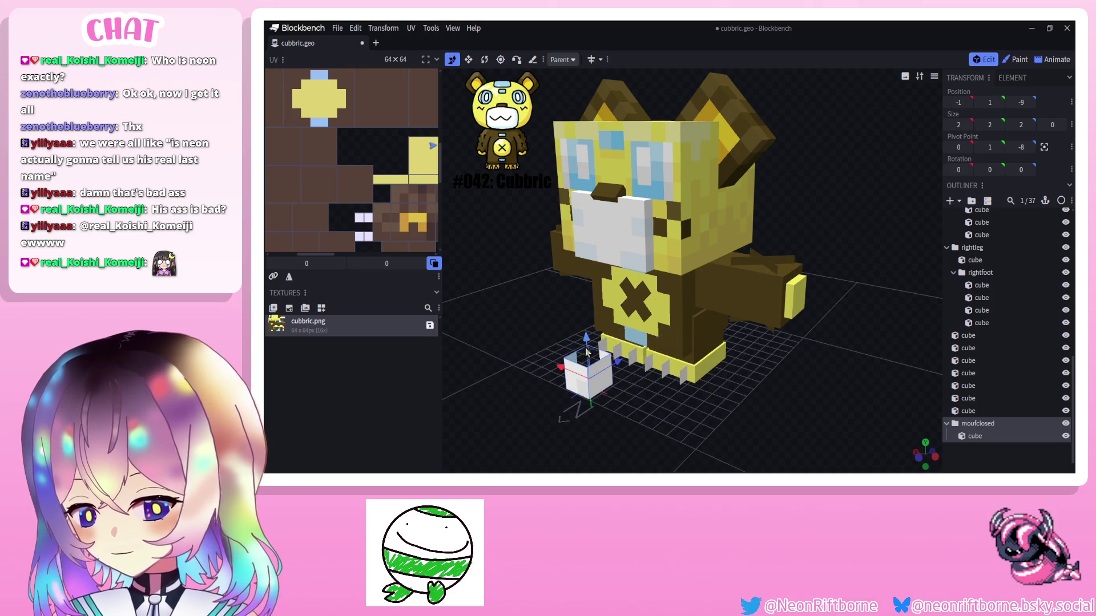
pyautogui.scroll(-2, 351, 115)
pyautogui.scroll(-2, 352, 116)
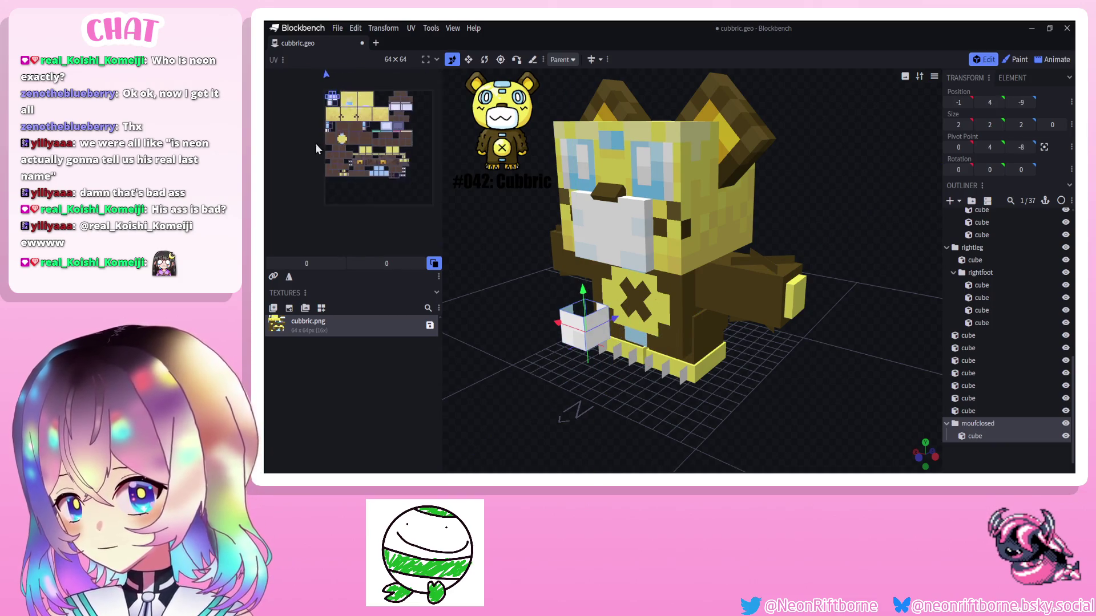
pyautogui.scroll(-1, 351, 116)
pyautogui.scroll(1, 351, 115)
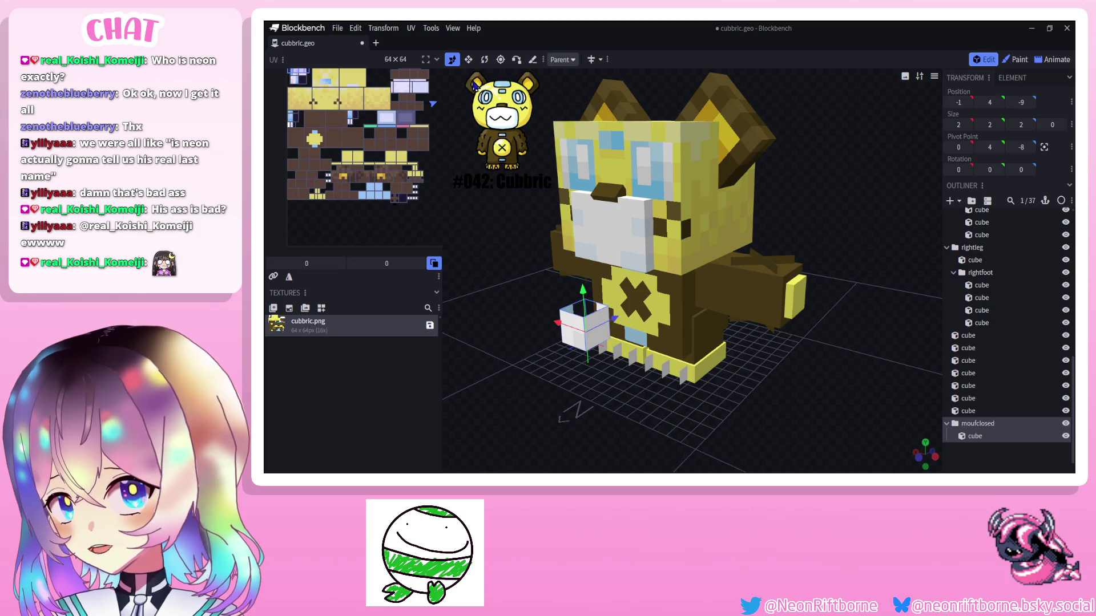
# Resize the new mouth cube and shift its UV area right on the texture.
pyautogui.click(468, 59)
pyautogui.moveTo(582, 289); pyautogui.dragTo(579, 308)
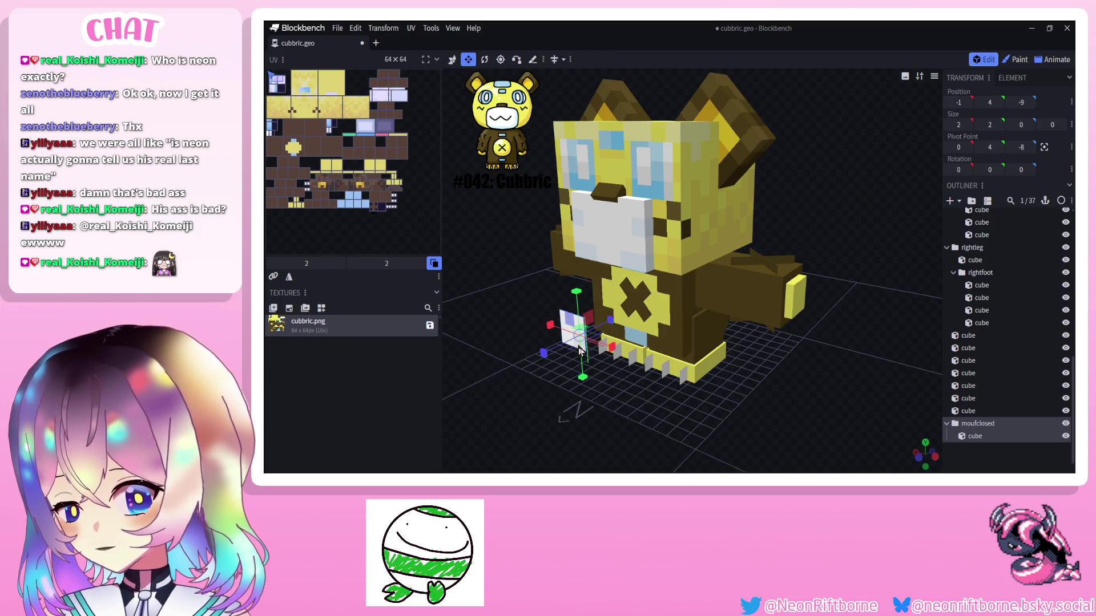
pyautogui.moveTo(277, 77); pyautogui.dragTo(354, 75)
pyautogui.scroll(3, 451, 293)
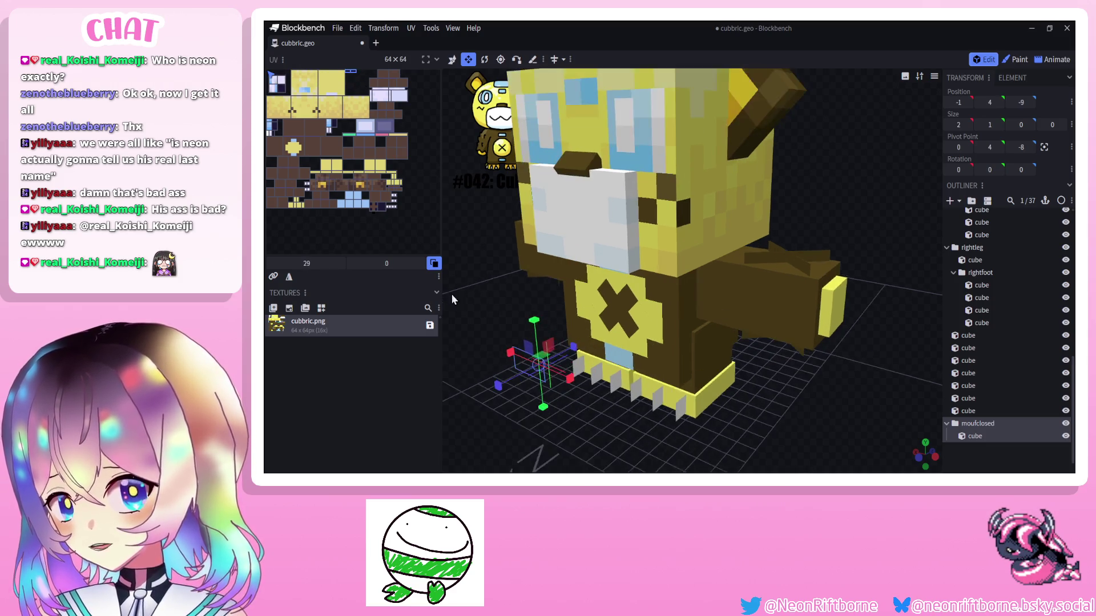
pyautogui.moveTo(452, 294); pyautogui.dragTo(522, 290)
pyautogui.click(452, 59)
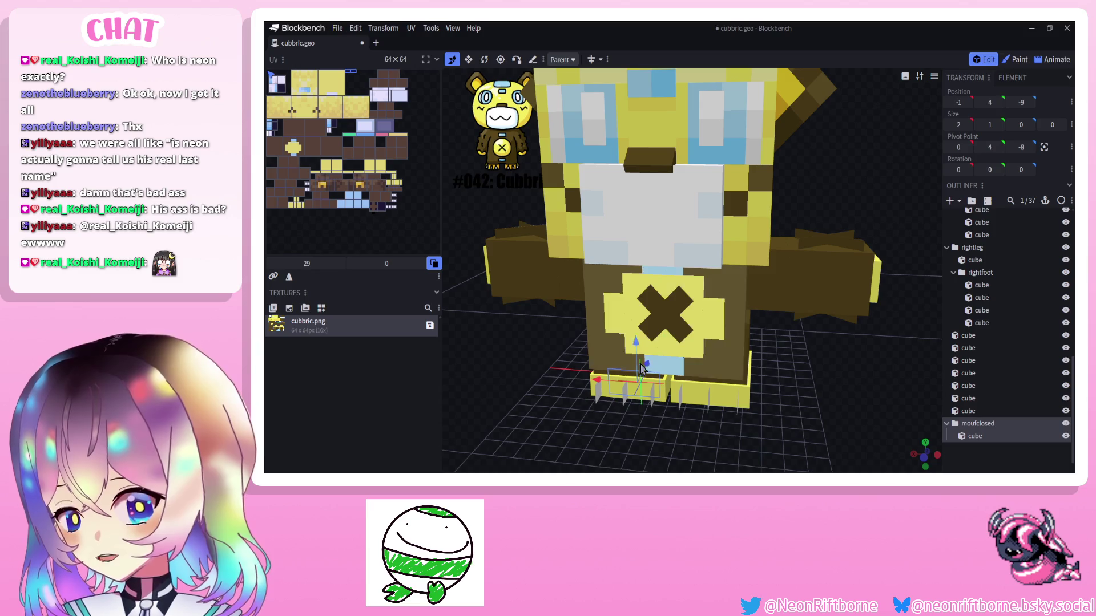
# Select the moufclosed cube and check it against the front view in Paint and Edit modes.
pyautogui.click(658, 319)
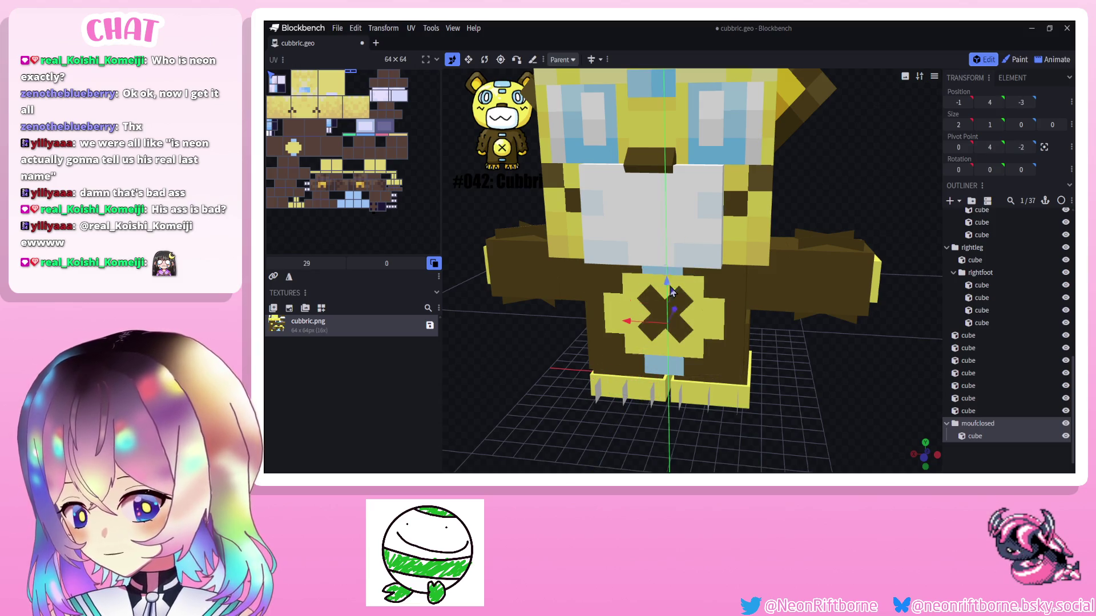
pyautogui.click(542, 302)
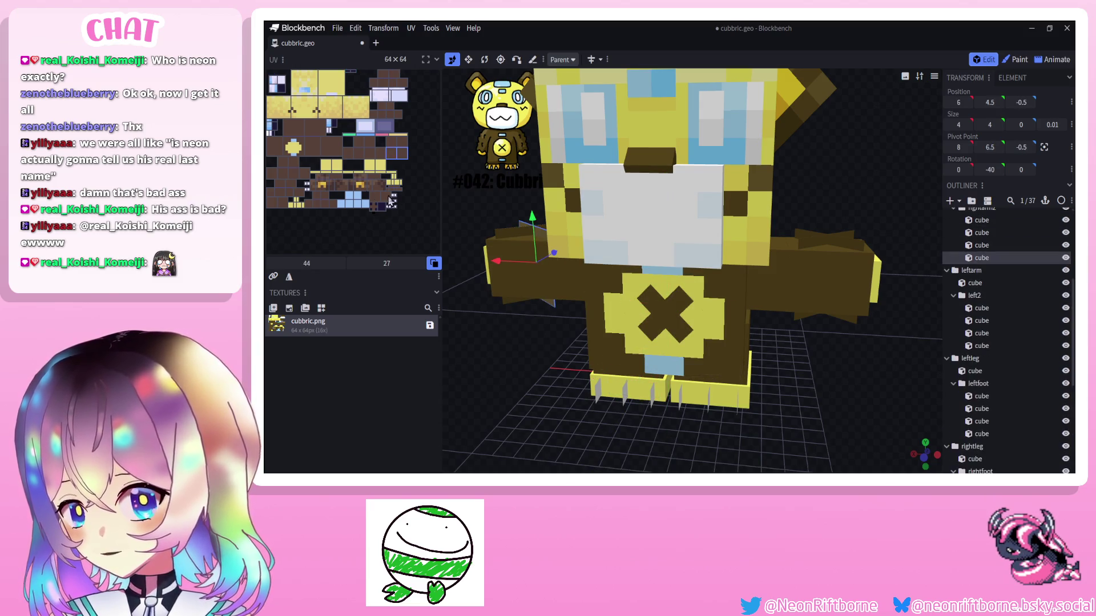
pyautogui.scroll(-5, 1005, 358)
pyautogui.click(996, 392)
pyautogui.moveTo(871, 346)
pyautogui.mouseDown()
pyautogui.moveTo(638, 231)
pyautogui.moveTo(578, 224)
pyautogui.moveTo(549, 372)
pyautogui.moveTo(588, 201)
pyautogui.mouseUp()
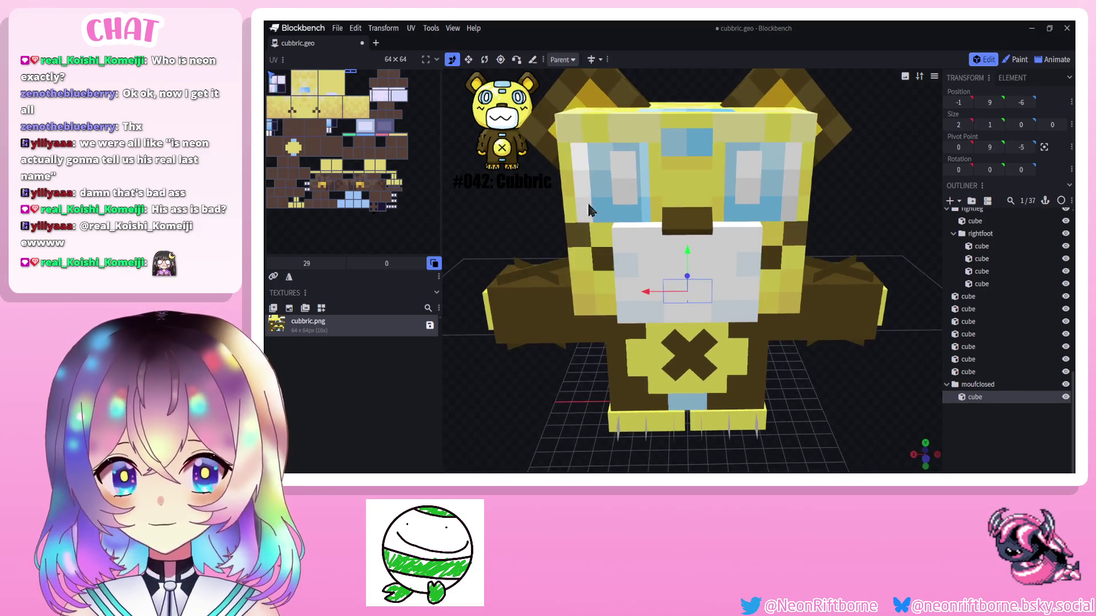
pyautogui.moveTo(505, 210); pyautogui.dragTo(503, 210)
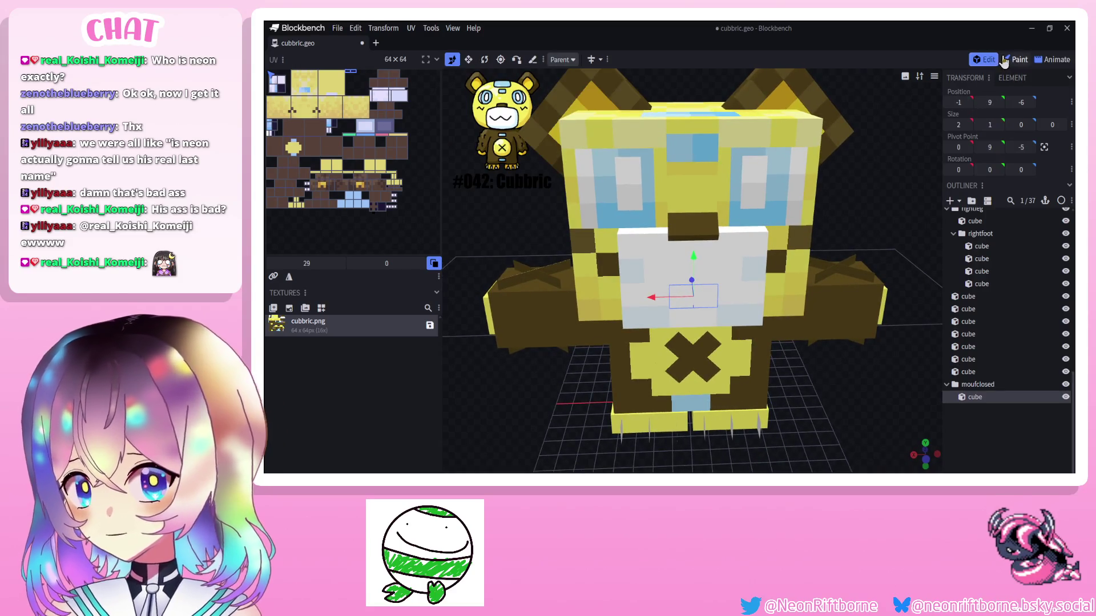
pyautogui.click(1031, 60)
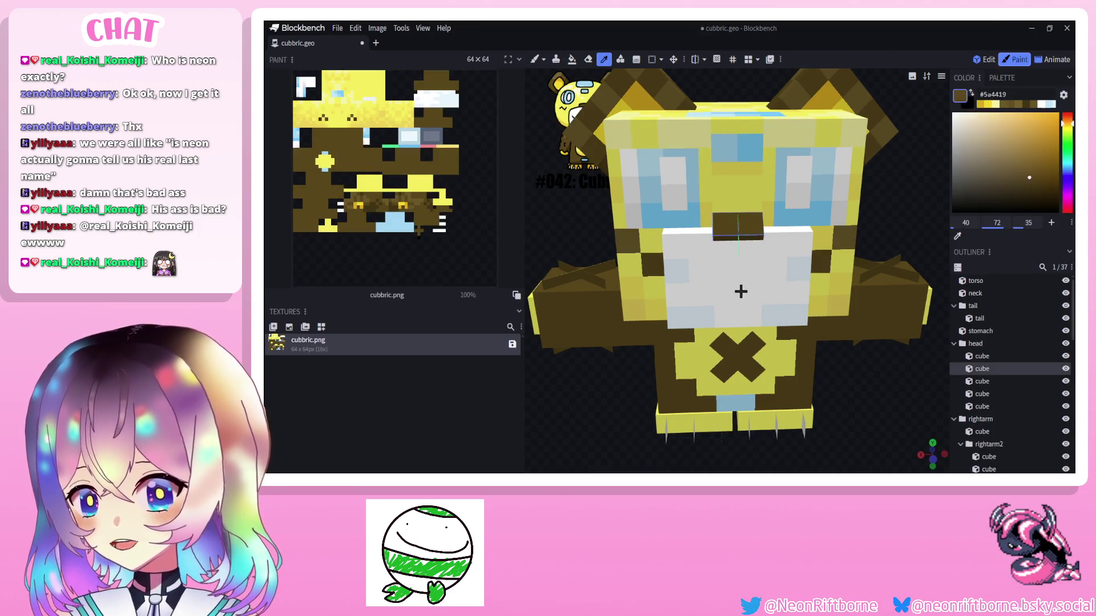
pyautogui.moveTo(899, 222); pyautogui.dragTo(856, 221)
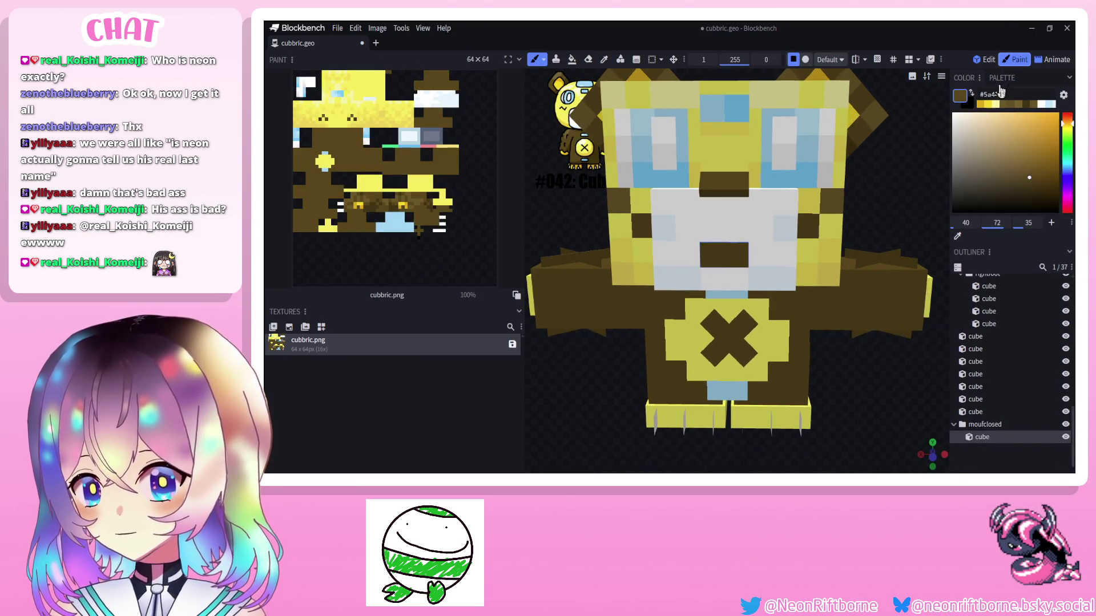
pyautogui.click(985, 59)
pyautogui.scroll(3, 999, 385)
pyautogui.scroll(-3, 982, 412)
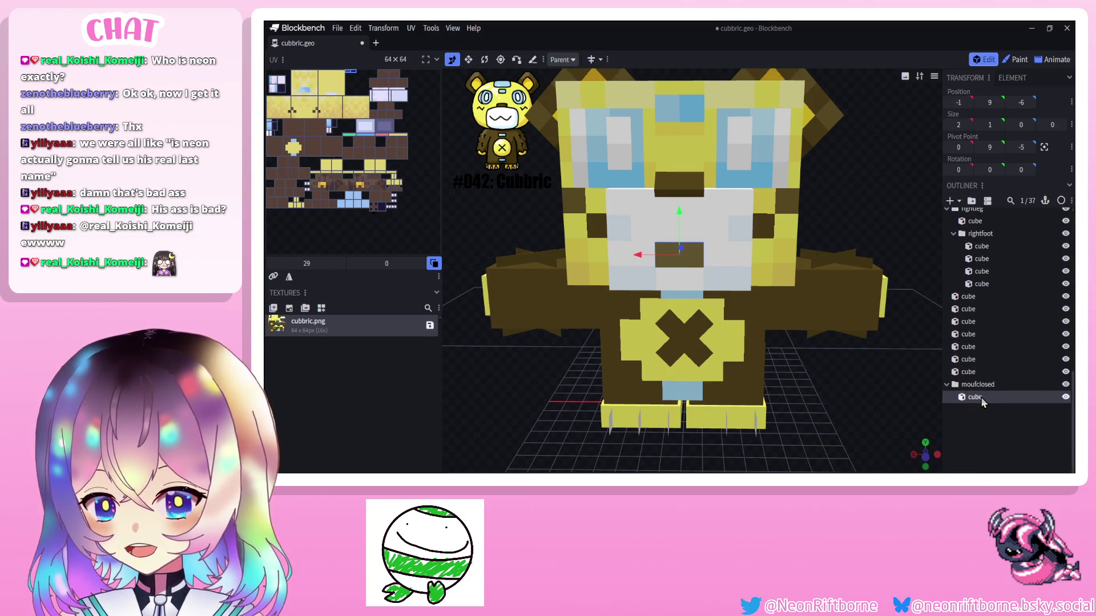
# Duplicate the mouth cube and shift the copy one unit along X.
pyautogui.rightClick(982, 398)
pyautogui.click(907, 267)
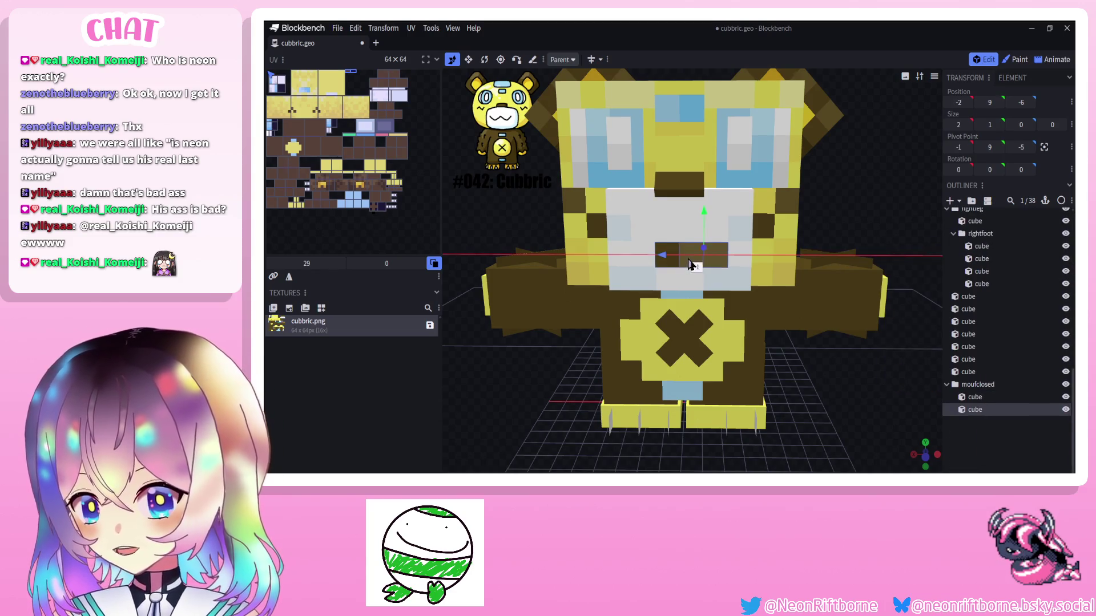
pyautogui.press('s')
pyautogui.click(667, 268)
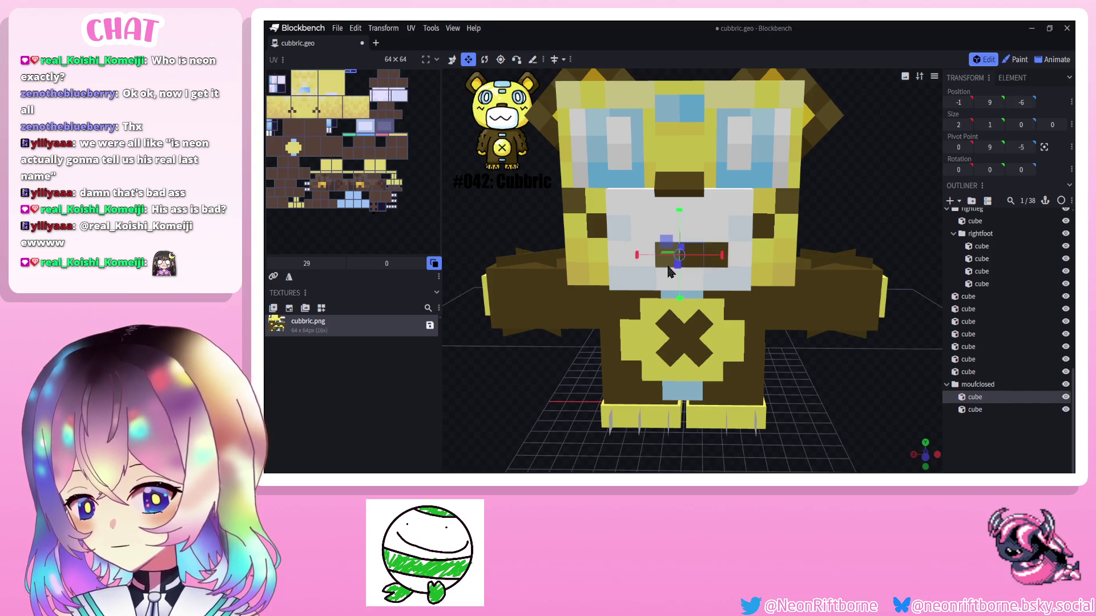
pyautogui.click(452, 60)
pyautogui.moveTo(669, 253); pyautogui.dragTo(639, 252)
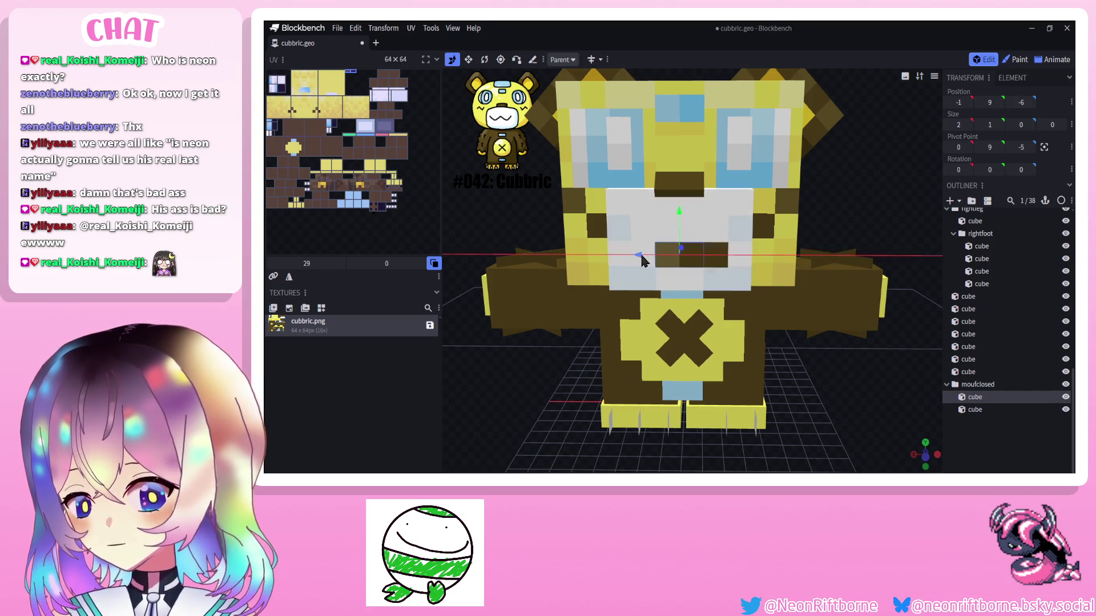
# Duplicate the mouth cube twice more and slide the copies along the muzzle to make four pieces.
pyautogui.rightClick(649, 262)
pyautogui.click(676, 293)
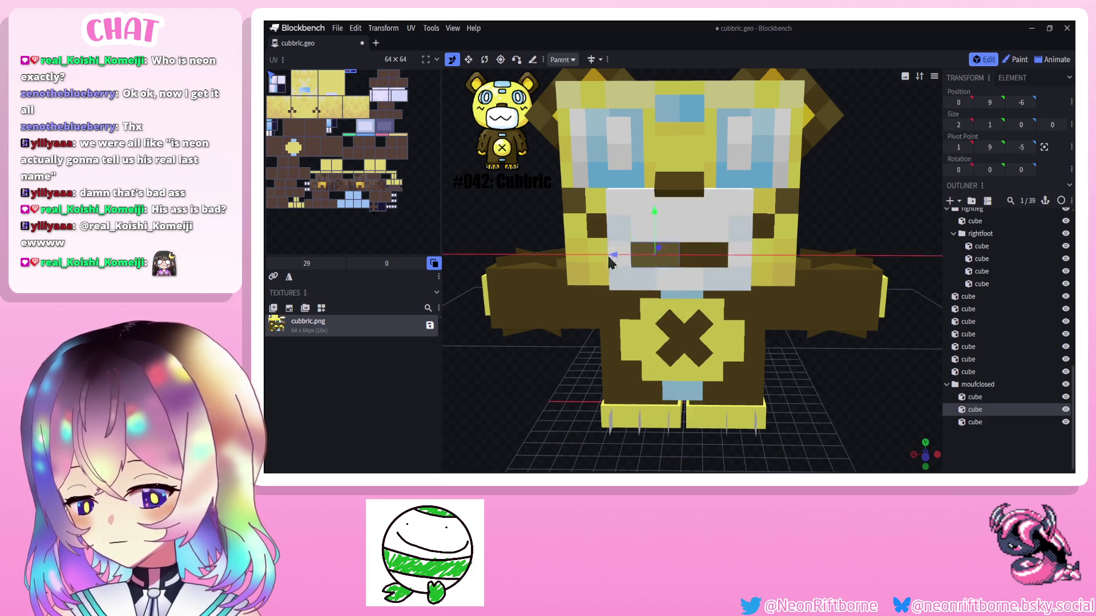
pyautogui.rightClick(691, 267)
pyautogui.click(719, 299)
pyautogui.moveTo(698, 258); pyautogui.dragTo(766, 272)
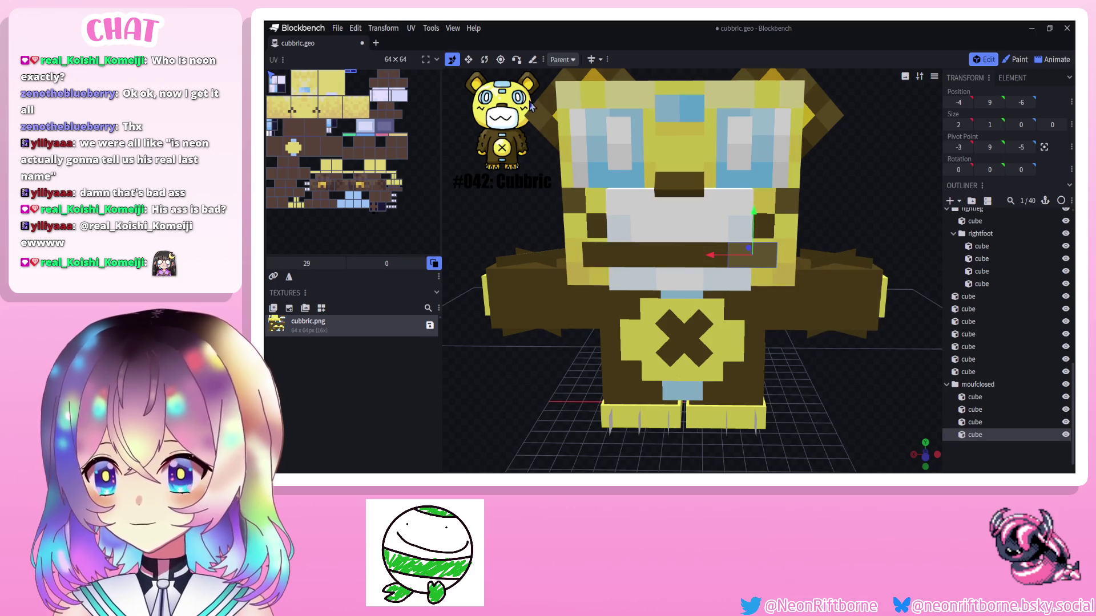
pyautogui.click(468, 59)
# Adjust the pivot points of two mouth cubes with the Pivot tool.
pyautogui.click(1070, 150)
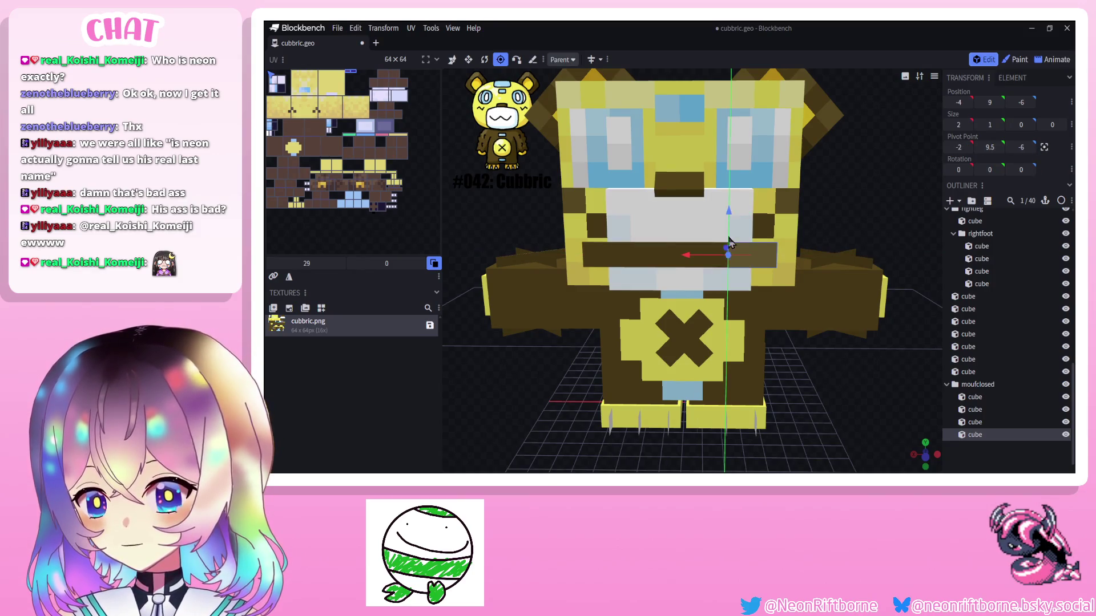
pyautogui.moveTo(727, 244); pyautogui.dragTo(733, 251)
pyautogui.click(966, 422)
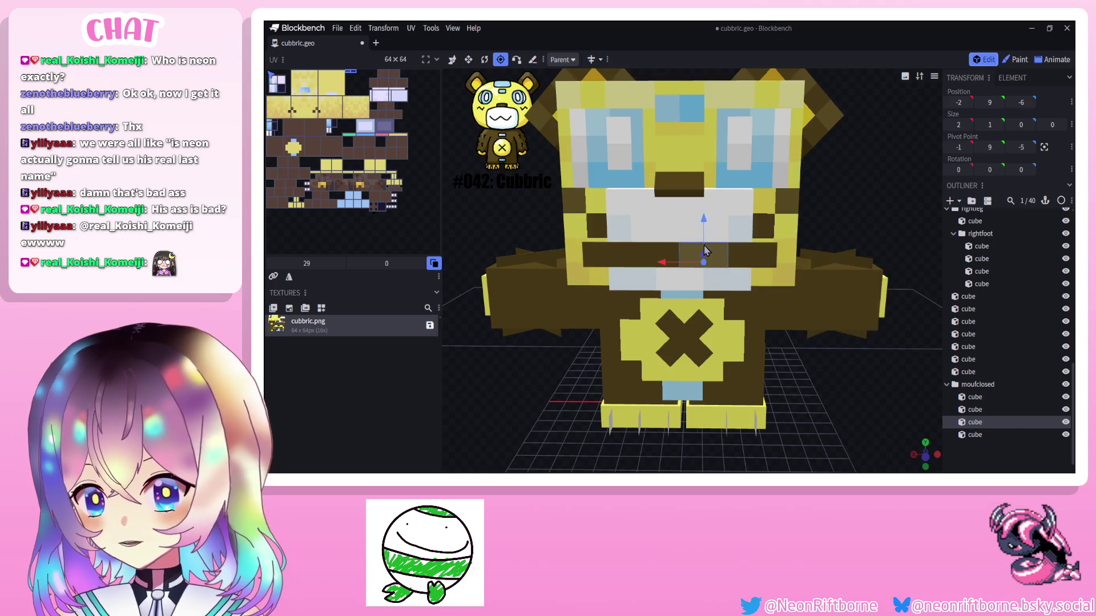
pyautogui.moveTo(666, 263)
pyautogui.mouseDown()
pyautogui.moveTo(648, 269)
pyautogui.moveTo(678, 240)
pyautogui.mouseUp()
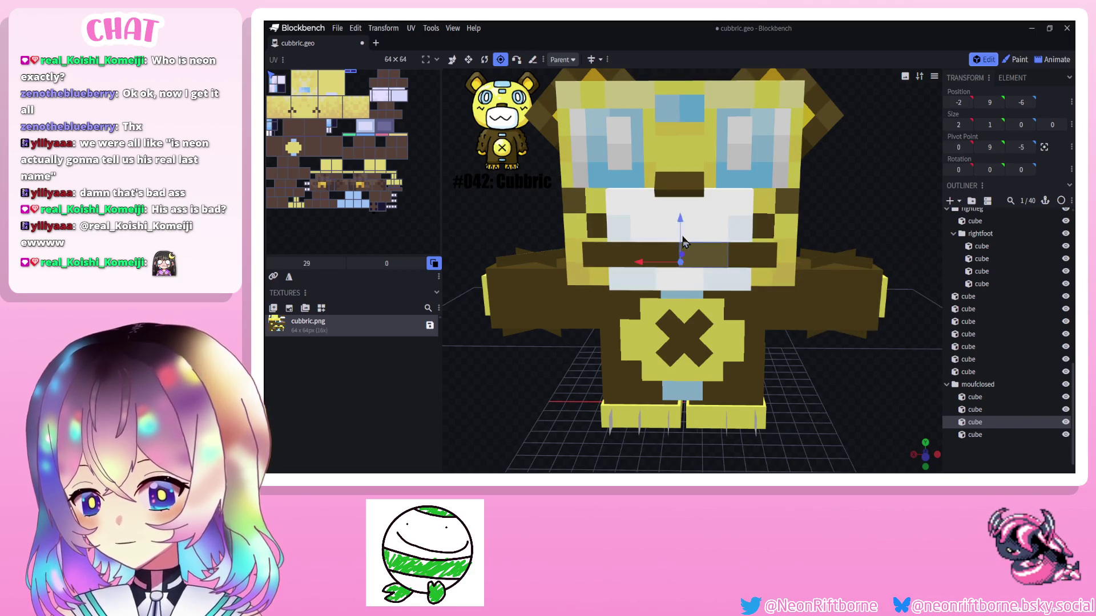
pyautogui.click(976, 409)
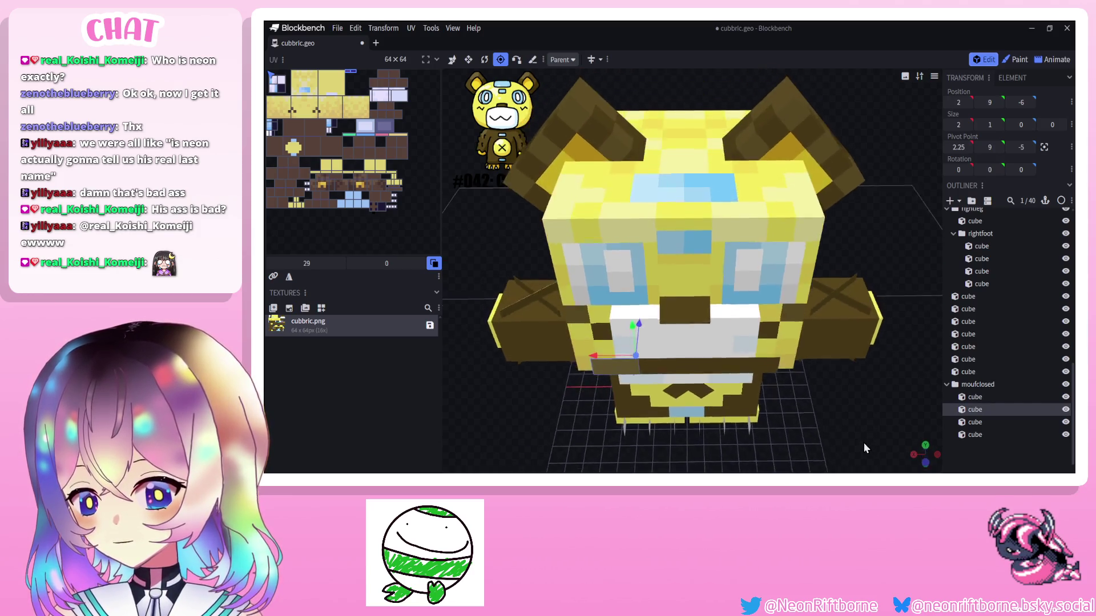
# Set pivot heights of the mouth pieces, raising the first cube's pivot to height 10.
pyautogui.moveTo(863, 442); pyautogui.dragTo(860, 404)
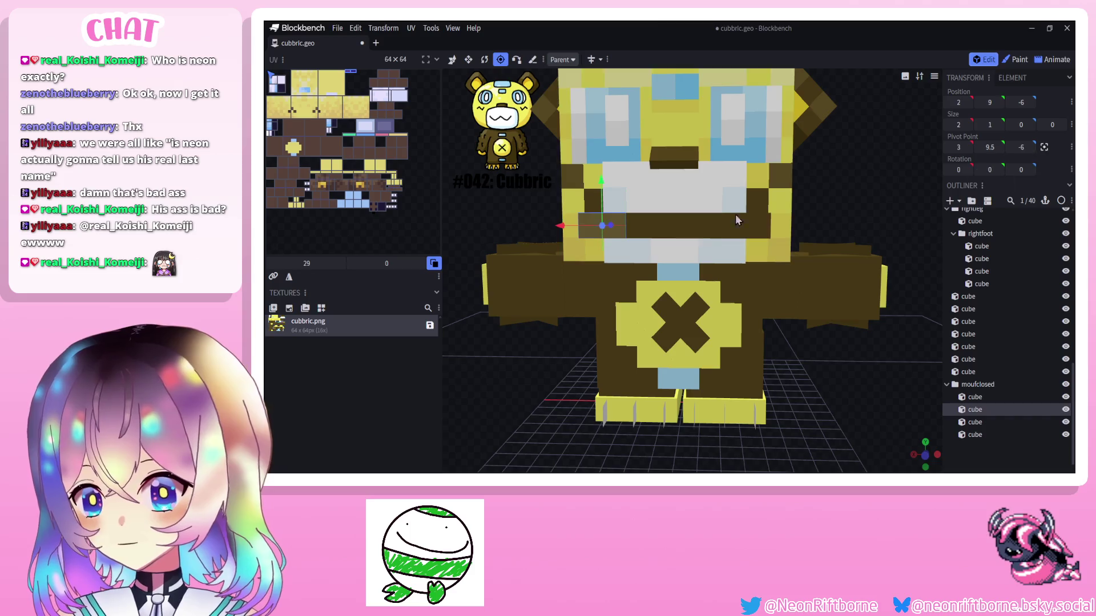
pyautogui.moveTo(624, 236); pyautogui.dragTo(624, 224)
pyautogui.moveTo(626, 184); pyautogui.dragTo(626, 199)
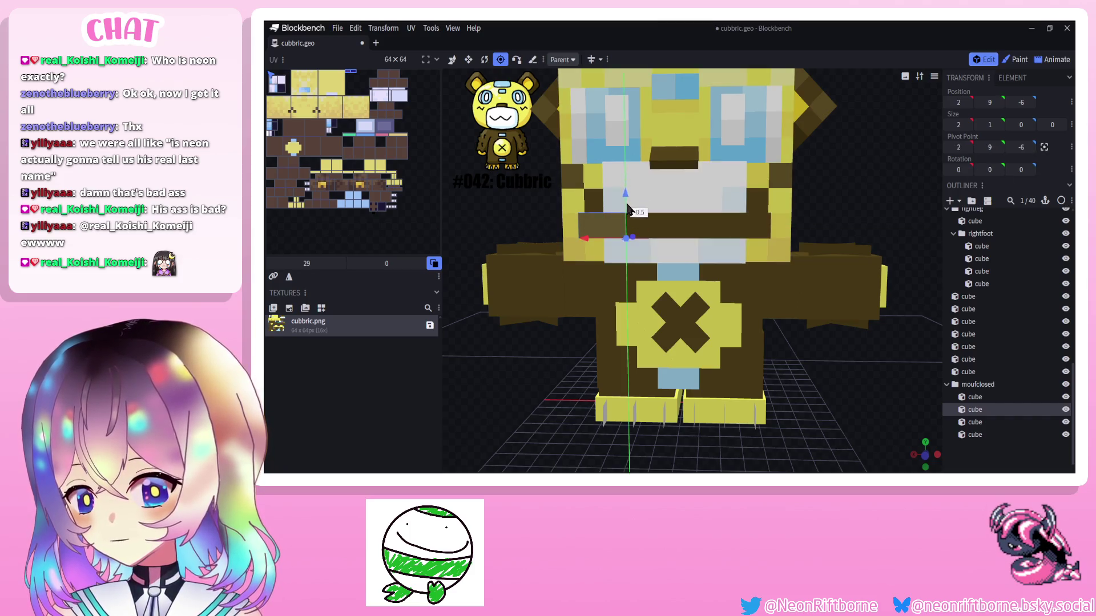
pyautogui.click(975, 422)
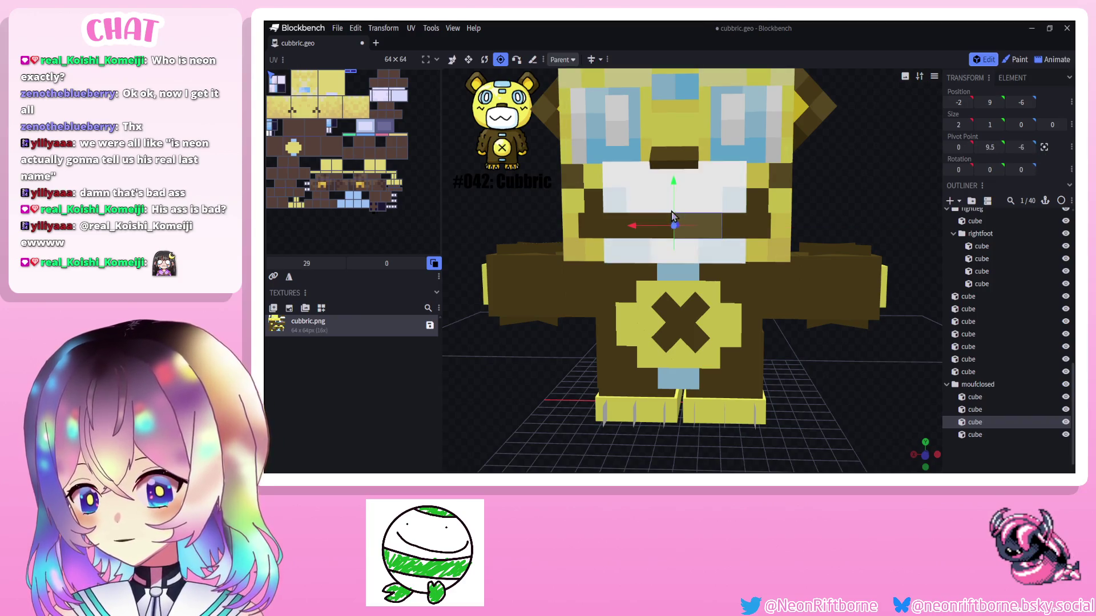
pyautogui.moveTo(673, 220); pyautogui.dragTo(676, 206)
pyautogui.click(974, 396)
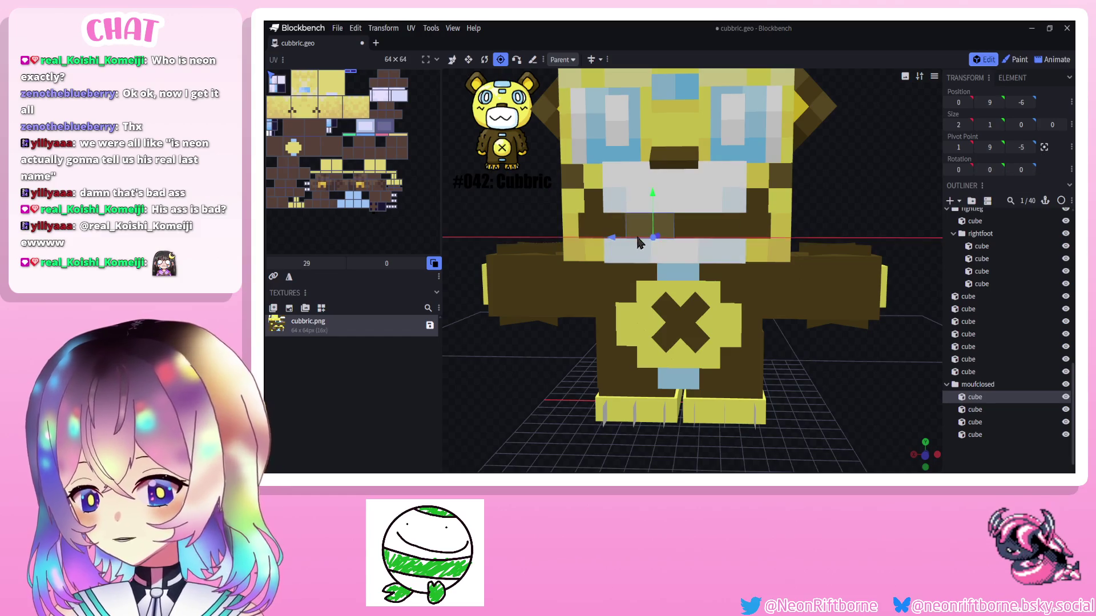
pyautogui.moveTo(675, 218); pyautogui.dragTo(680, 198)
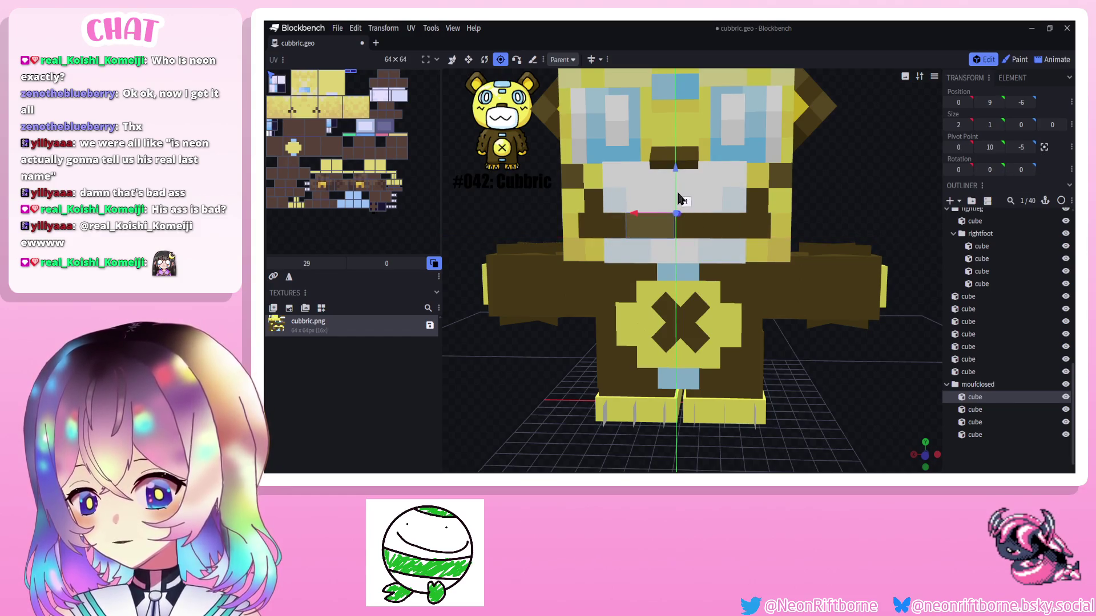
# Snap the view to the bear's front with numpad 1, tilted slightly from above.
pyautogui.moveTo(728, 257)
pyautogui.mouseDown()
pyautogui.moveTo(600, 325)
pyautogui.moveTo(618, 346)
pyautogui.moveTo(652, 319)
pyautogui.mouseUp()
pyautogui.press('KP_1')
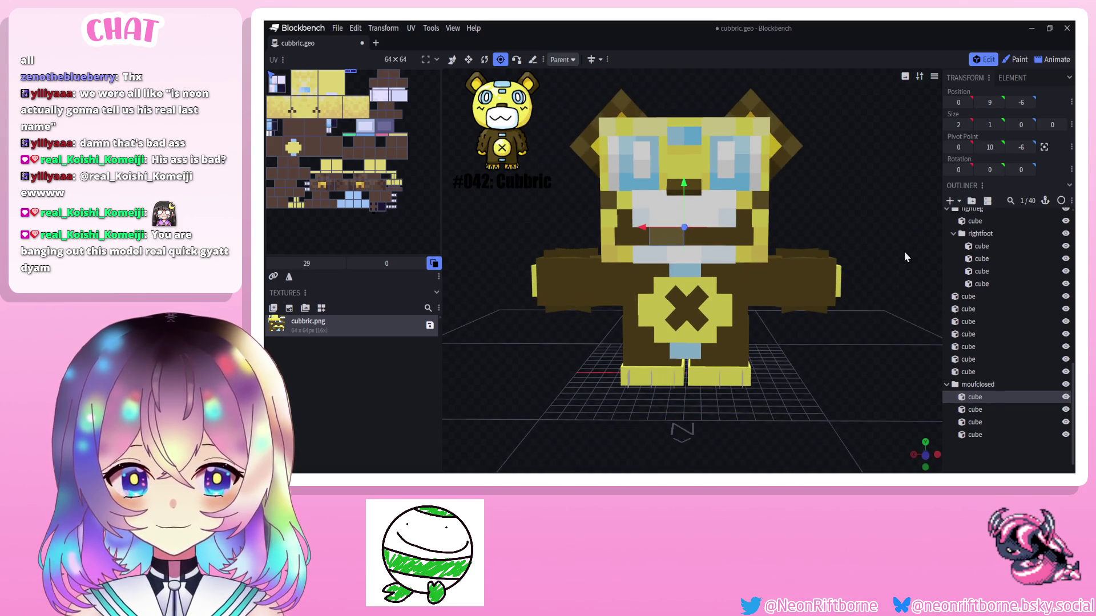
pyautogui.moveTo(911, 244); pyautogui.dragTo(905, 255)
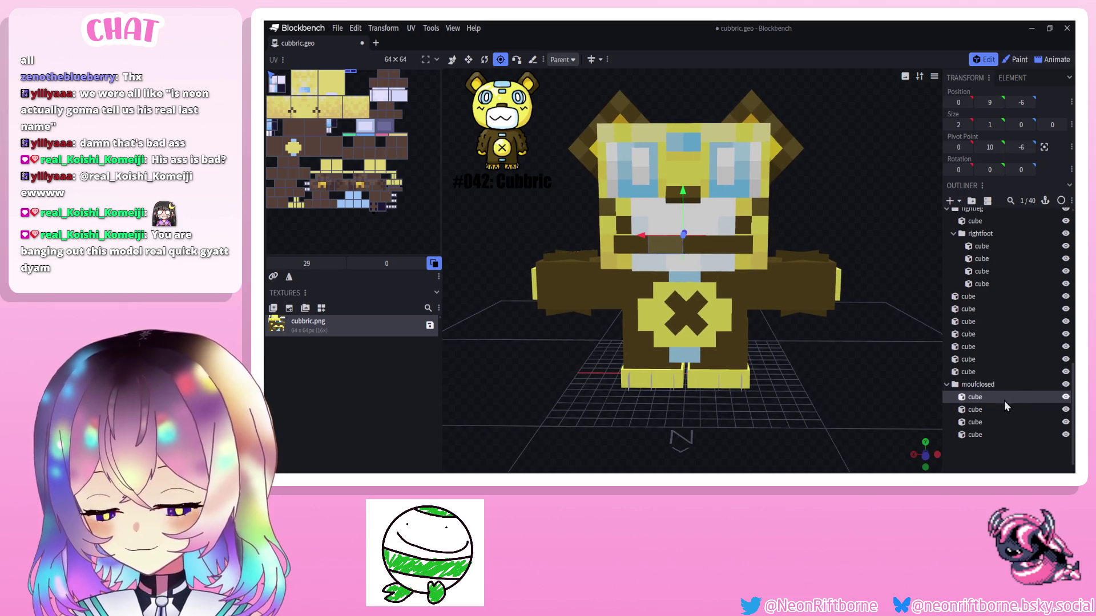
# Group the four mouth cubes into two pairs, bone and bone2, via Group Elements.
pyautogui.click(989, 406)
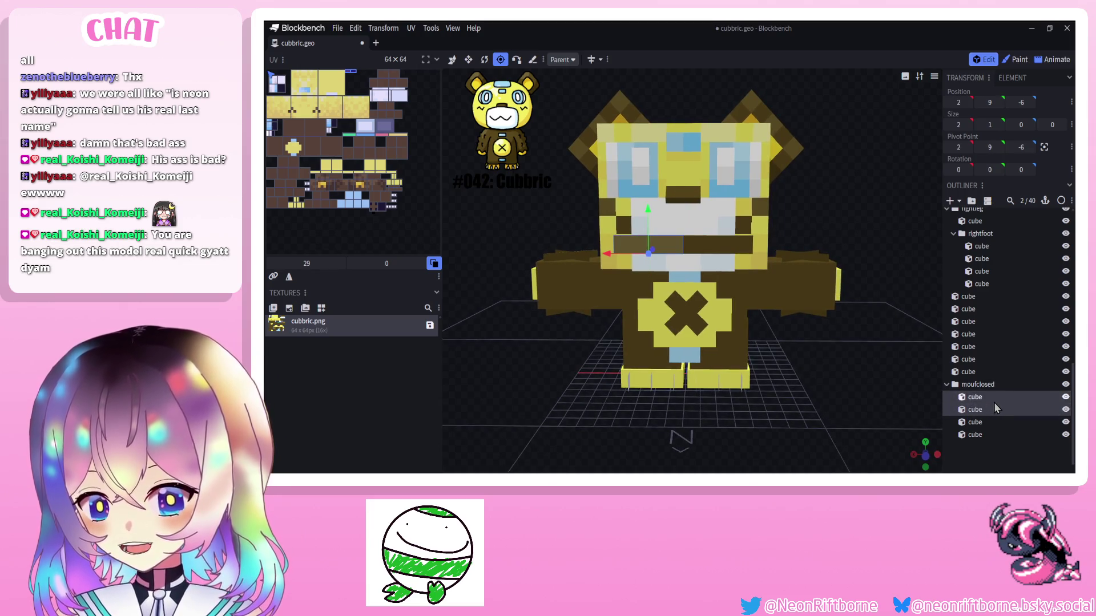
pyautogui.rightClick(993, 402)
pyautogui.click(944, 295)
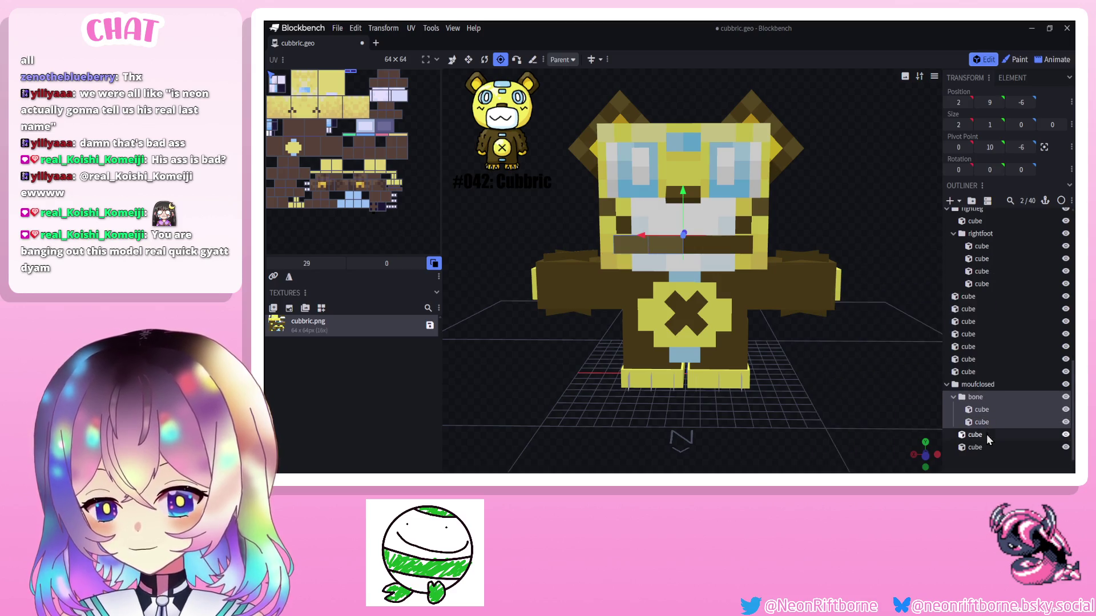
pyautogui.click(986, 433)
pyautogui.rightClick(985, 441)
pyautogui.click(934, 322)
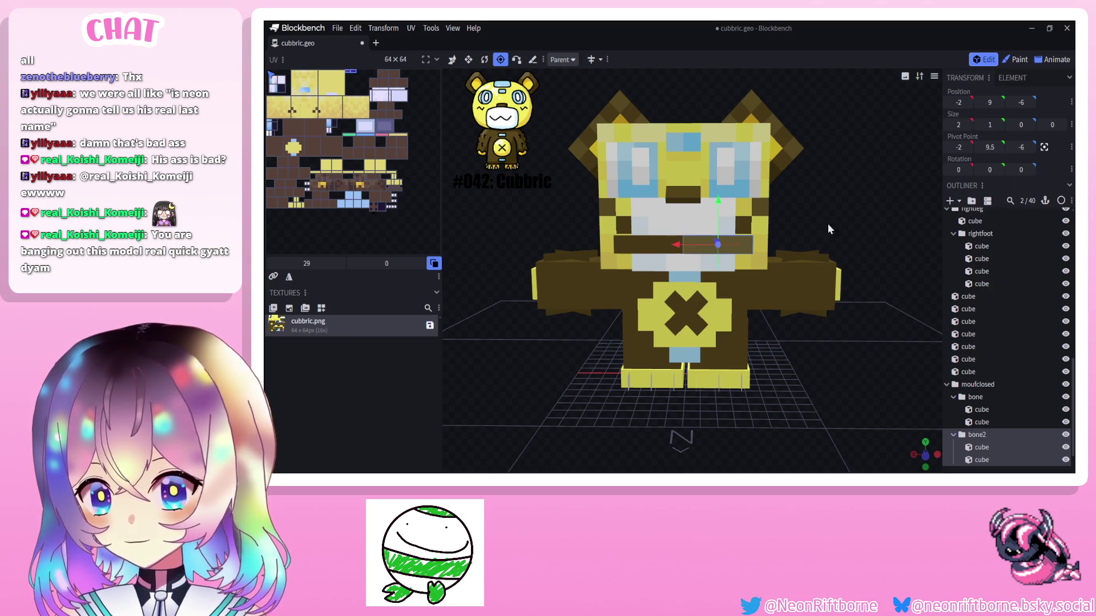
# Raise the mouth piece's pivot point and select the first mouth group.
pyautogui.moveTo(666, 245); pyautogui.dragTo(684, 208)
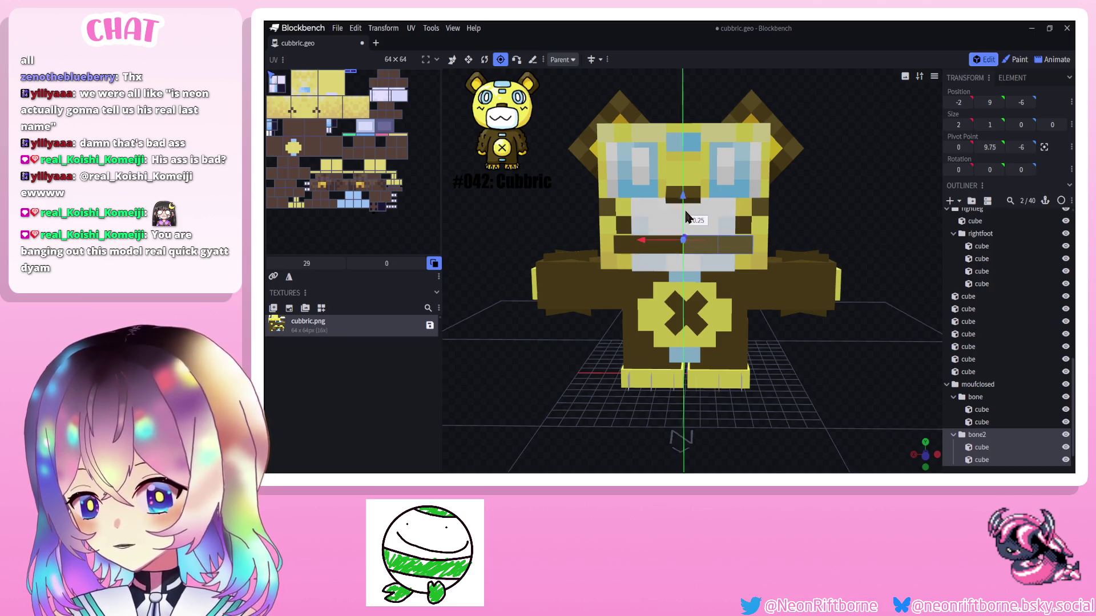
pyautogui.click(974, 397)
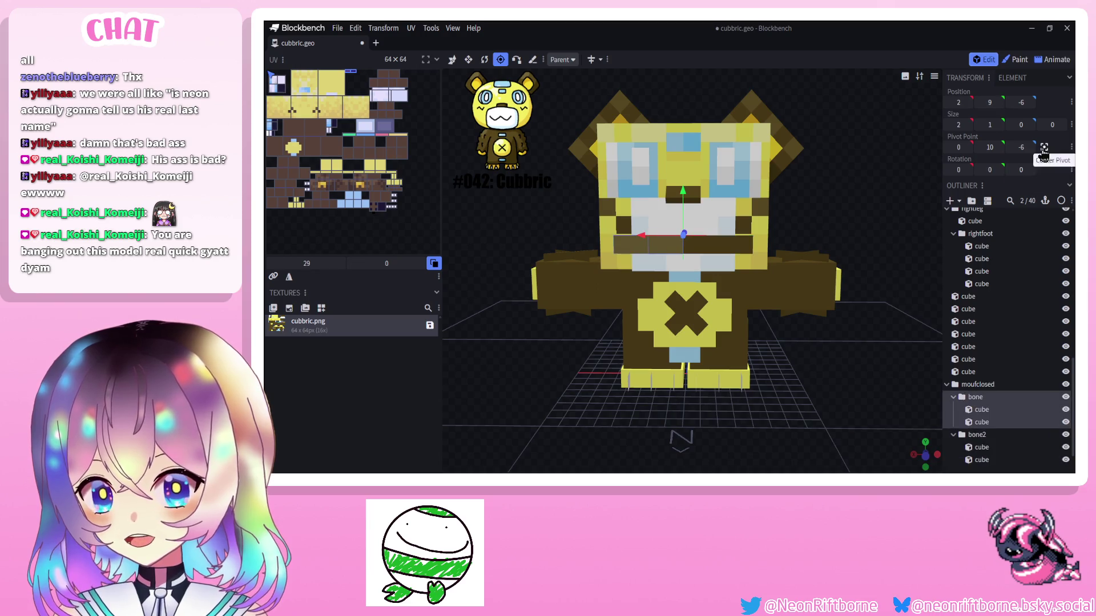
# Centre the pivot and tilt the mouth cubes about 50 degrees opposite ways into a zigzag.
pyautogui.moveTo(647, 244)
pyautogui.mouseDown()
pyautogui.moveTo(682, 214)
pyautogui.moveTo(676, 203)
pyautogui.mouseUp()
pyautogui.click(483, 59)
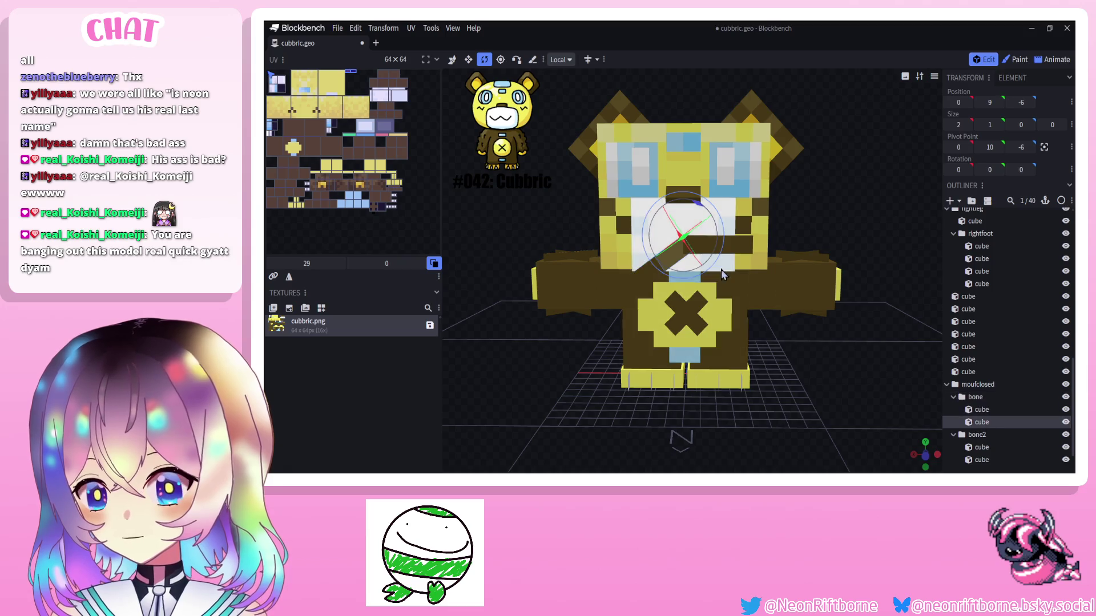
pyautogui.click(981, 409)
pyautogui.click(980, 409)
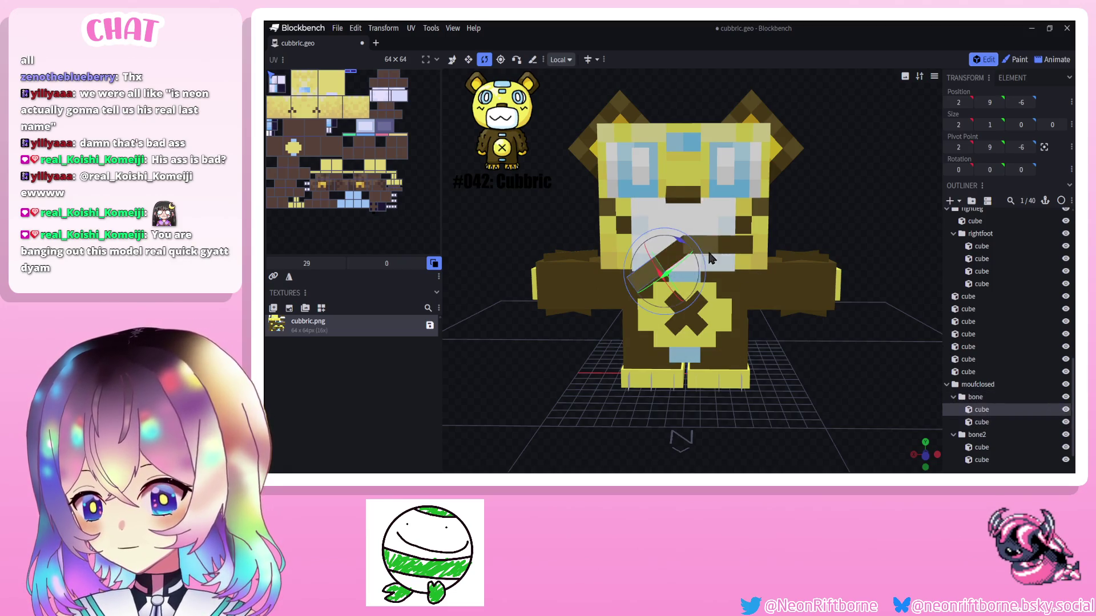
pyautogui.moveTo(711, 259); pyautogui.dragTo(711, 270)
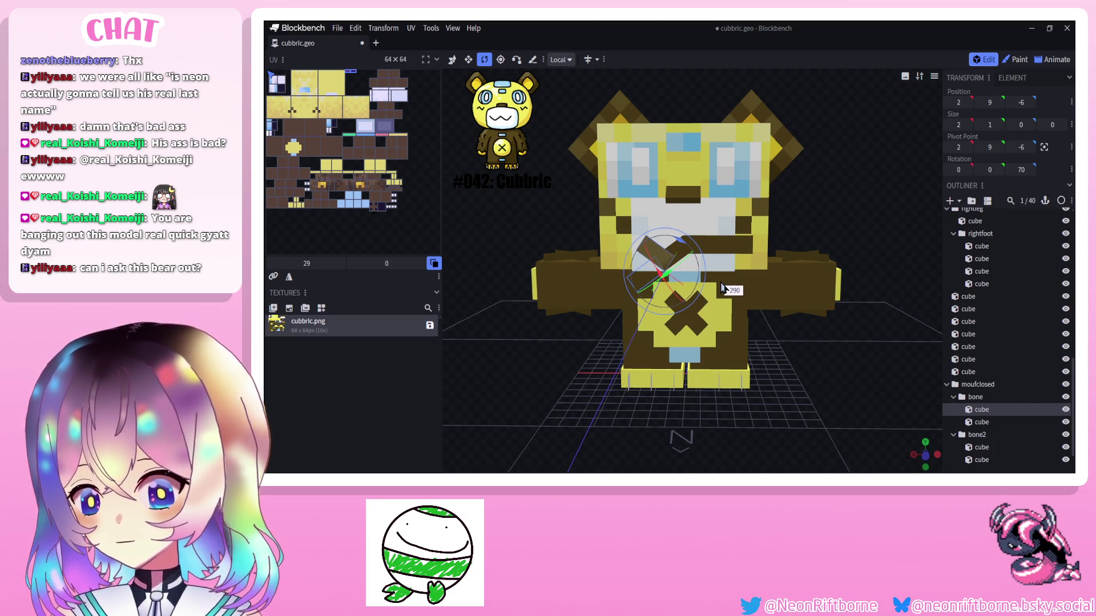
pyautogui.click(685, 240)
pyautogui.moveTo(710, 248); pyautogui.dragTo(719, 236)
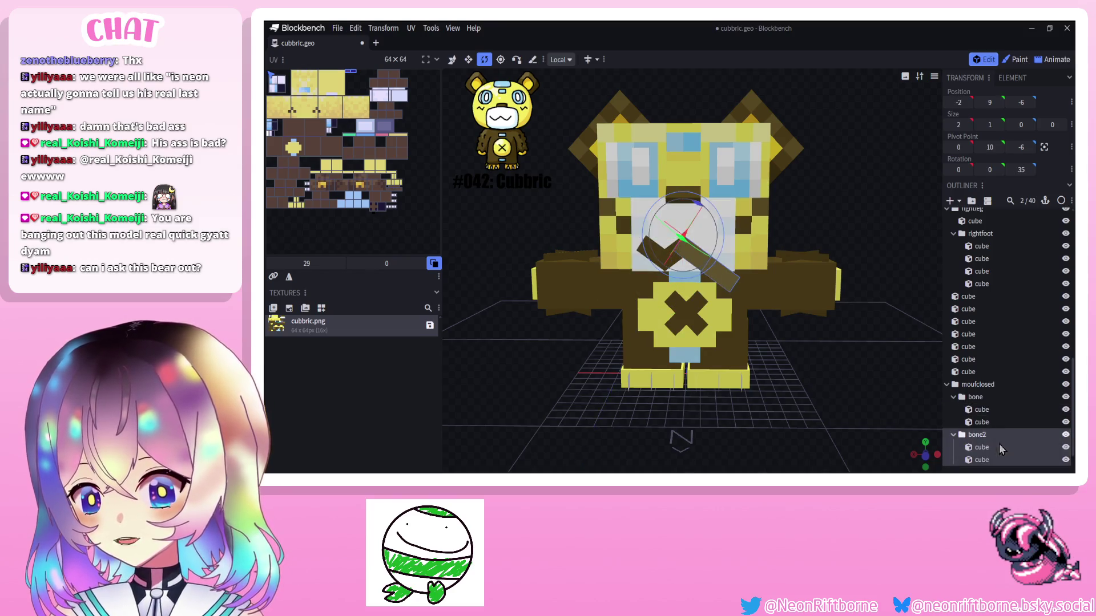
pyautogui.click(698, 249)
pyautogui.moveTo(698, 239)
pyautogui.mouseDown()
pyautogui.moveTo(668, 267)
pyautogui.moveTo(676, 272)
pyautogui.mouseUp()
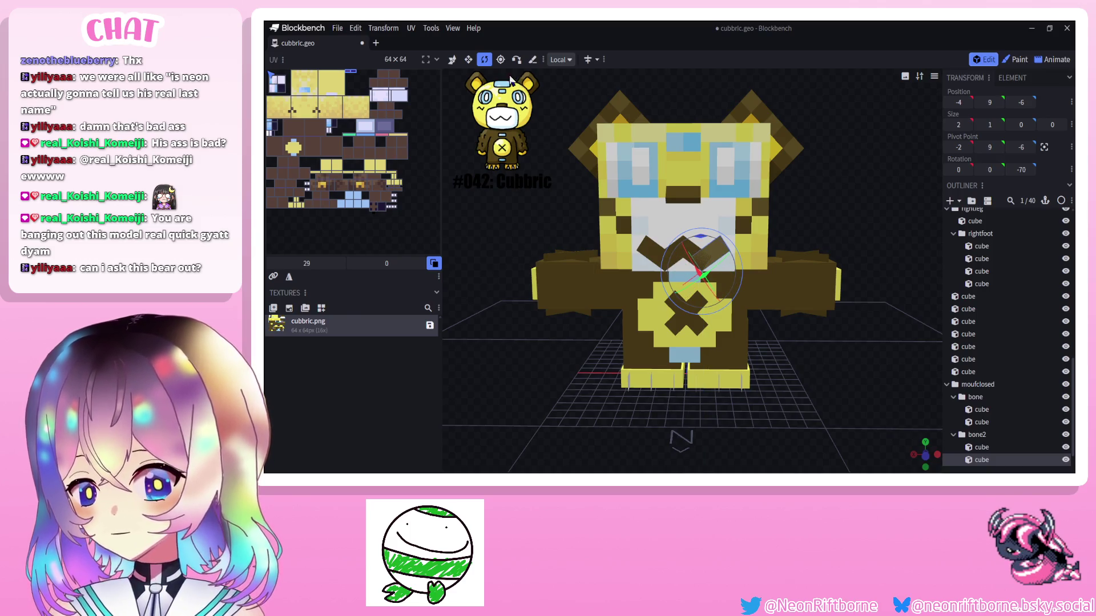
# Move the moufclosed group up one unit on the bear's face.
pyautogui.click(451, 60)
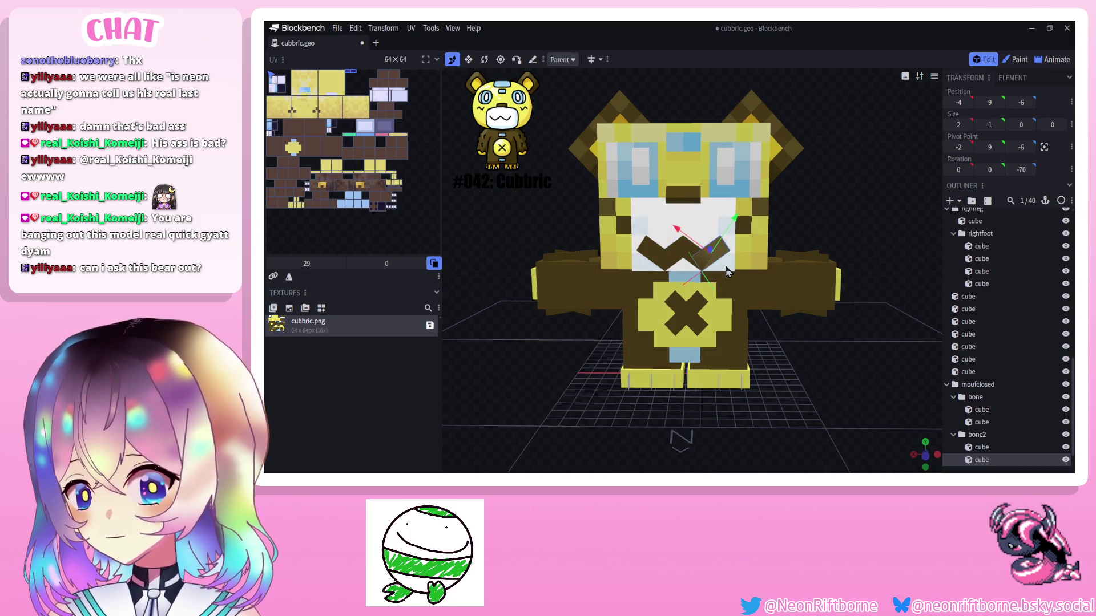
pyautogui.click(977, 384)
pyautogui.moveTo(685, 206)
pyautogui.mouseDown()
pyautogui.moveTo(688, 195)
pyautogui.moveTo(685, 214)
pyautogui.mouseUp()
pyautogui.click(883, 323)
pyautogui.scroll(-3, 991, 402)
pyautogui.moveTo(856, 386)
pyautogui.mouseDown()
pyautogui.moveTo(829, 406)
pyautogui.moveTo(864, 412)
pyautogui.moveTo(829, 393)
pyautogui.mouseUp()
pyautogui.scroll(-3, 830, 407)
pyautogui.scroll(5, 829, 393)
pyautogui.scroll(3, 673, 263)
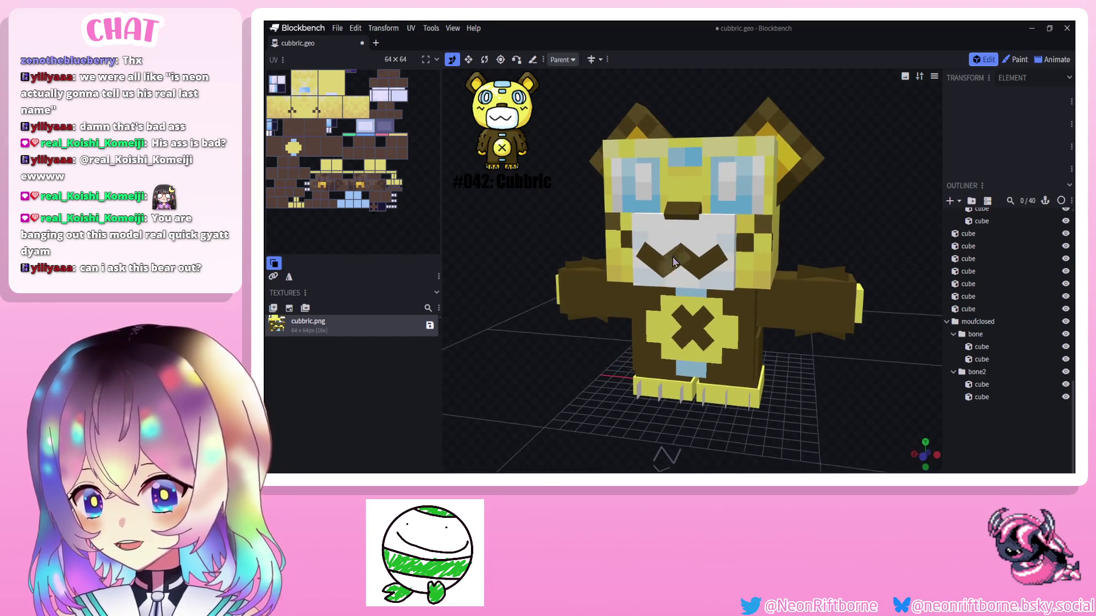
# In Paint mode, brush near-black #100c04 over the chevron mouth.
pyautogui.click(1015, 59)
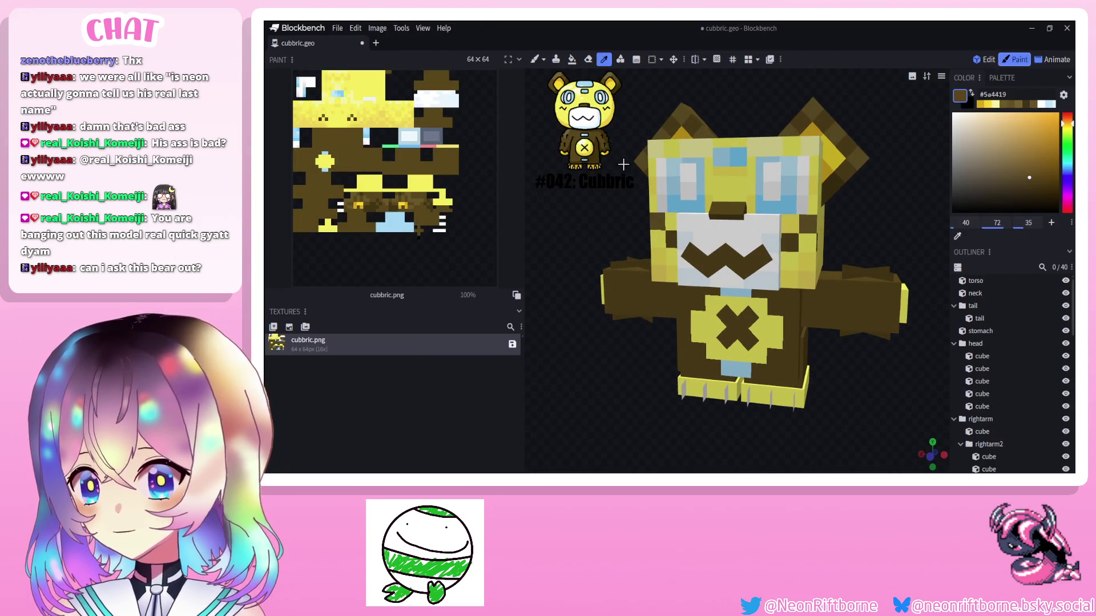
pyautogui.click(1032, 206)
pyautogui.click(735, 221)
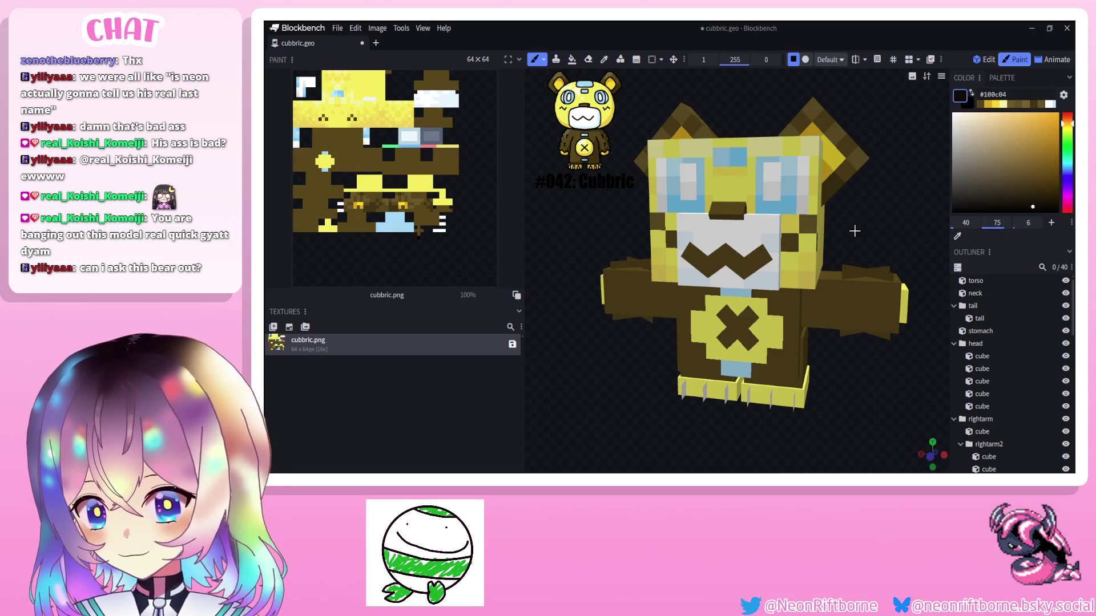
pyautogui.moveTo(788, 261); pyautogui.dragTo(743, 268)
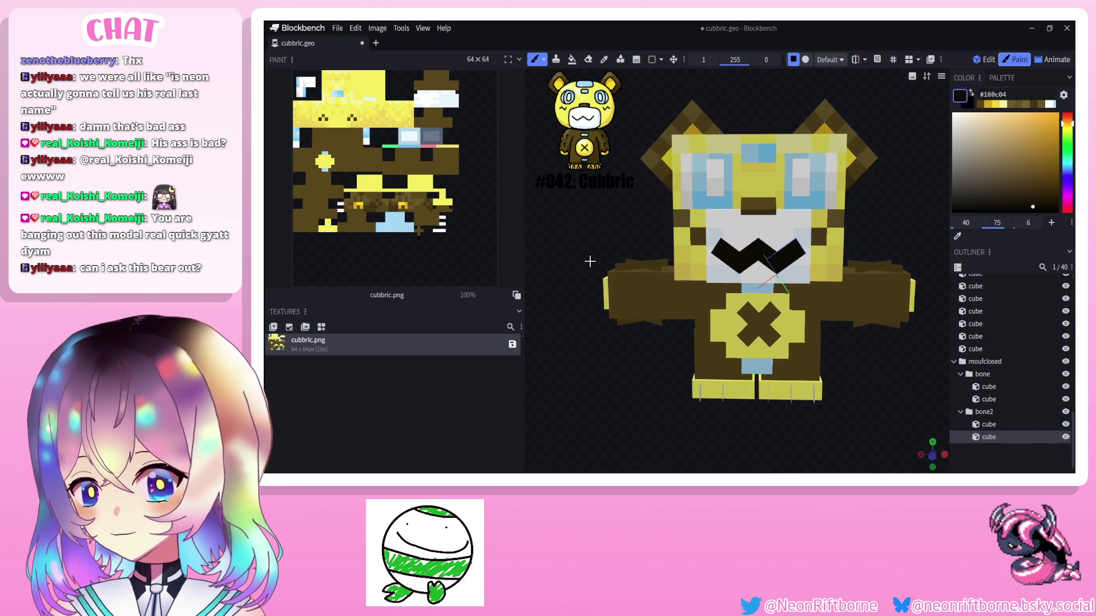
pyautogui.scroll(-4, 569, 272)
# Check the mouth from the front and return to Edit mode.
pyautogui.moveTo(590, 262)
pyautogui.mouseDown()
pyautogui.moveTo(556, 280)
pyautogui.moveTo(569, 283)
pyautogui.mouseUp()
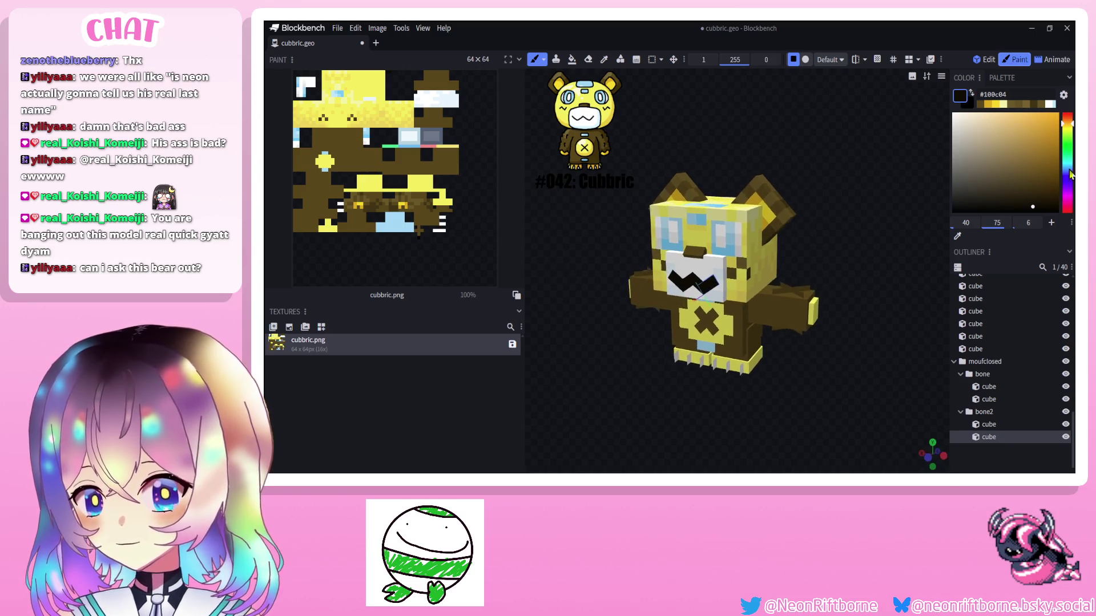
pyautogui.scroll(3, 648, 283)
pyautogui.click(648, 283)
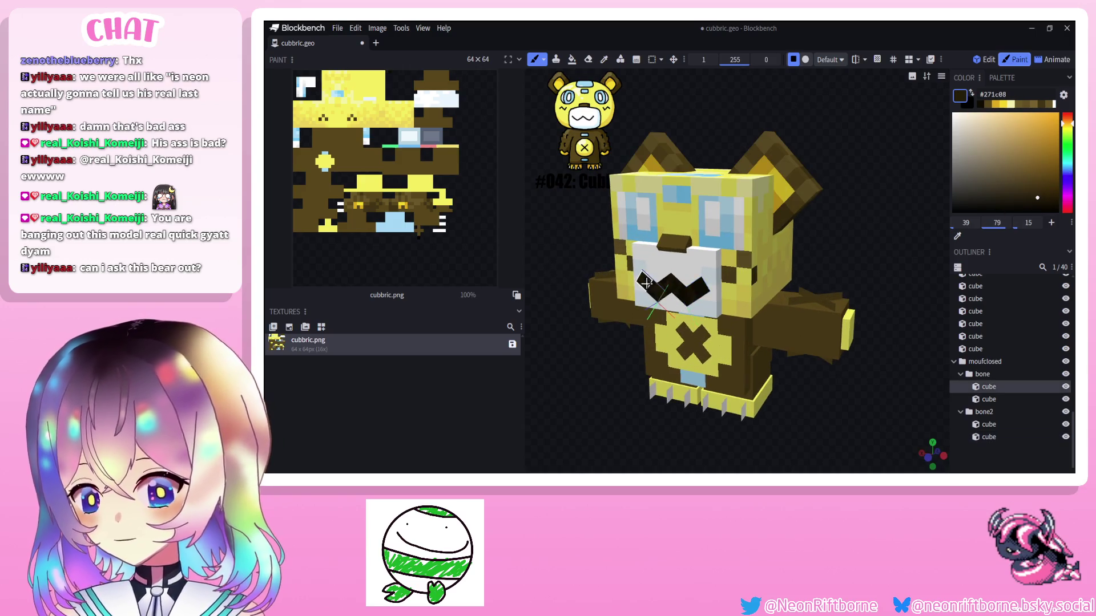
pyautogui.moveTo(564, 243); pyautogui.dragTo(599, 249)
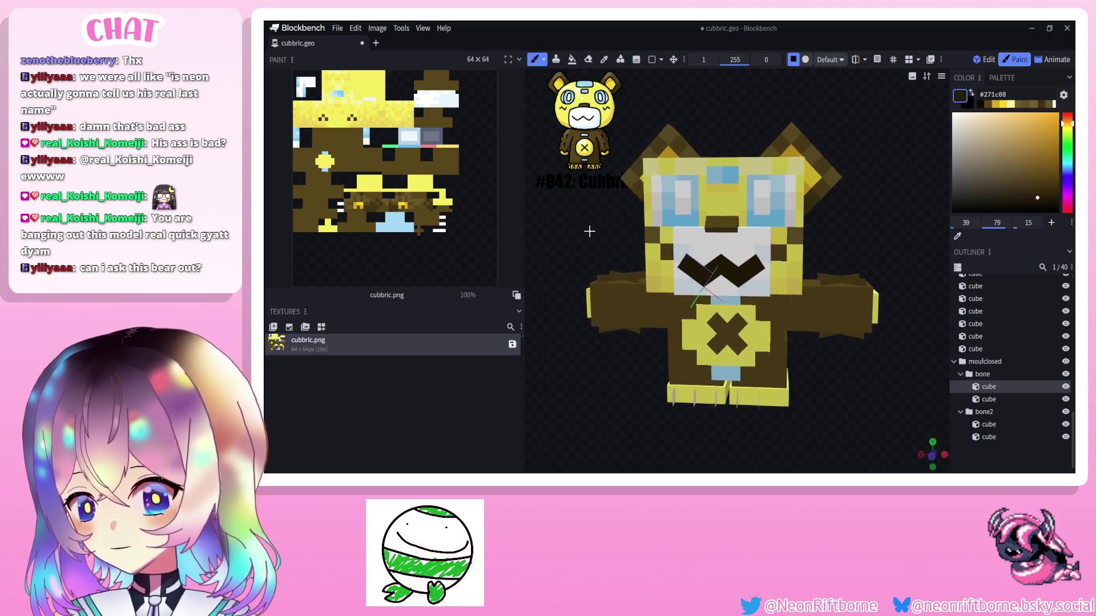
pyautogui.scroll(3, 690, 186)
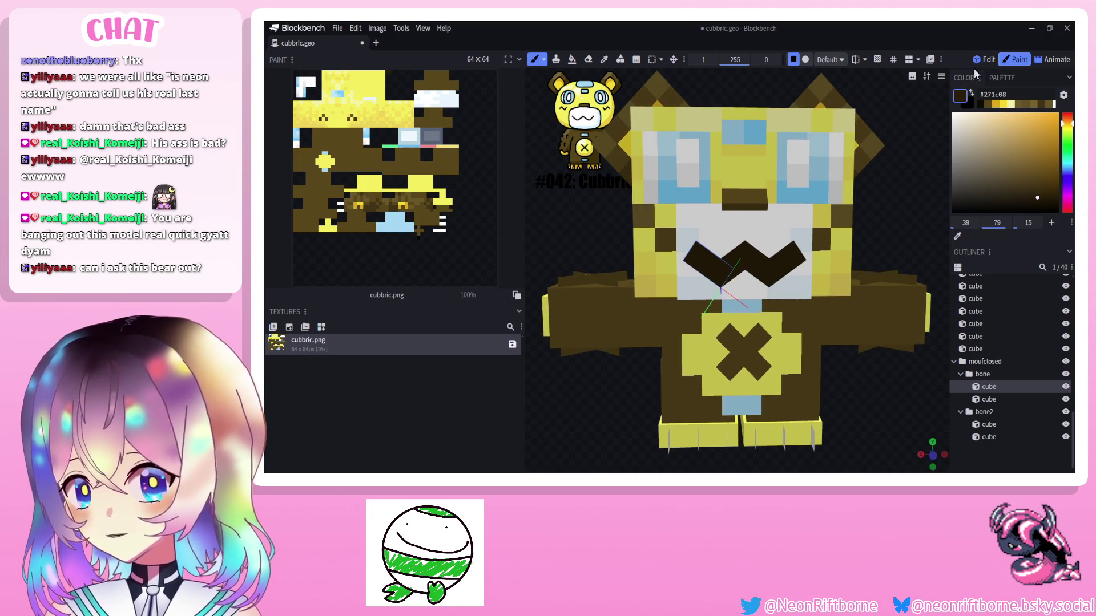
pyautogui.click(984, 58)
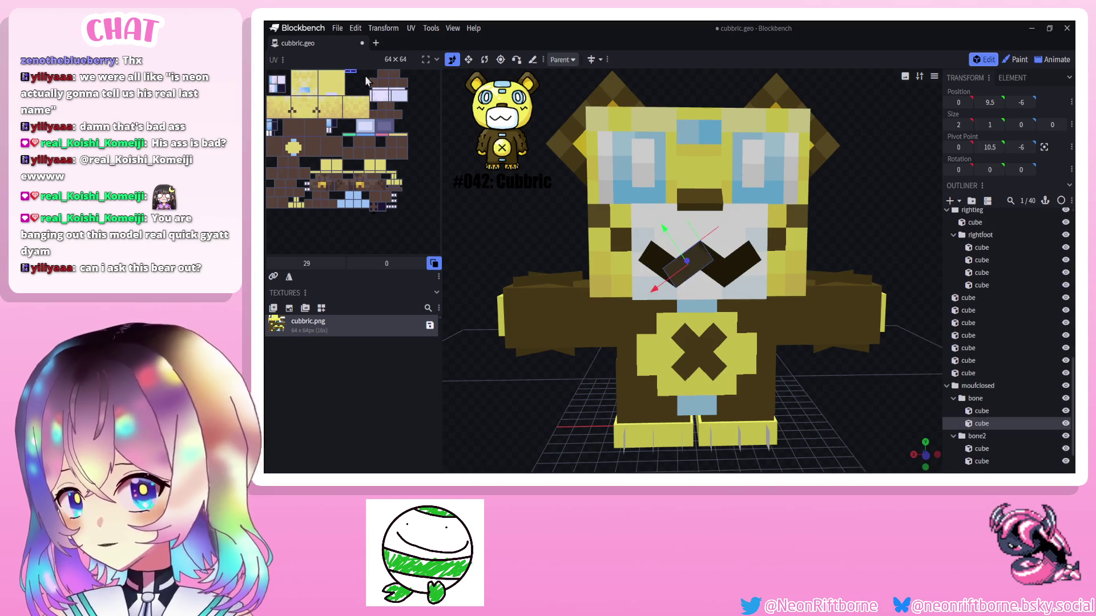
pyautogui.scroll(5, 365, 75)
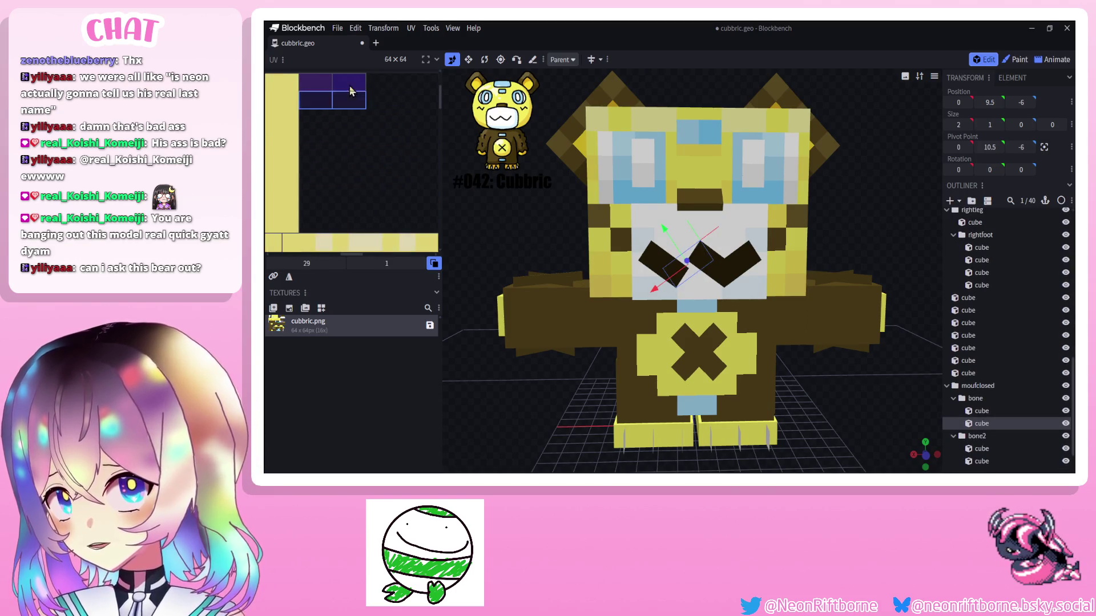
# Move each mouth cube's UV face rectangle to the top row of the texture.
pyautogui.click(351, 91)
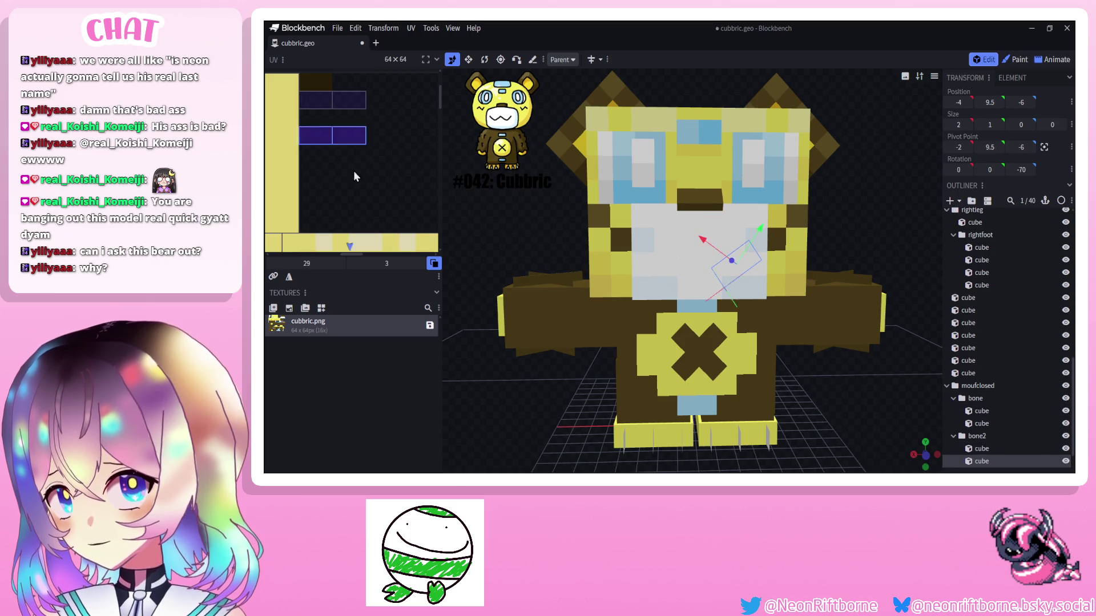
pyautogui.click(340, 138)
pyautogui.moveTo(342, 137); pyautogui.dragTo(349, 104)
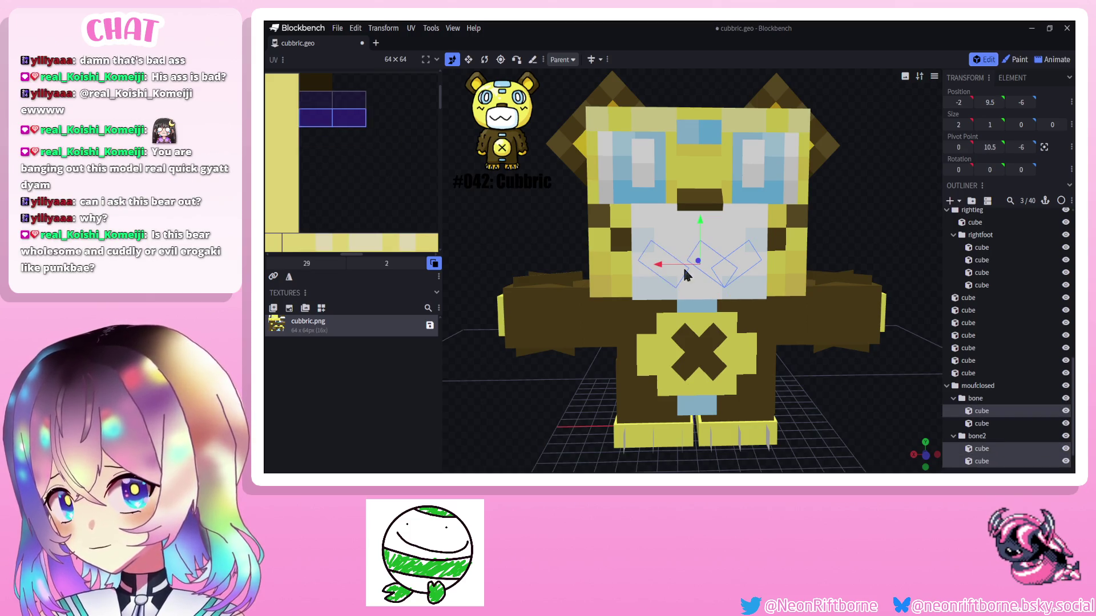
pyautogui.click(659, 267)
pyautogui.click(660, 266)
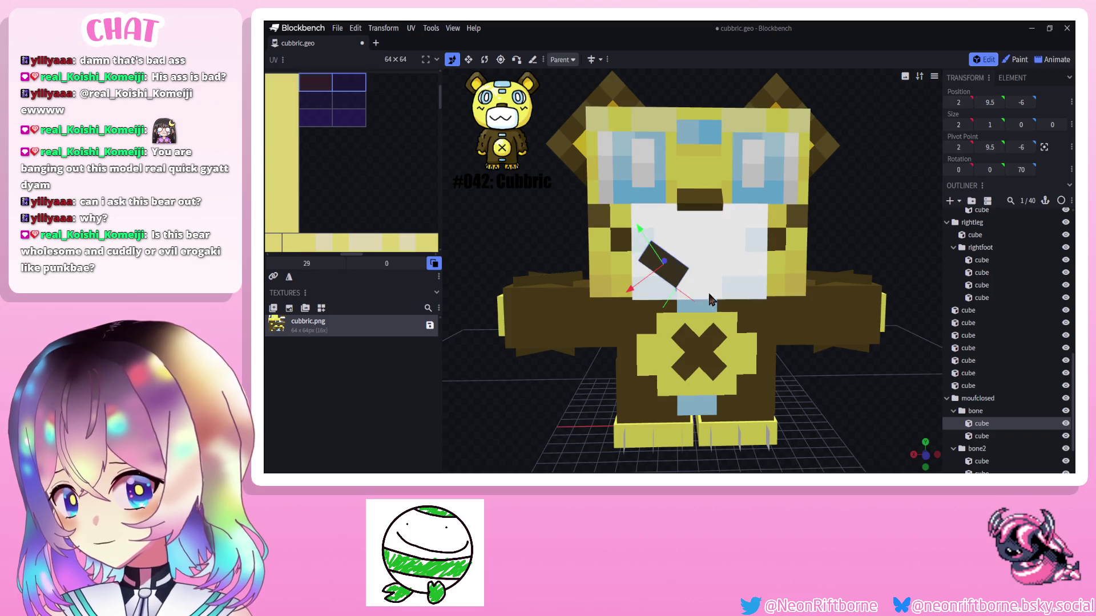
pyautogui.click(731, 262)
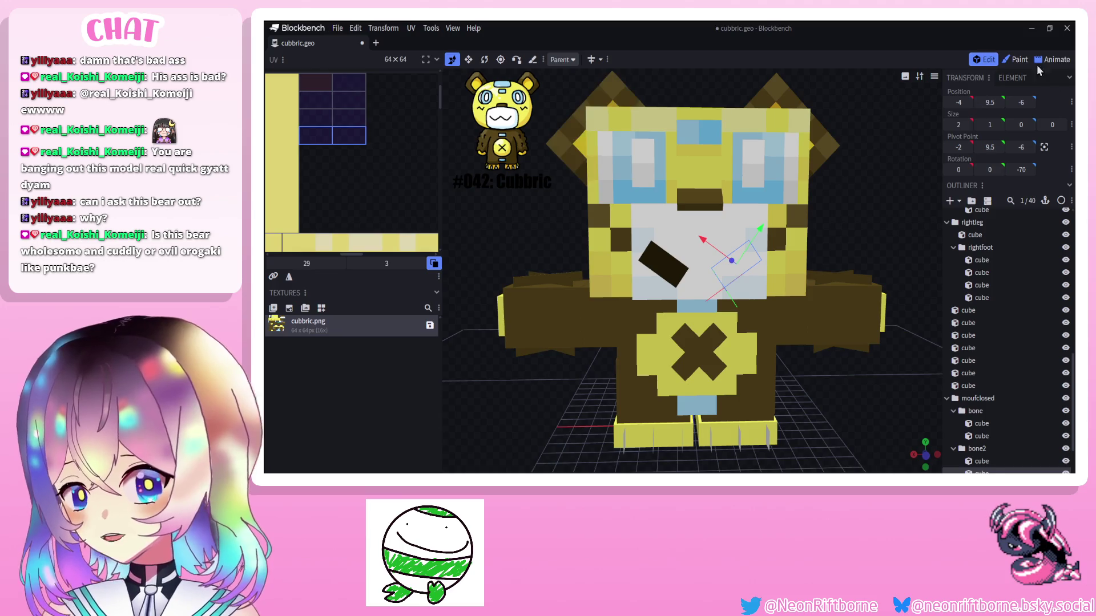
pyautogui.click(1019, 58)
# Repaint both sides of the mouth with the Paint Brush in lighter dark brown #3c2c0c.
pyautogui.click(319, 131)
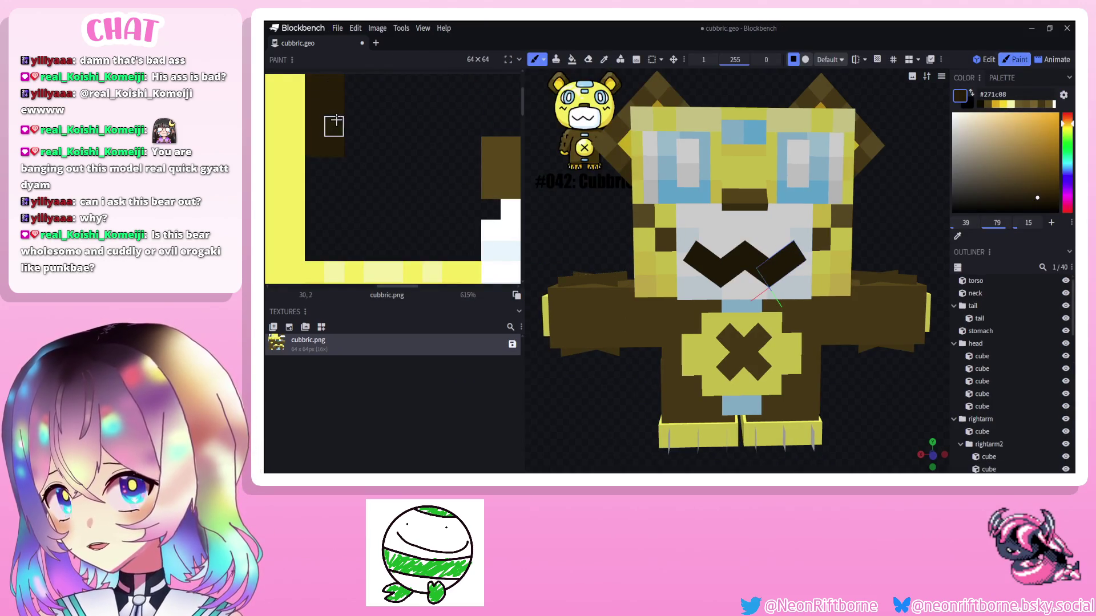
pyautogui.press('u')
pyautogui.press('b')
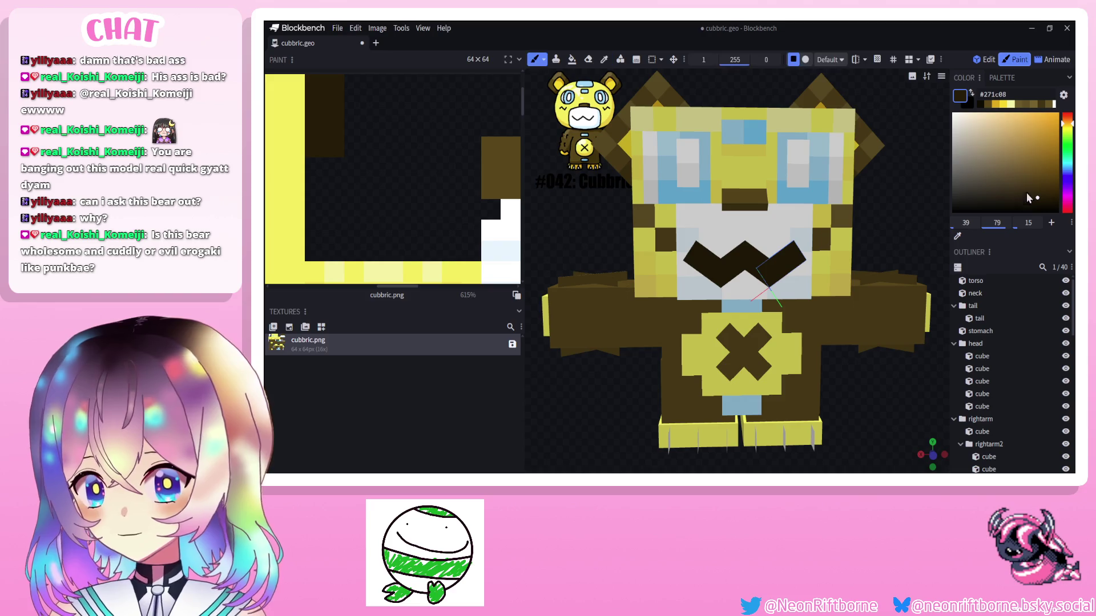
pyautogui.moveTo(1038, 201); pyautogui.dragTo(1037, 191)
pyautogui.moveTo(728, 251); pyautogui.dragTo(800, 259)
pyautogui.click(699, 257)
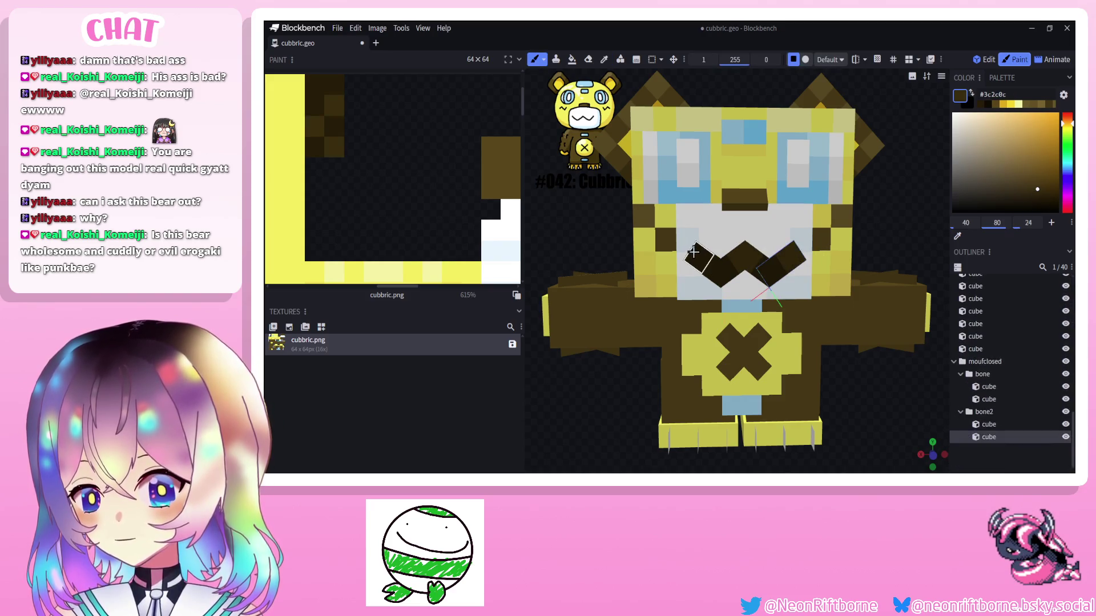
pyautogui.scroll(-3, 1011, 377)
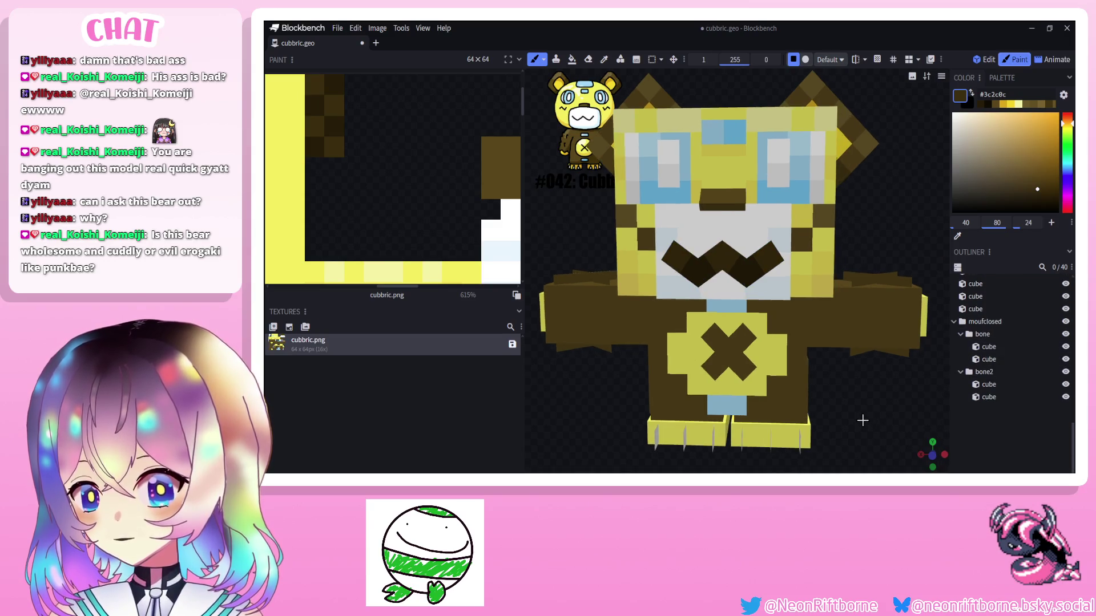
pyautogui.scroll(-3, 870, 426)
# Orbit to a three-quarter view to check the shaded chevron mouth.
pyautogui.moveTo(863, 424)
pyautogui.mouseDown()
pyautogui.moveTo(835, 420)
pyautogui.moveTo(850, 424)
pyautogui.mouseUp()
pyautogui.scroll(-2, 850, 423)
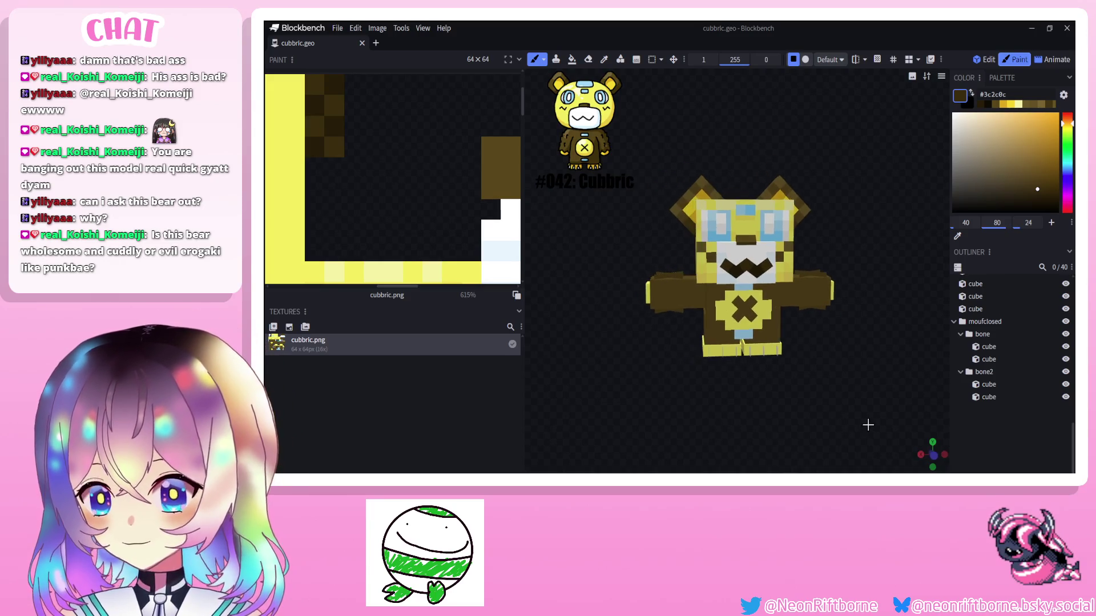
pyautogui.scroll(-2, 848, 423)
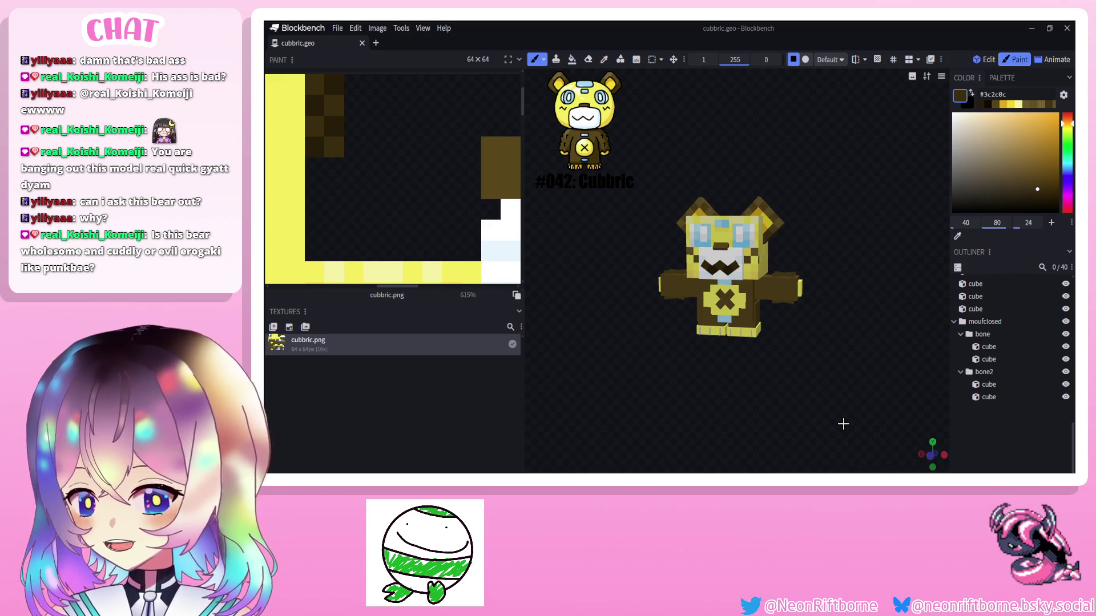
pyautogui.moveTo(870, 407); pyautogui.dragTo(703, 325)
pyautogui.scroll(3, 814, 395)
# Sample the body yellow and paint yellow blocks left and right of the chest cross.
pyautogui.keyDown('alt'); pyautogui.click(651, 299); pyautogui.keyUp('alt')
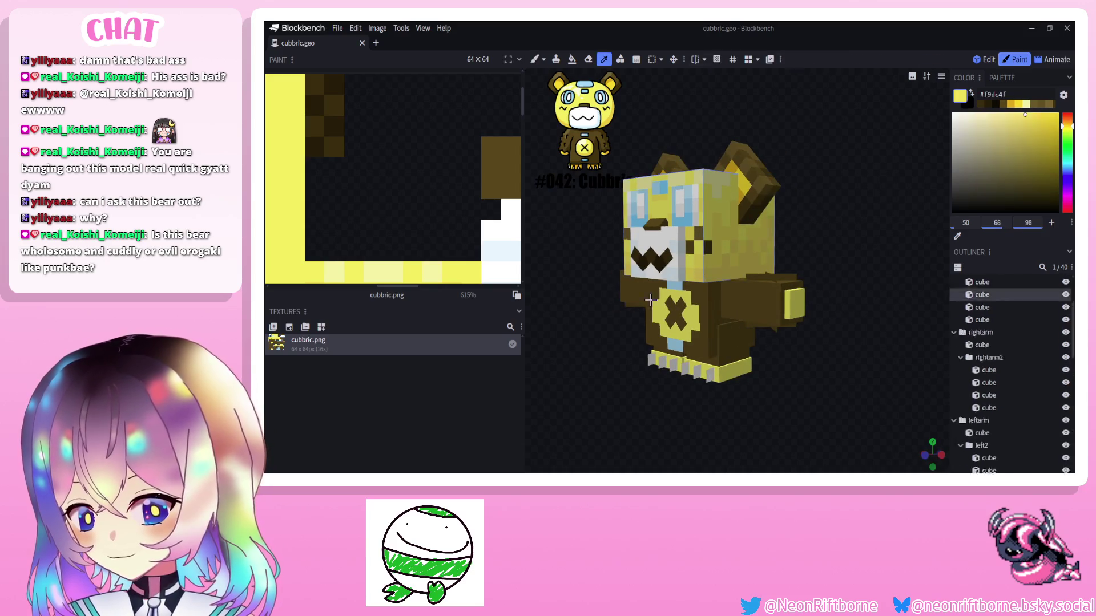
pyautogui.press('b')
pyautogui.moveTo(650, 300); pyautogui.dragTo(711, 283)
pyautogui.scroll(4, 749, 251)
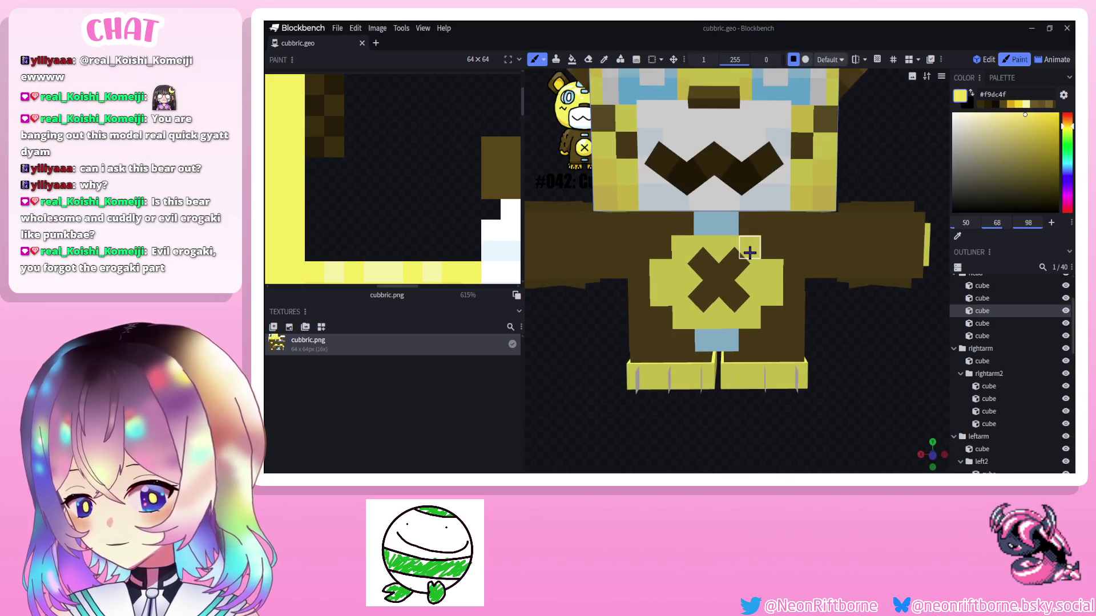
pyautogui.click(749, 251)
pyautogui.click(770, 274)
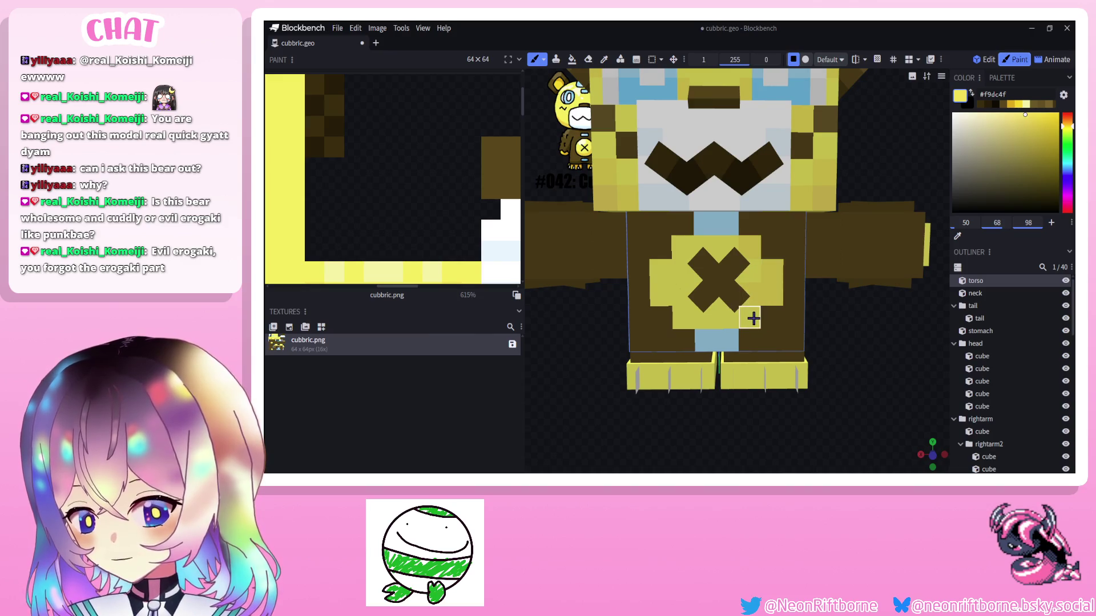
pyautogui.click(648, 295)
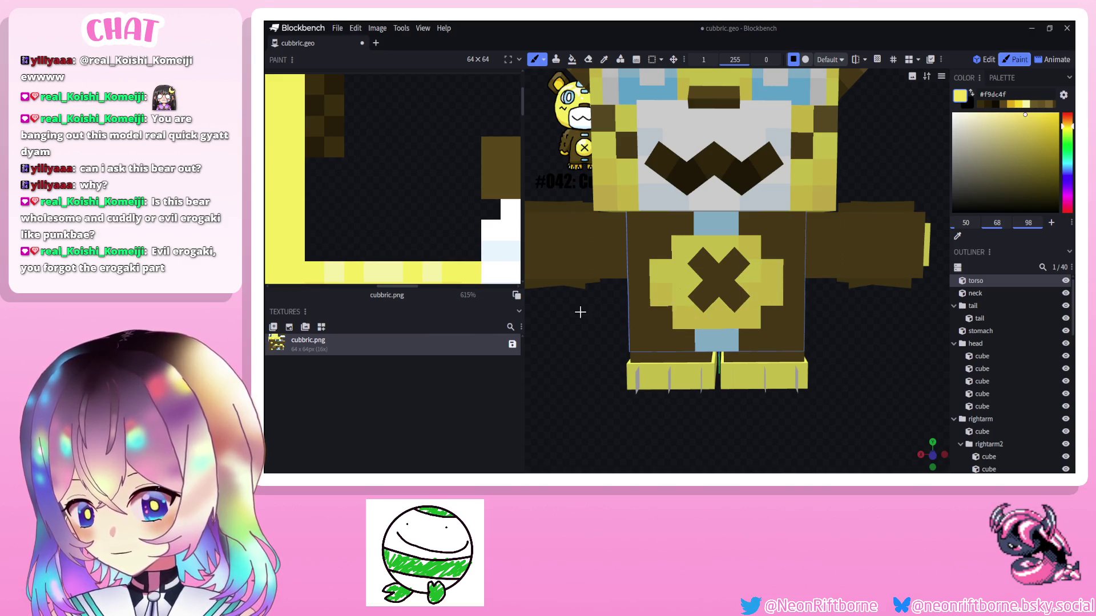
pyautogui.moveTo(855, 342); pyautogui.dragTo(747, 223)
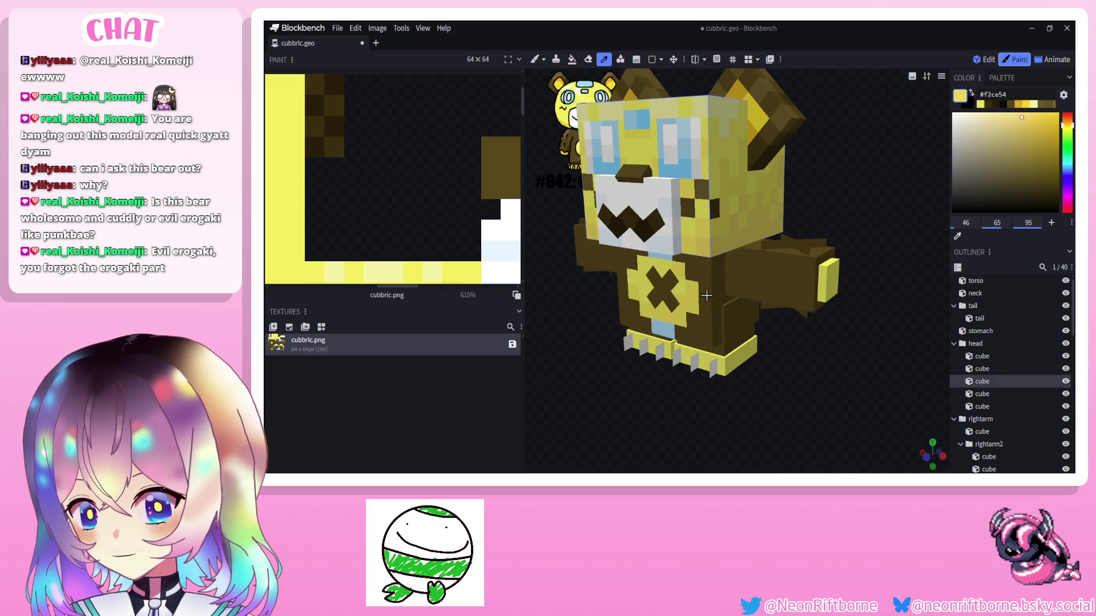
pyautogui.press('b')
pyautogui.moveTo(662, 321); pyautogui.dragTo(608, 309)
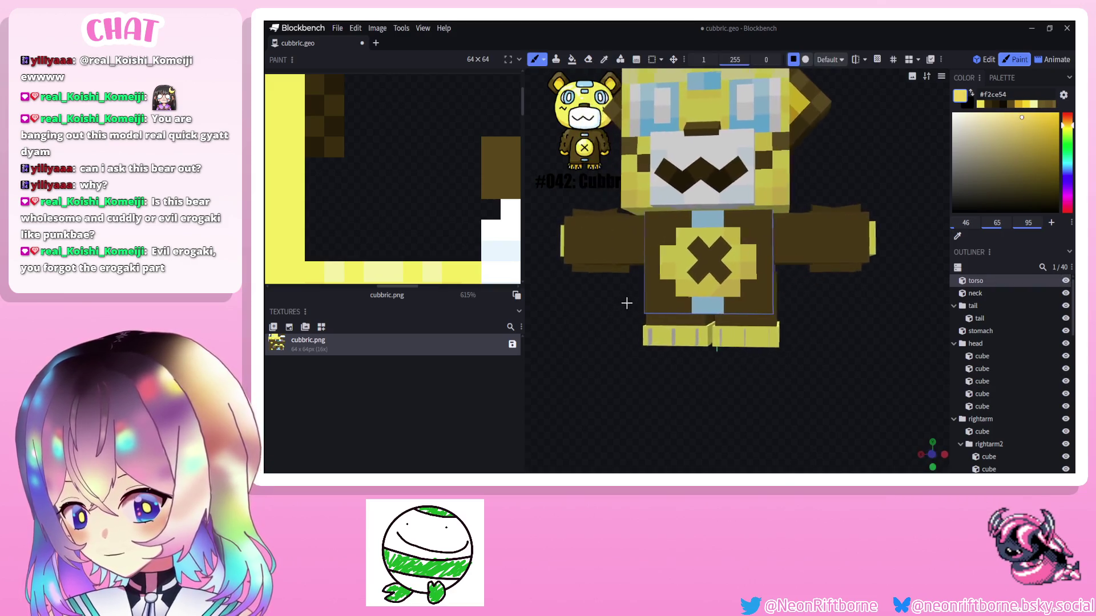
pyautogui.scroll(5, 684, 309)
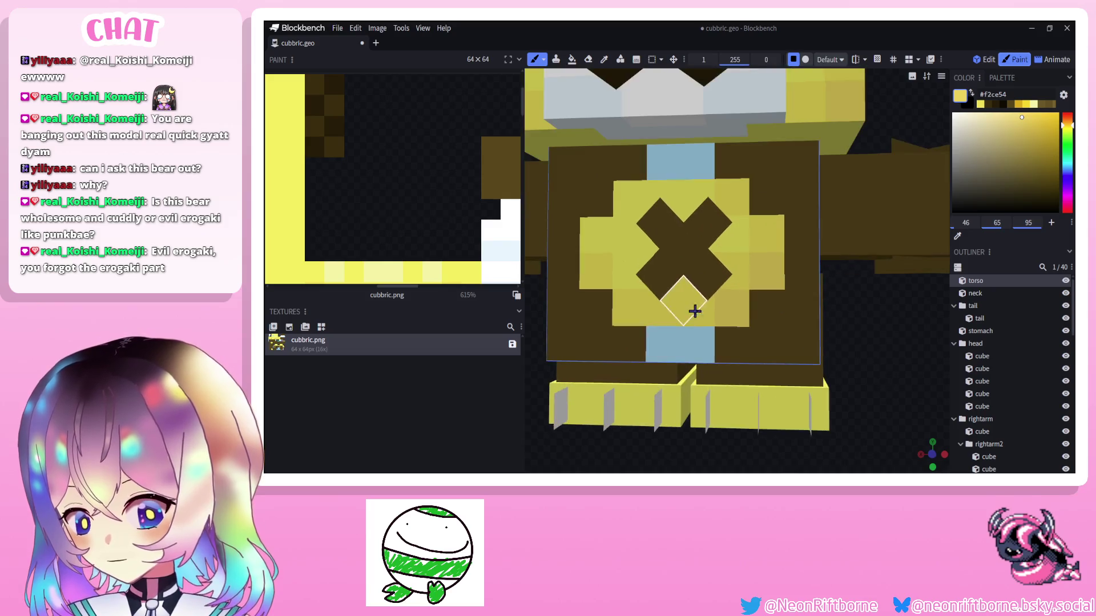
# With the standard brush, sample dark brown from the chest X and darken its pixels.
pyautogui.click(587, 59)
pyautogui.click(676, 292)
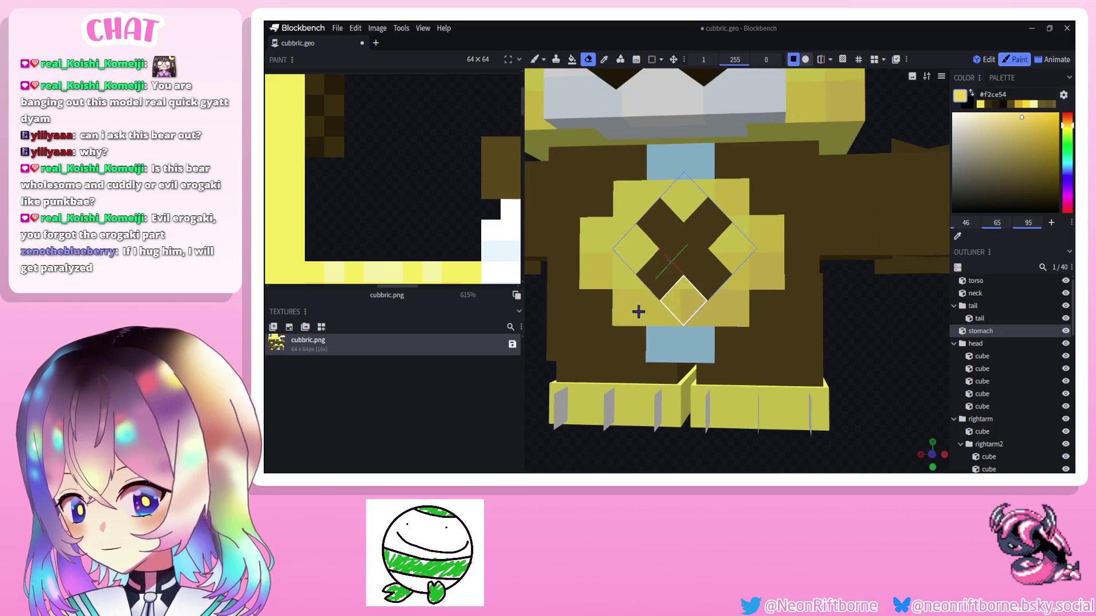
pyautogui.click(536, 59)
pyautogui.scroll(-5, 665, 152)
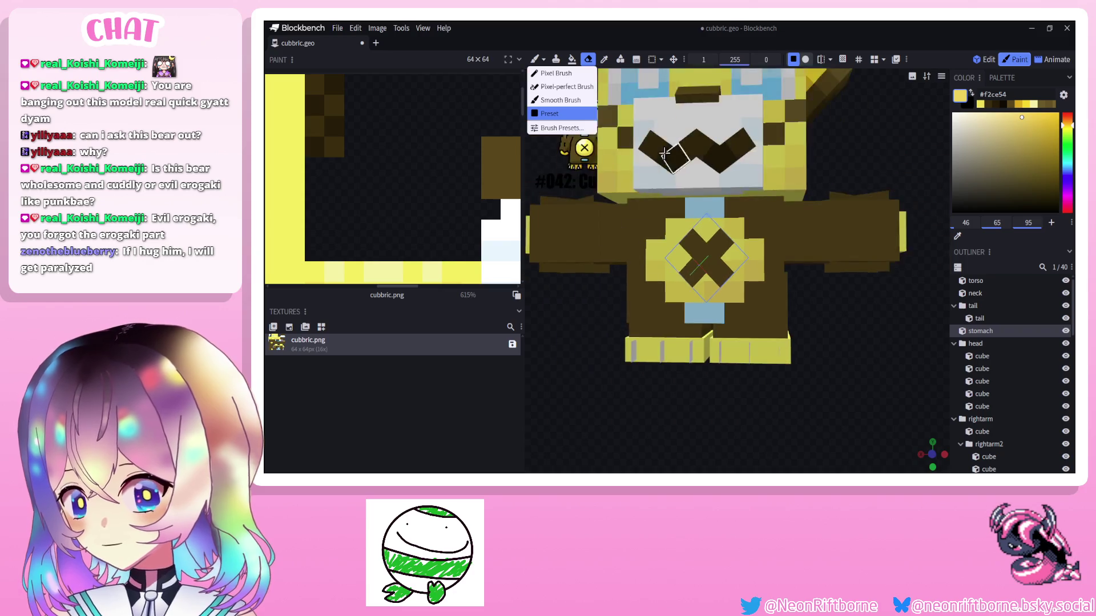
pyautogui.click(556, 72)
pyautogui.keyDown('alt'); pyautogui.click(708, 254); pyautogui.keyUp('alt')
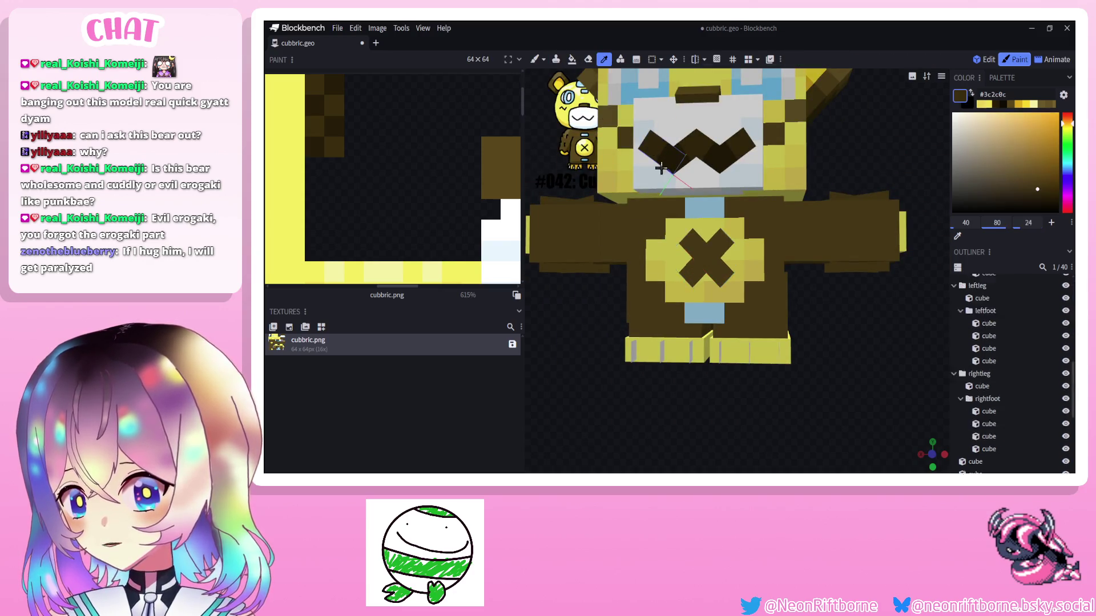
pyautogui.click(718, 254)
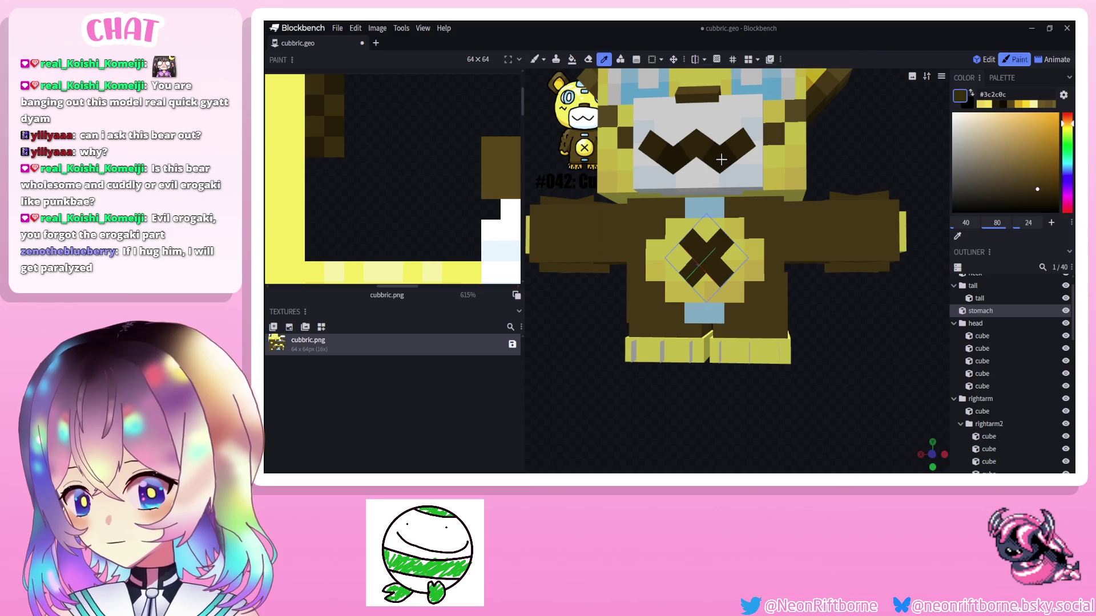
pyautogui.keyDown('alt'); pyautogui.click(715, 254); pyautogui.keyUp('alt')
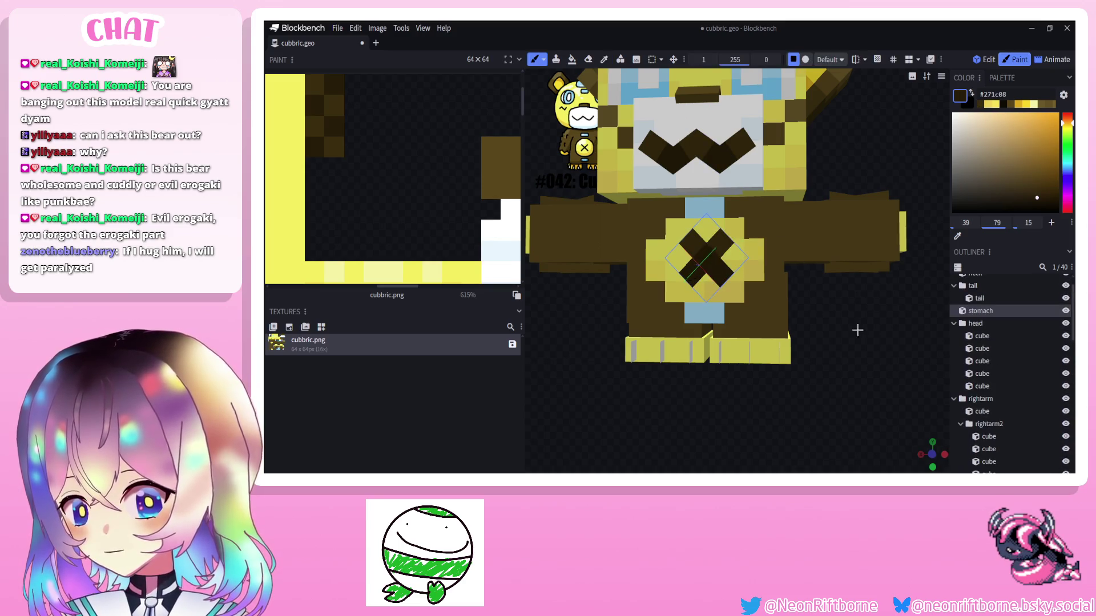
pyautogui.scroll(-3, 720, 254)
pyautogui.scroll(5, 719, 257)
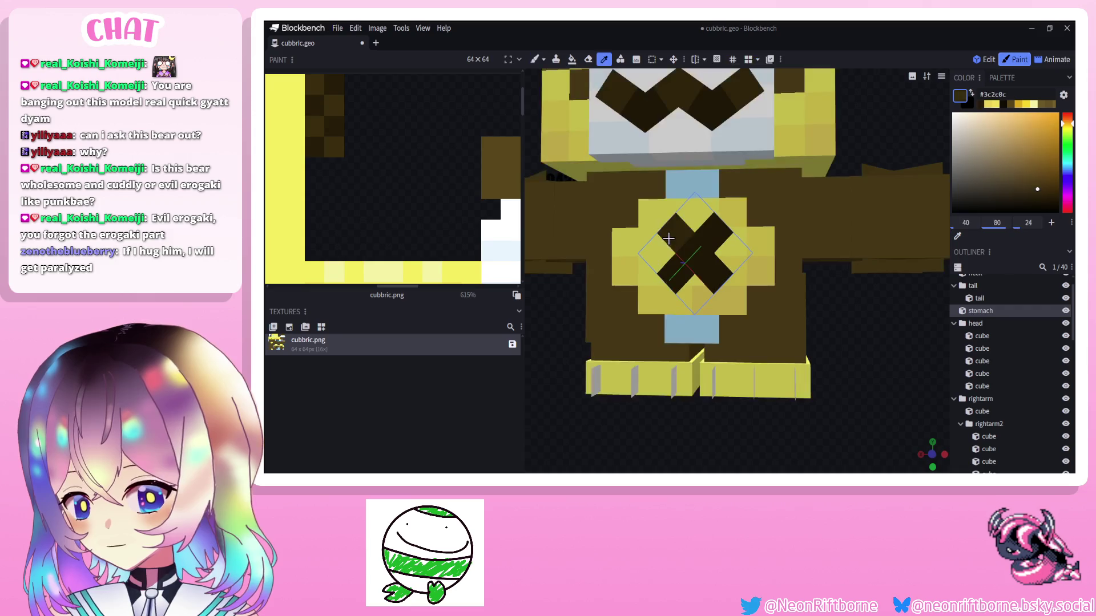
pyautogui.scroll(-3, 789, 319)
pyautogui.scroll(-3, 999, 385)
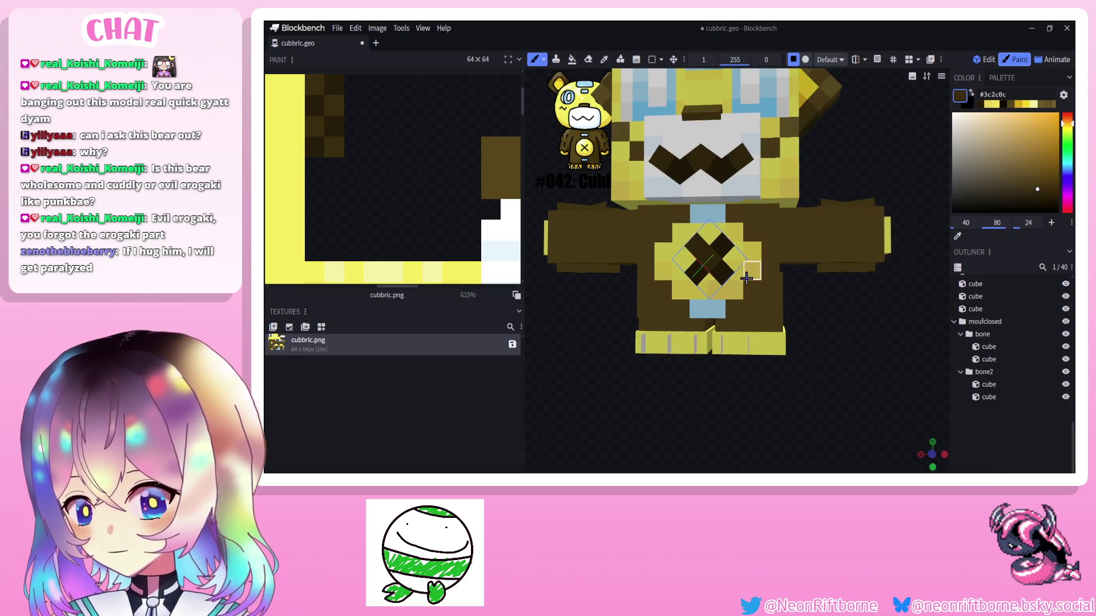
pyautogui.click(722, 249)
pyautogui.scroll(-3, 998, 411)
pyautogui.scroll(-3, 720, 214)
pyautogui.scroll(3, 998, 343)
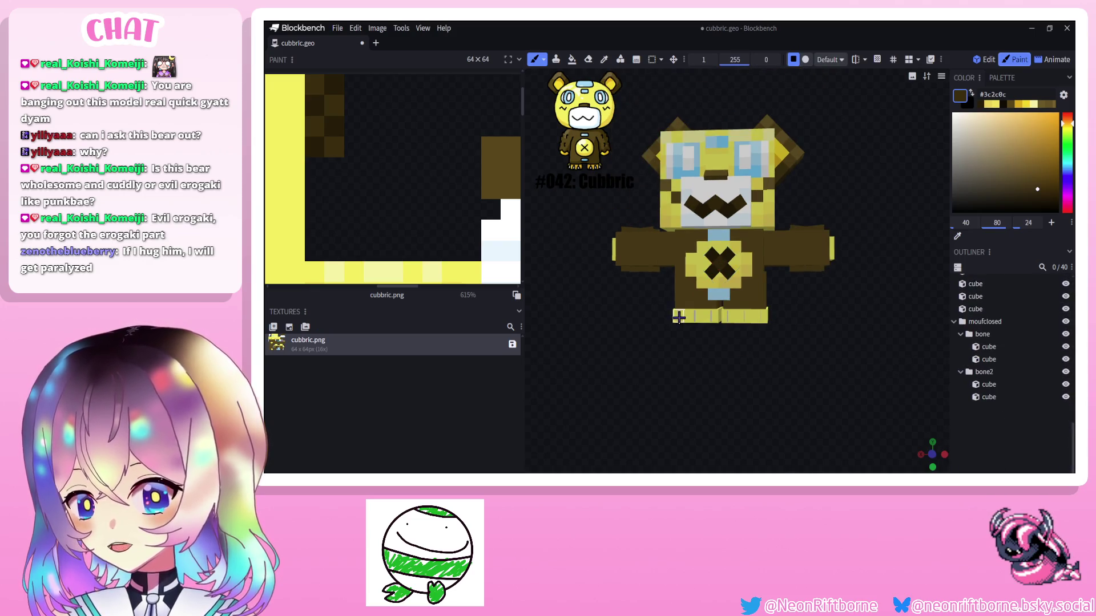
pyautogui.scroll(5, 678, 317)
# Sample the darkest brown and add shading pixels to the emblem's left tile.
pyautogui.click(689, 252)
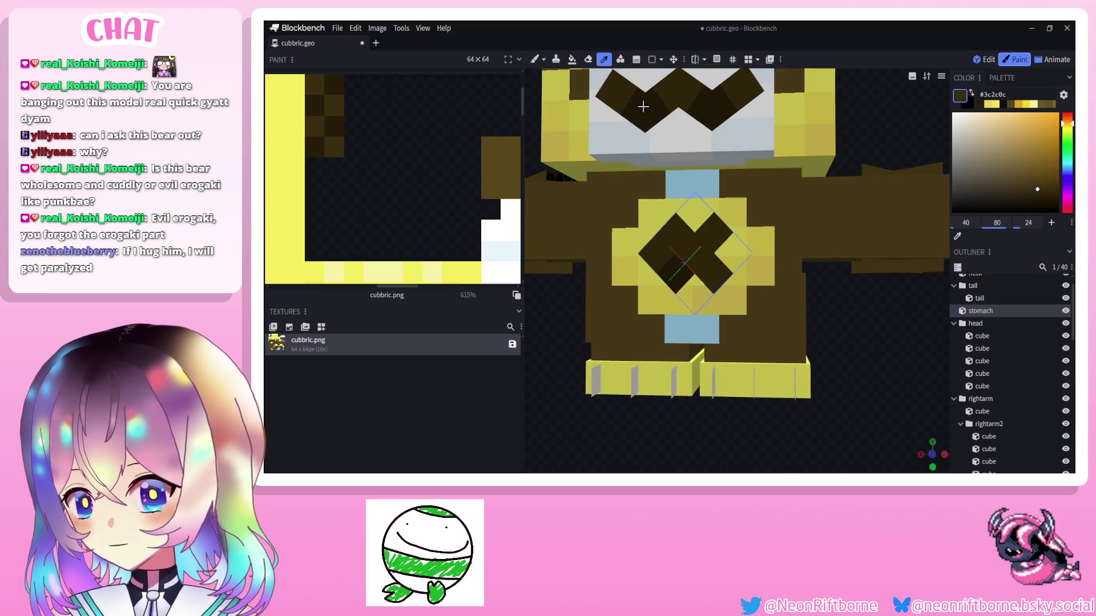
pyautogui.keyDown('alt'); pyautogui.click(674, 239); pyautogui.keyUp('alt')
pyautogui.click(666, 270)
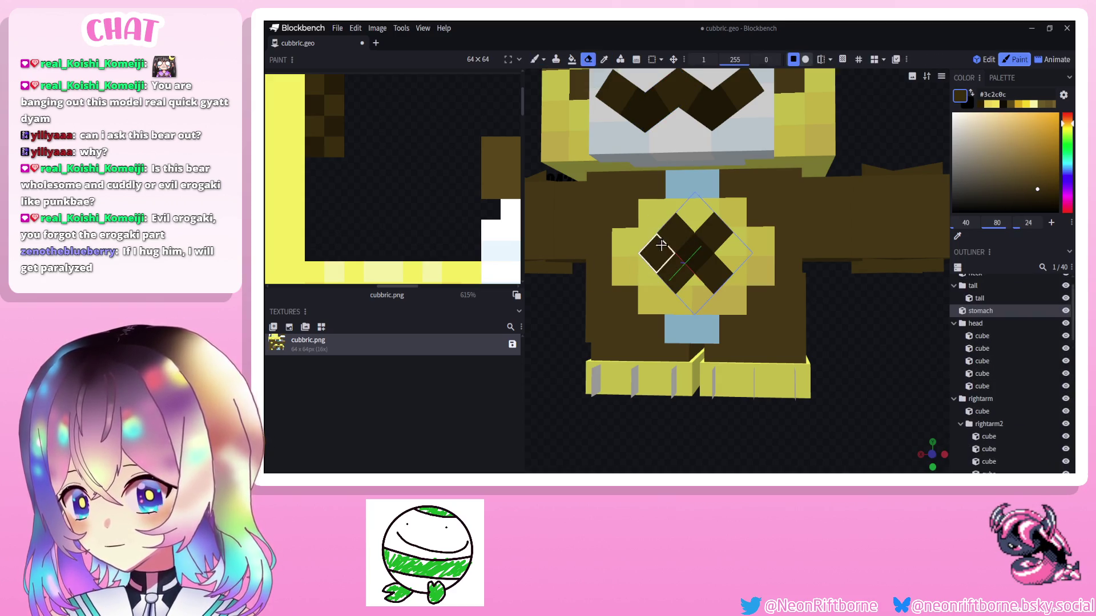
pyautogui.click(661, 245)
pyautogui.scroll(-5, 727, 257)
pyautogui.click(993, 434)
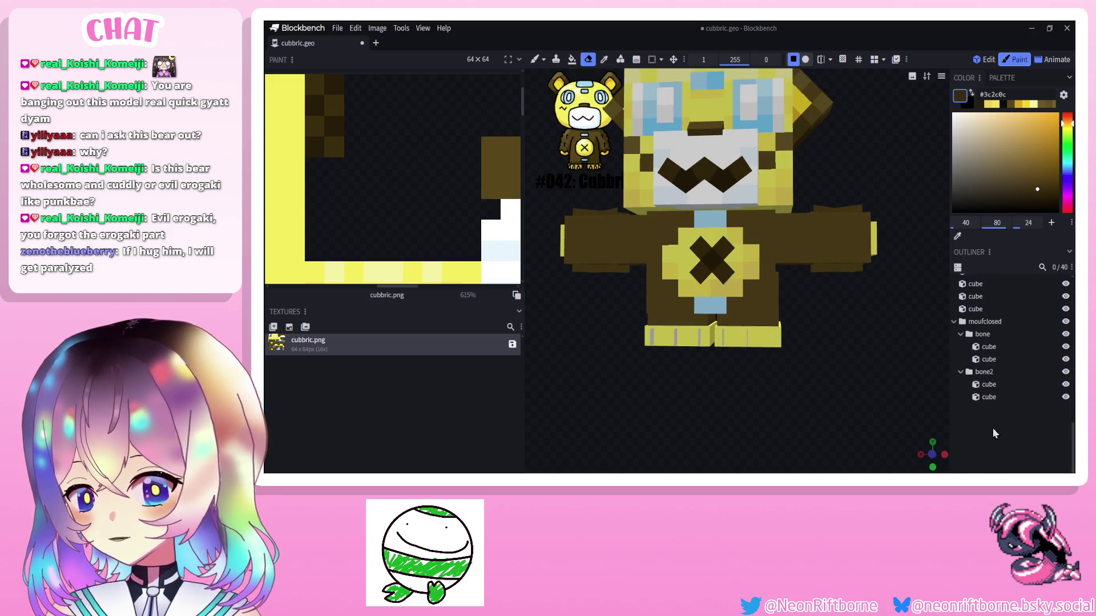
pyautogui.scroll(-3, 770, 300)
pyautogui.moveTo(813, 385); pyautogui.dragTo(854, 408)
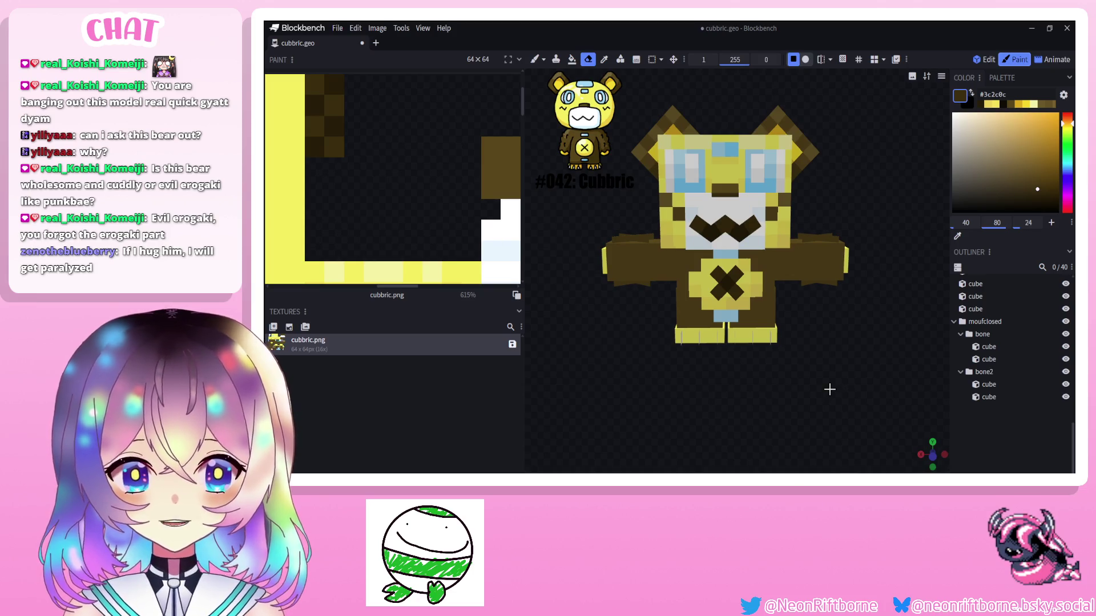
pyautogui.scroll(3, 829, 390)
pyautogui.scroll(3, 847, 386)
pyautogui.scroll(-1, 869, 378)
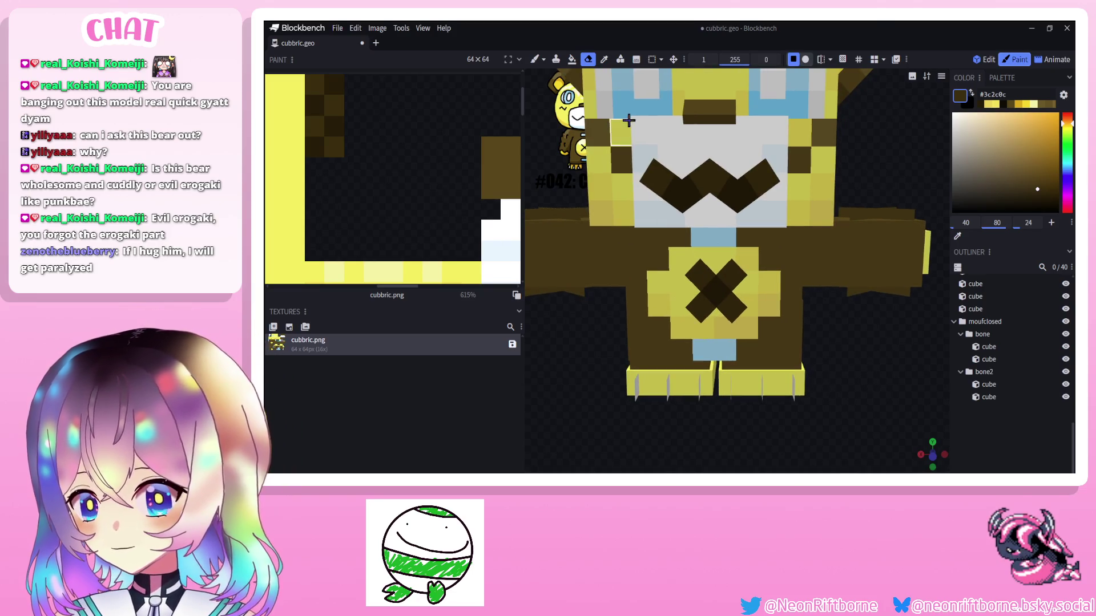
# Sample pale yellow from the chest and brush it to the left of the X.
pyautogui.keyDown('alt'); pyautogui.click(649, 130); pyautogui.keyUp('alt')
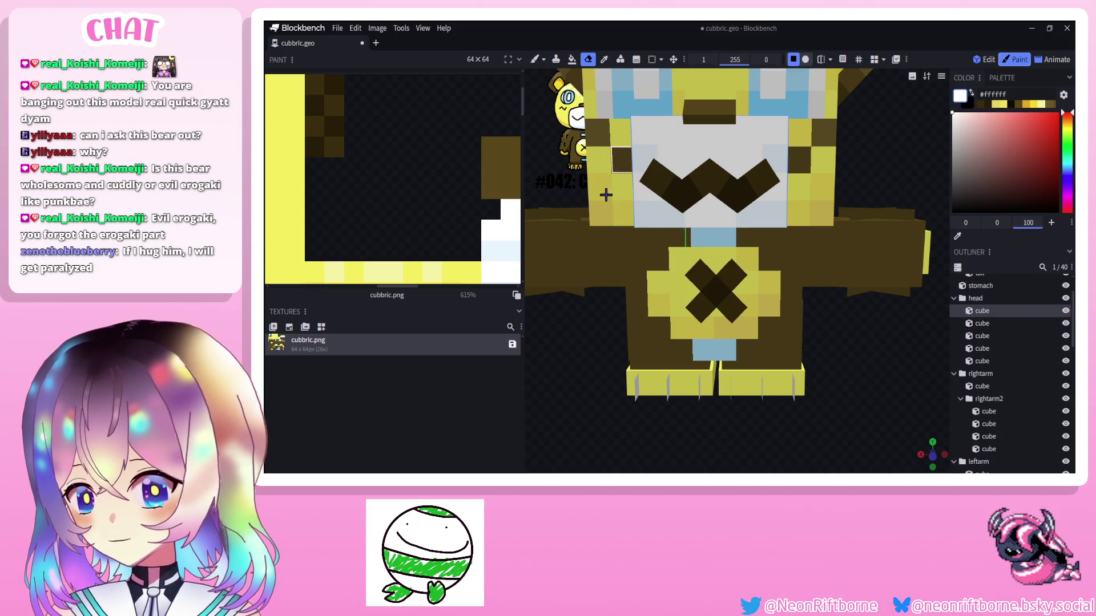
pyautogui.scroll(-3, 606, 195)
pyautogui.keyDown('alt'); pyautogui.click(701, 258); pyautogui.keyUp('alt')
pyautogui.scroll(5, 700, 258)
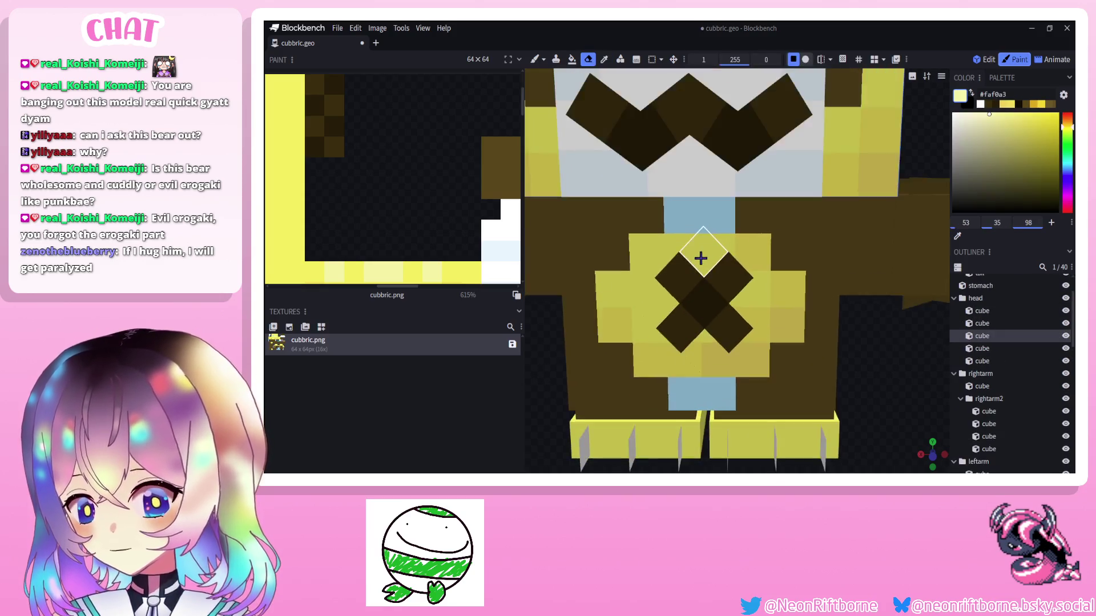
pyautogui.click(685, 253)
pyautogui.click(538, 60)
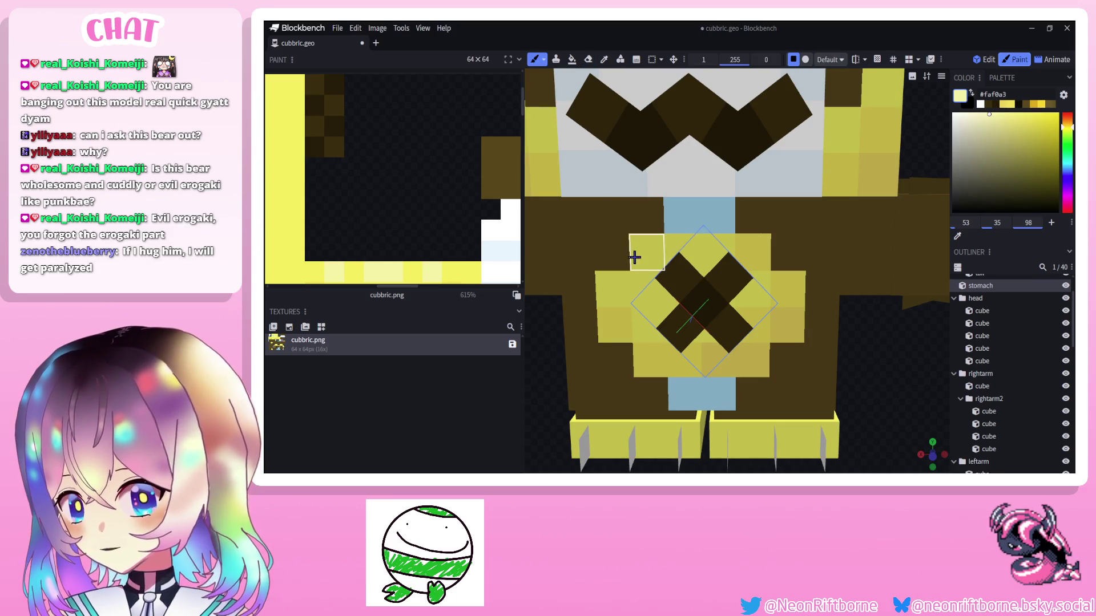
pyautogui.moveTo(635, 257)
pyautogui.mouseDown()
pyautogui.moveTo(615, 300)
pyautogui.moveTo(610, 291)
pyautogui.mouseUp()
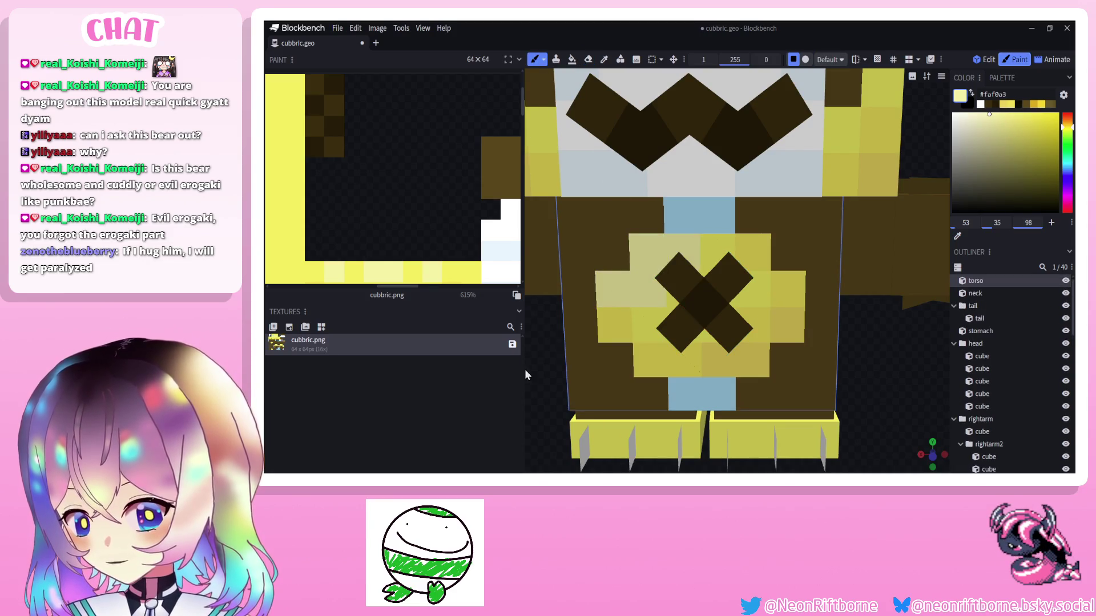
pyautogui.scroll(-4, 537, 394)
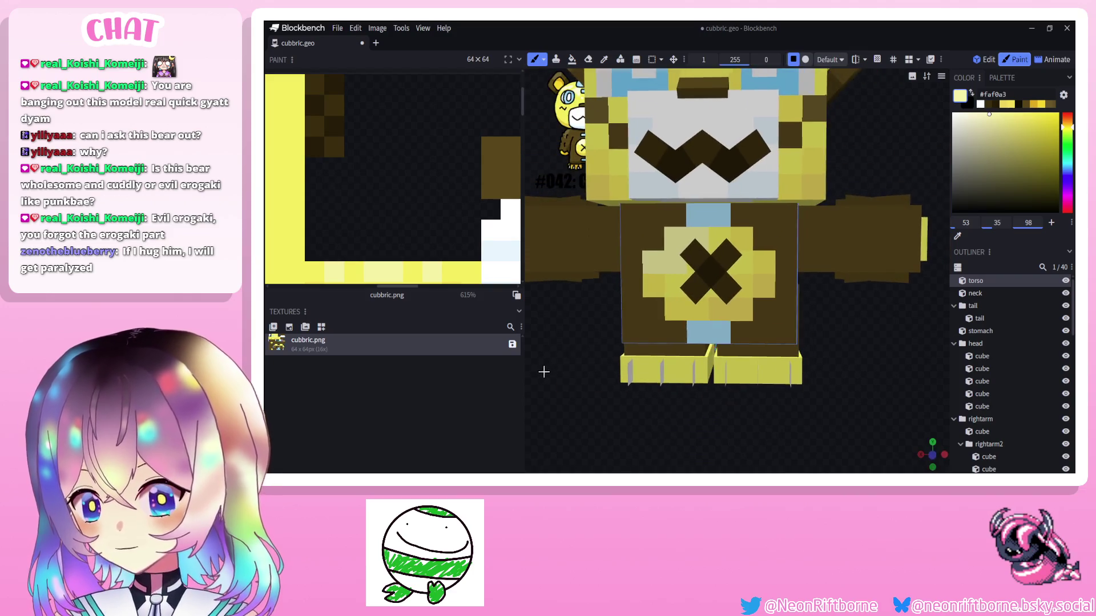
pyautogui.scroll(-3, 597, 323)
# From the side view, sample the brown and select the nose piece.
pyautogui.moveTo(597, 323)
pyautogui.mouseDown()
pyautogui.moveTo(575, 334)
pyautogui.moveTo(583, 308)
pyautogui.mouseUp()
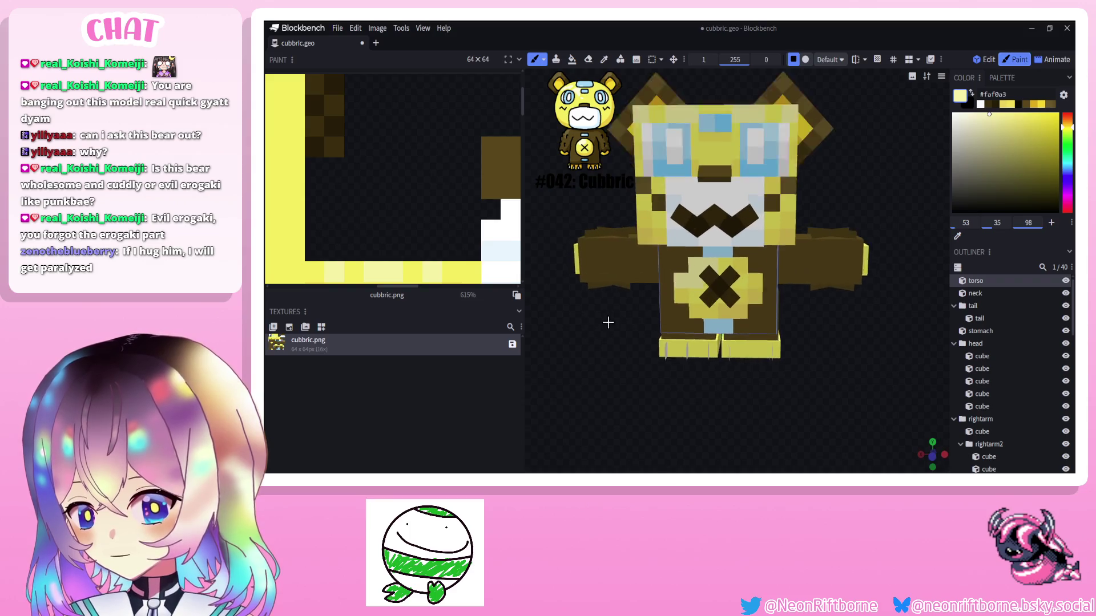
pyautogui.scroll(4, 589, 256)
pyautogui.moveTo(589, 239)
pyautogui.mouseDown()
pyautogui.moveTo(809, 216)
pyautogui.moveTo(798, 326)
pyautogui.moveTo(868, 344)
pyautogui.mouseUp()
pyautogui.keyDown('alt'); pyautogui.click(662, 233); pyautogui.keyUp('alt')
pyautogui.click(723, 222)
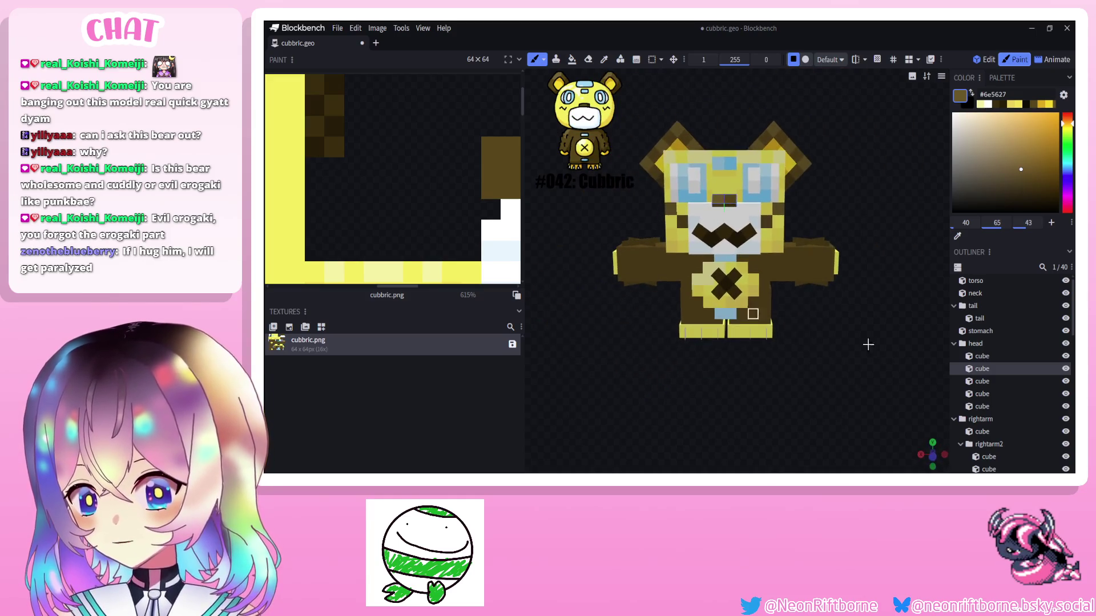
pyautogui.keyDown('alt'); pyautogui.click(728, 262); pyautogui.keyUp('alt')
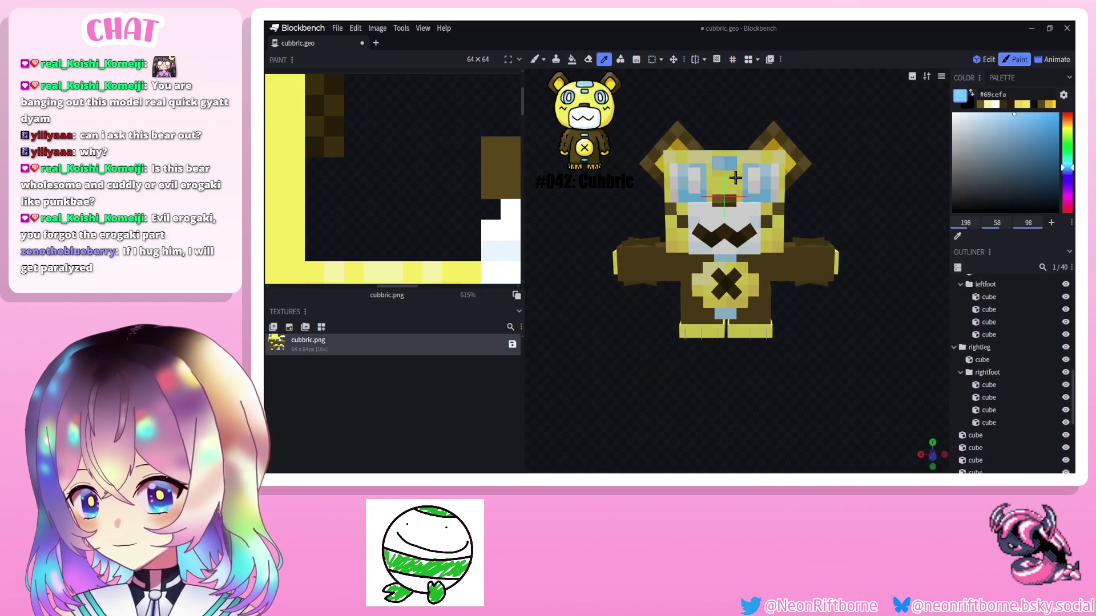
pyautogui.click(726, 263)
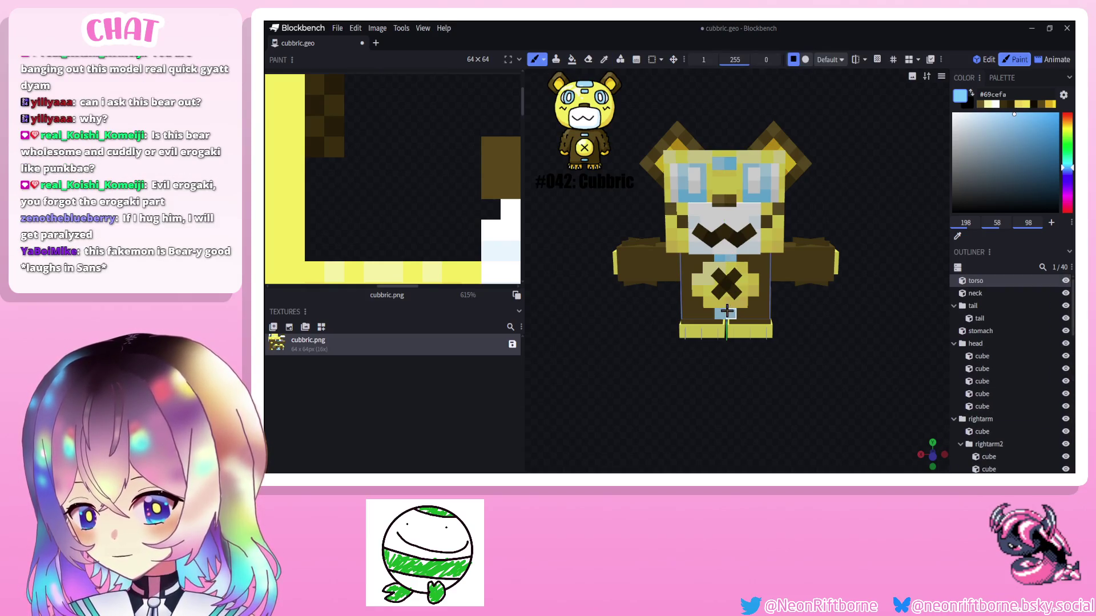
pyautogui.scroll(3, 726, 313)
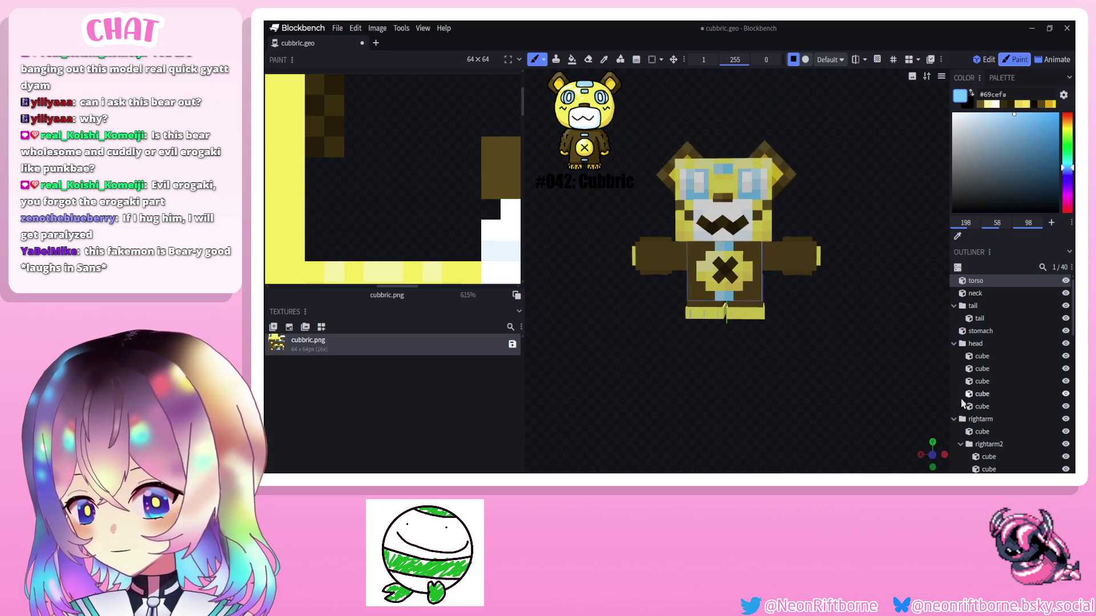
pyautogui.scroll(-3, 736, 304)
pyautogui.click(805, 380)
pyautogui.moveTo(805, 381); pyautogui.dragTo(796, 386)
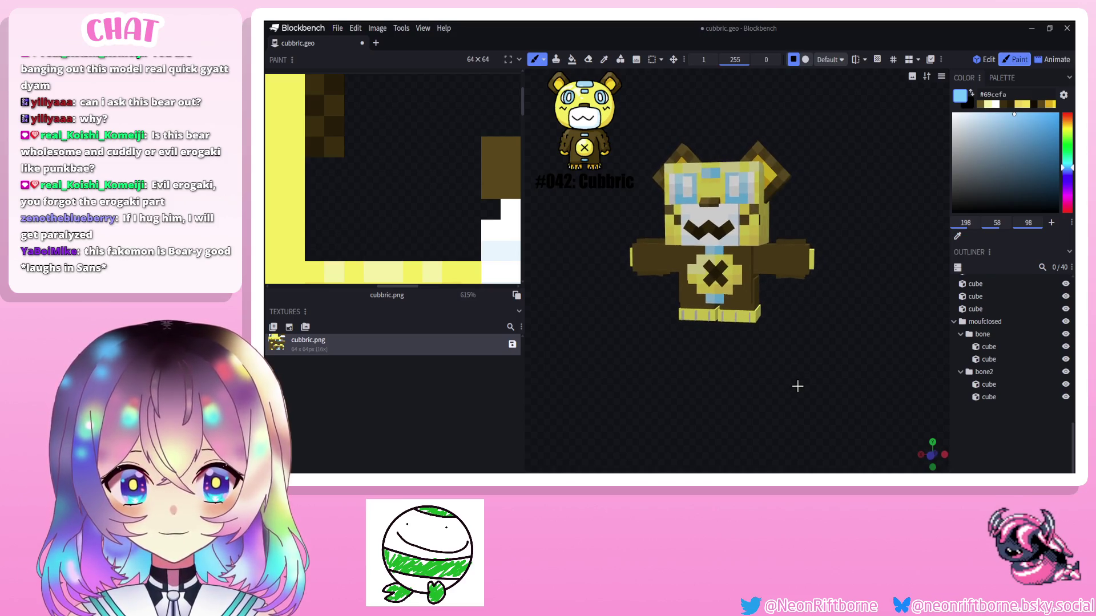
pyautogui.scroll(3, 797, 387)
pyautogui.scroll(2, 805, 392)
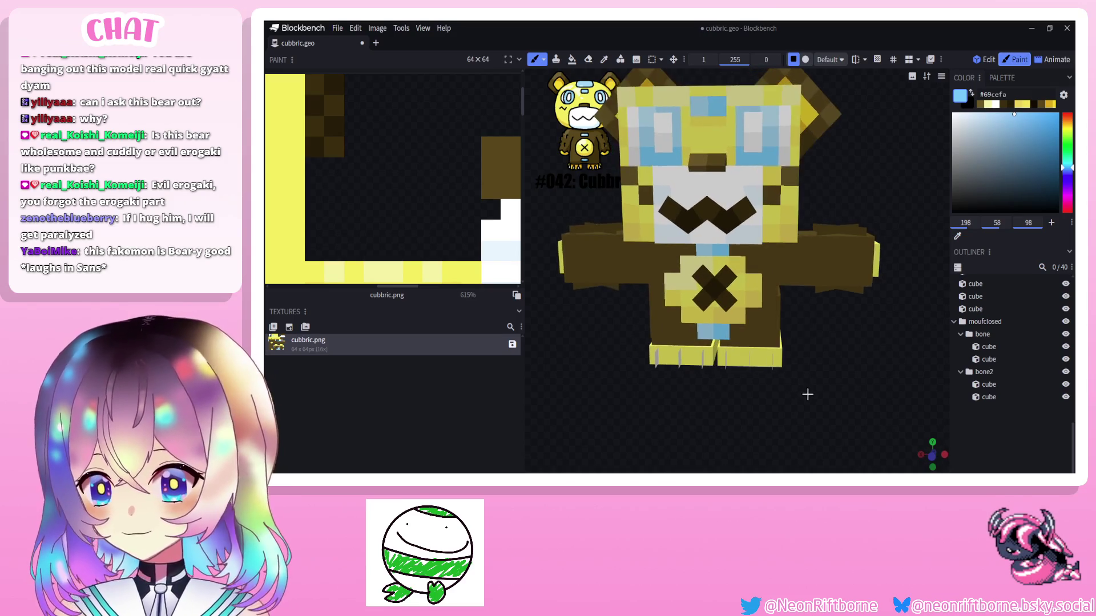
pyautogui.moveTo(786, 254); pyautogui.dragTo(798, 359)
pyautogui.keyDown('alt'); pyautogui.click(798, 358); pyautogui.keyUp('alt')
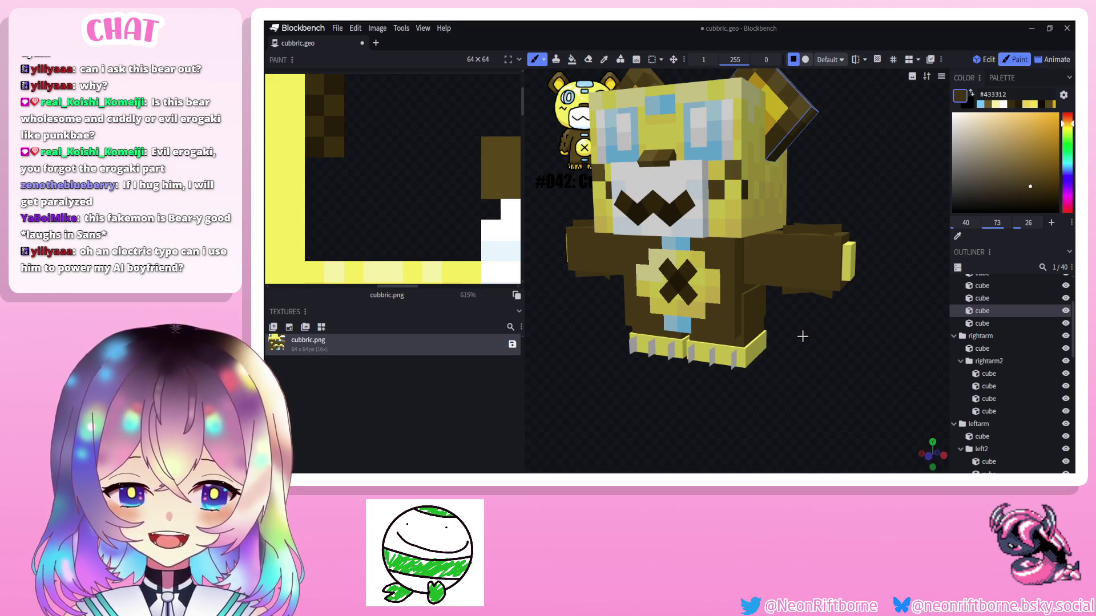
pyautogui.moveTo(802, 336); pyautogui.dragTo(813, 339)
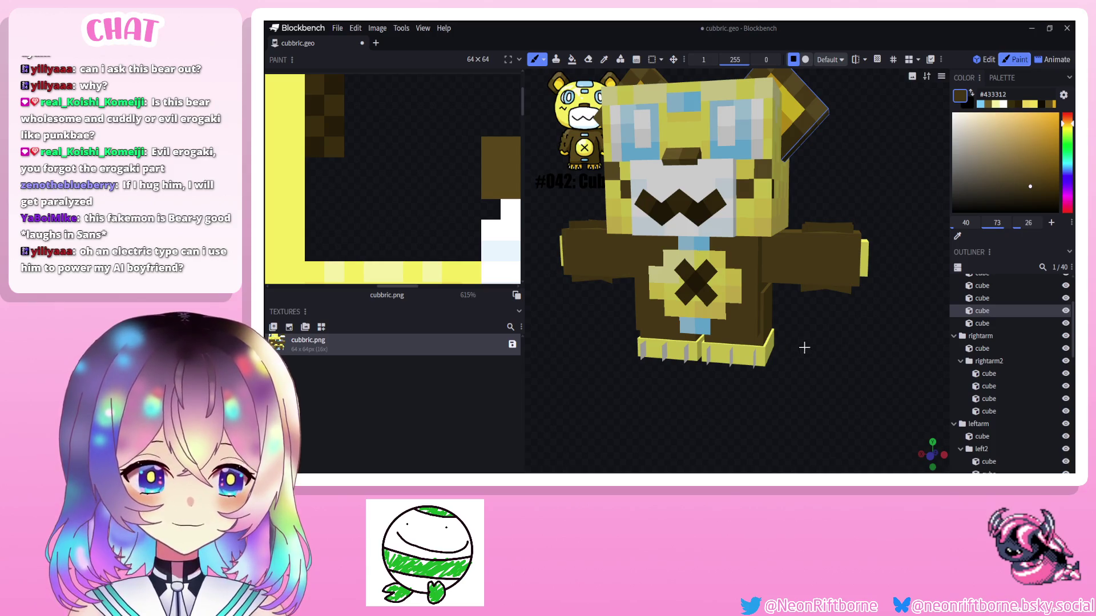
pyautogui.moveTo(786, 345); pyautogui.dragTo(829, 346)
pyautogui.scroll(2, 548, 128)
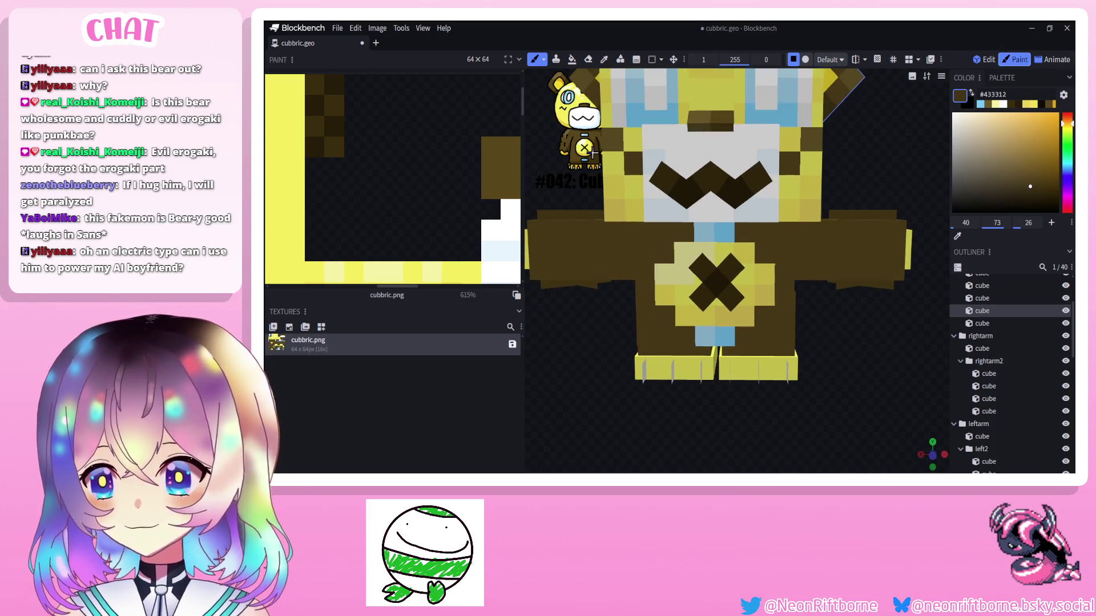
pyautogui.press('i')
pyautogui.moveTo(603, 202); pyautogui.dragTo(702, 171)
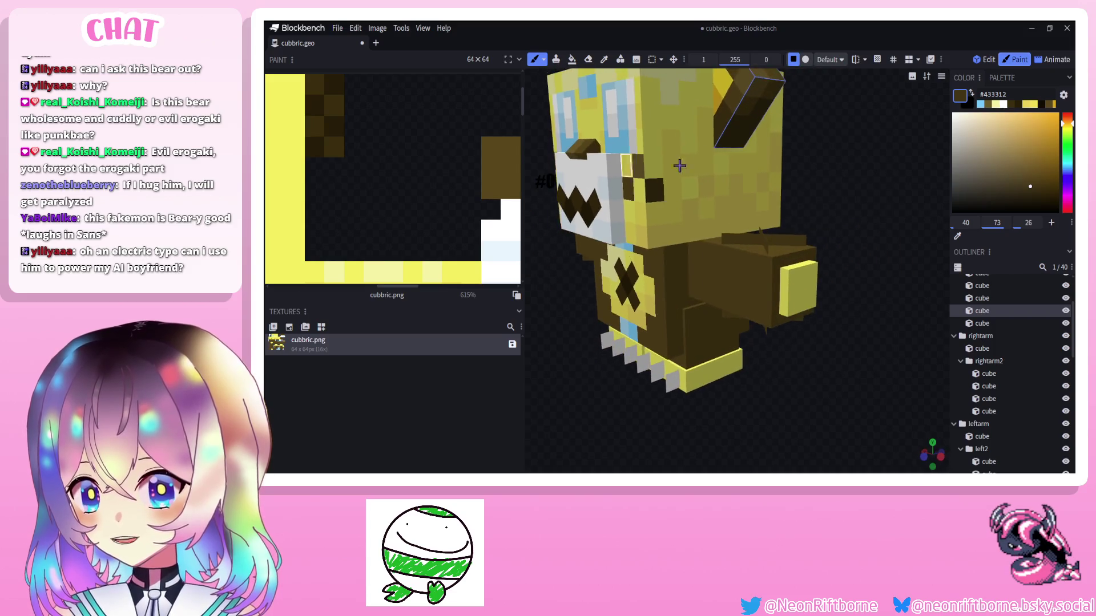
pyautogui.press('e')
pyautogui.press('b')
pyautogui.moveTo(796, 282)
pyautogui.mouseDown()
pyautogui.moveTo(855, 366)
pyautogui.moveTo(780, 383)
pyautogui.mouseUp()
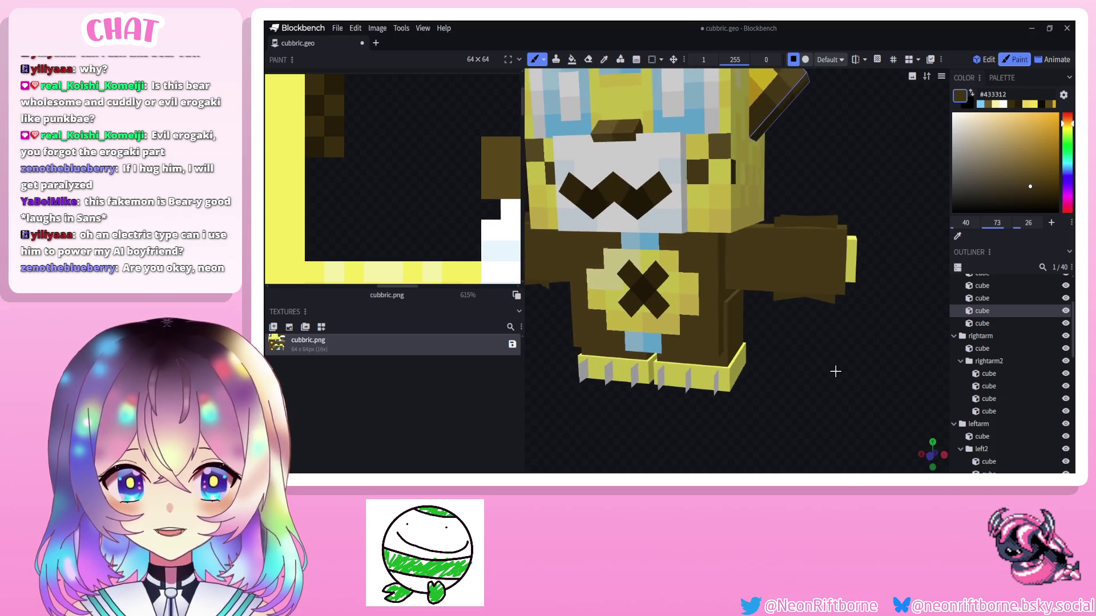
pyautogui.scroll(2, 781, 383)
pyautogui.scroll(2, 780, 383)
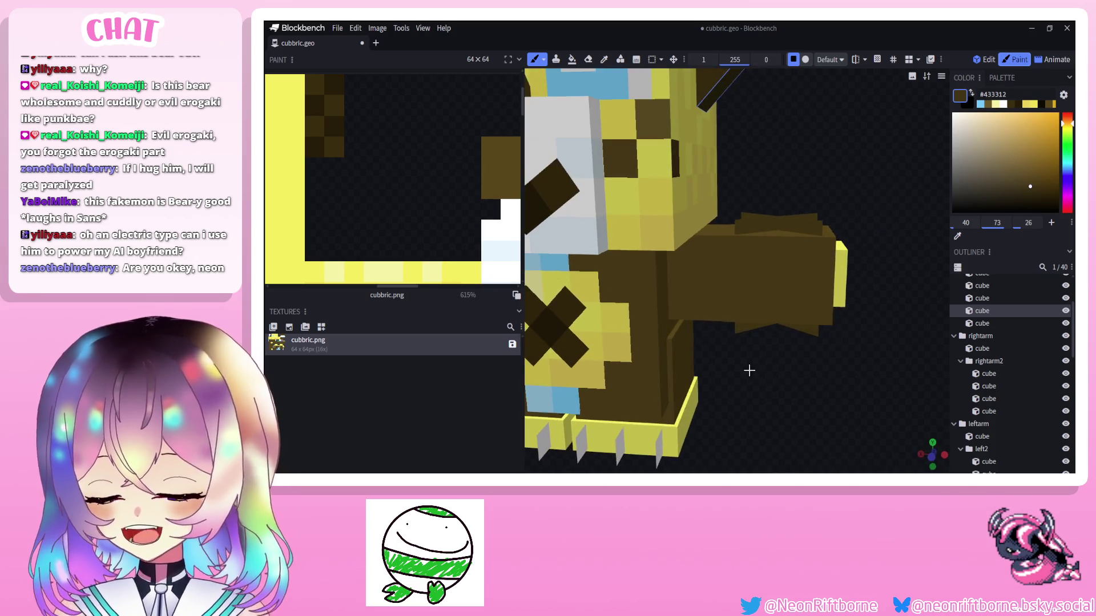
pyautogui.scroll(2, 727, 300)
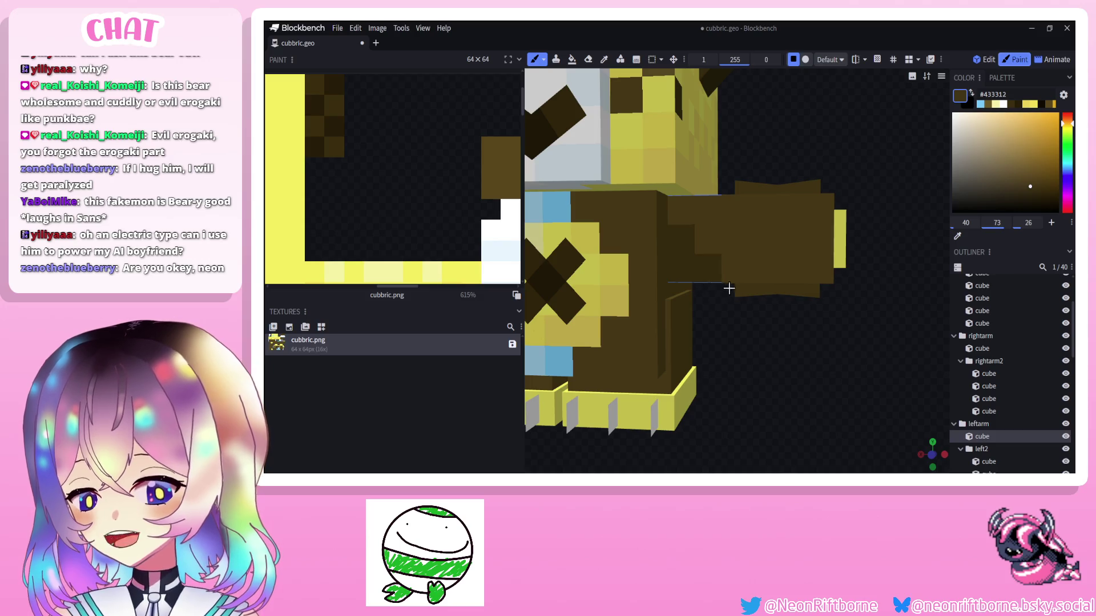
pyautogui.moveTo(728, 291); pyautogui.dragTo(788, 274)
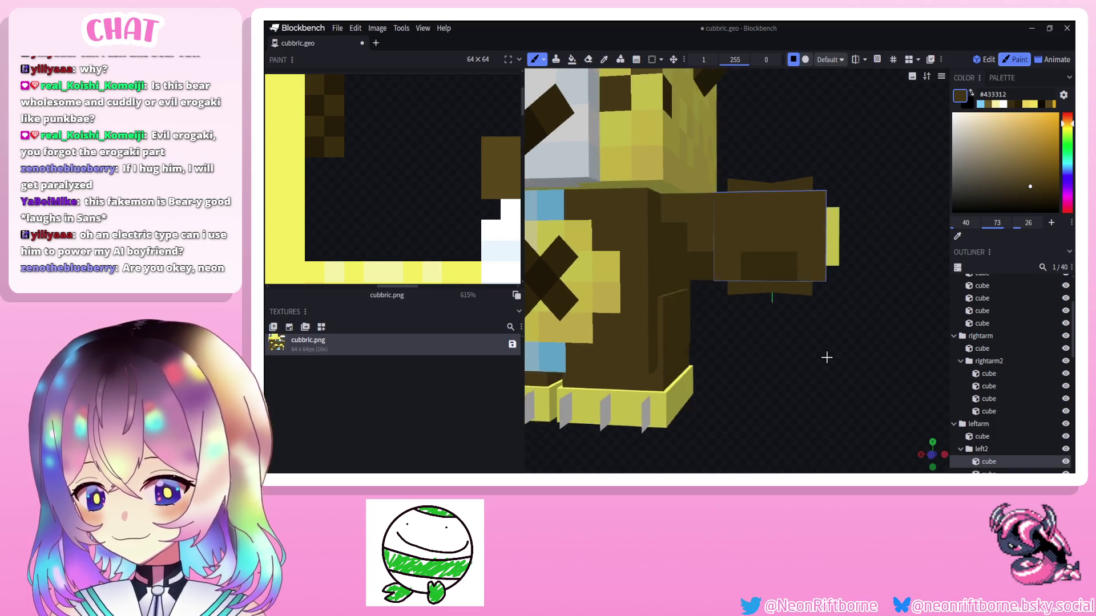
pyautogui.moveTo(843, 360); pyautogui.dragTo(769, 165)
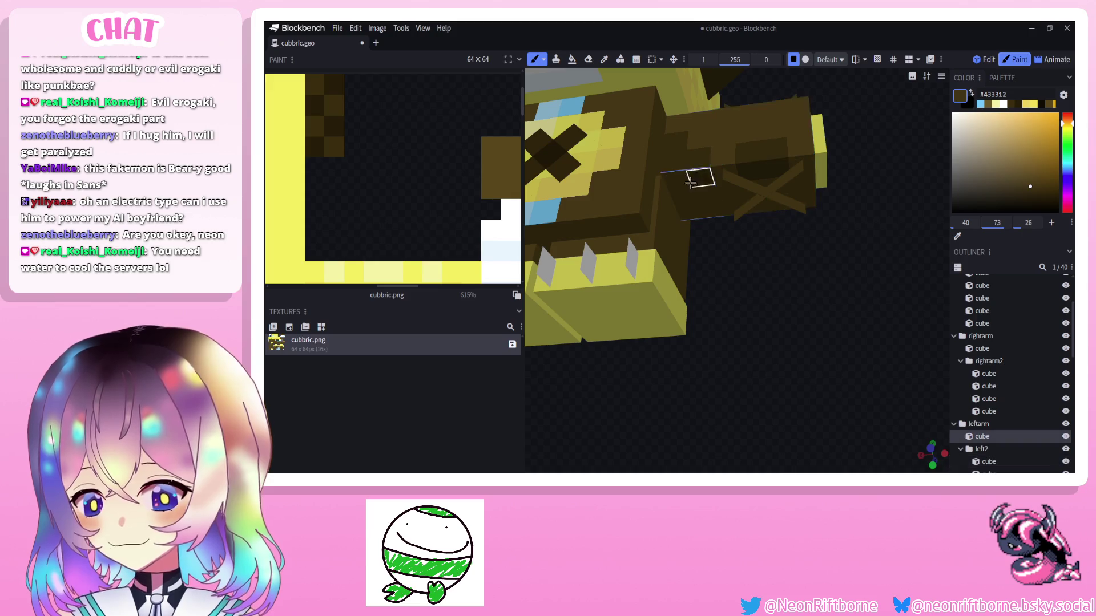
pyautogui.moveTo(711, 210); pyautogui.dragTo(685, 266)
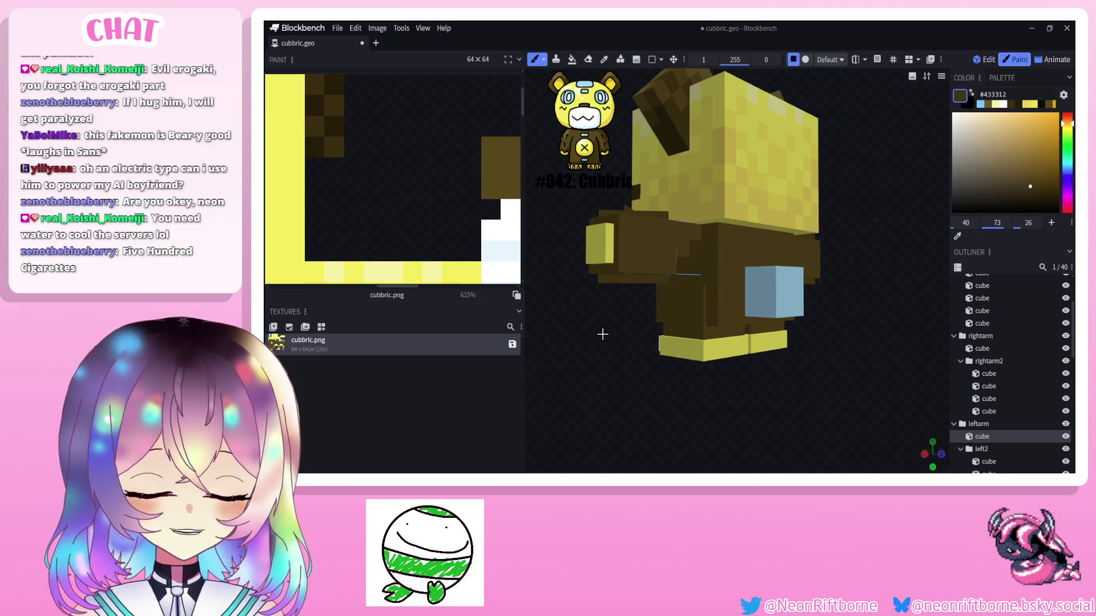
pyautogui.moveTo(607, 342)
pyautogui.mouseDown()
pyautogui.moveTo(711, 346)
pyautogui.moveTo(718, 328)
pyautogui.mouseUp()
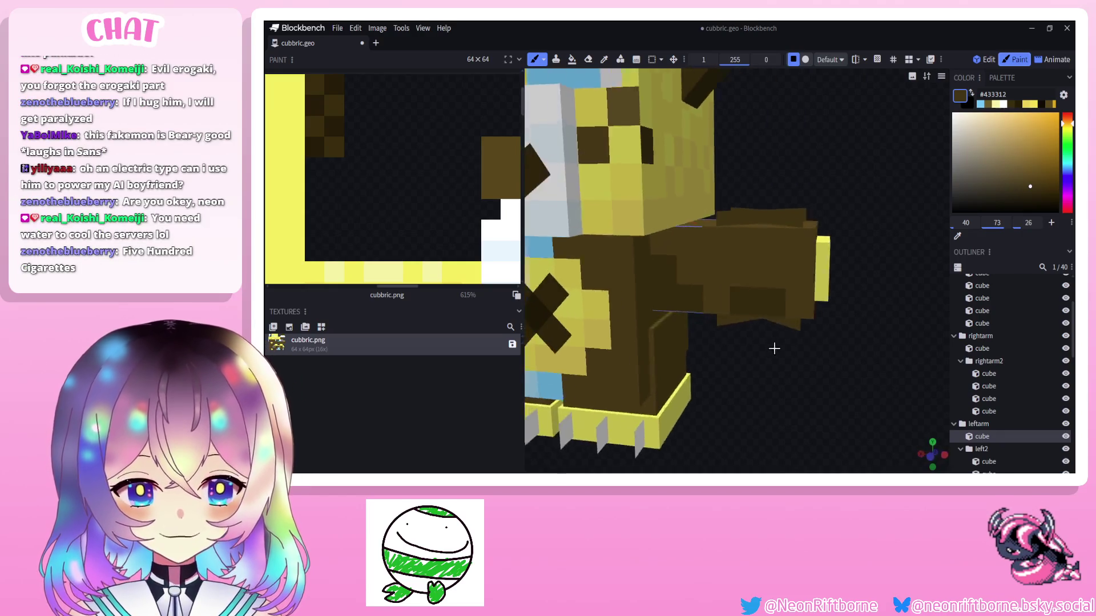
pyautogui.scroll(-2, 717, 328)
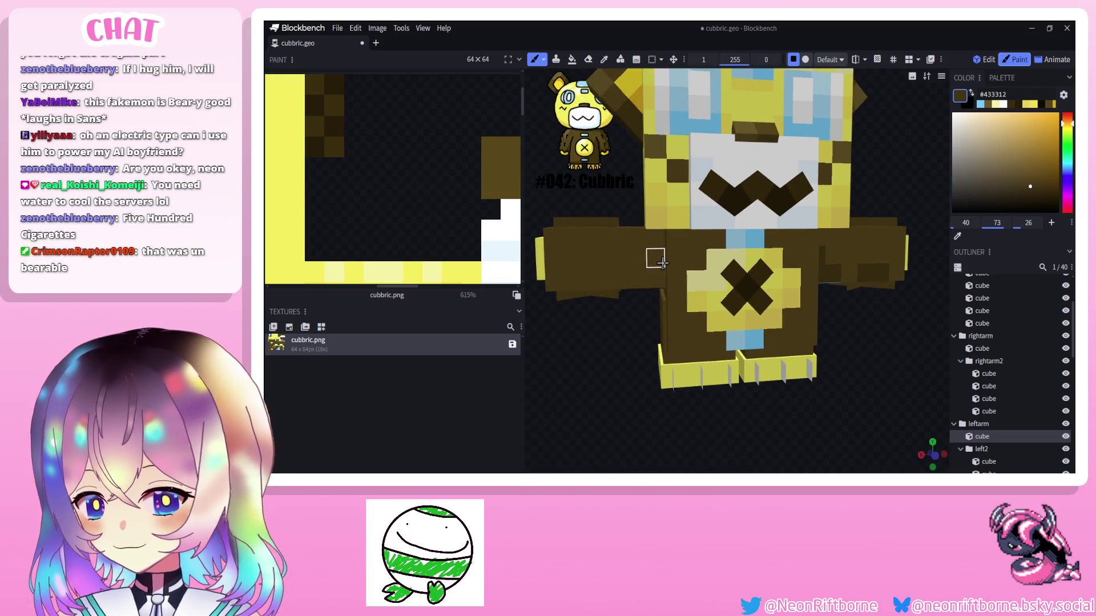
# Select the rightarm, rightarm2 and left arm cubes while inspecting the arms from all sides.
pyautogui.moveTo(557, 283); pyautogui.dragTo(880, 237)
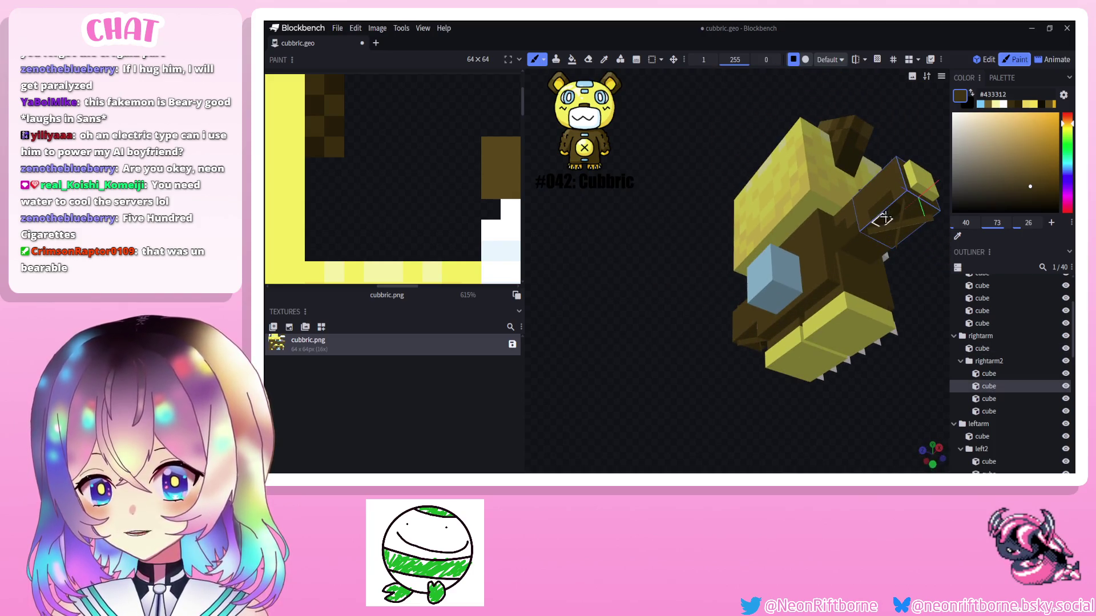
pyautogui.click(853, 246)
pyautogui.moveTo(880, 252)
pyautogui.mouseDown()
pyautogui.moveTo(627, 210)
pyautogui.moveTo(766, 193)
pyautogui.mouseUp()
pyautogui.click(627, 210)
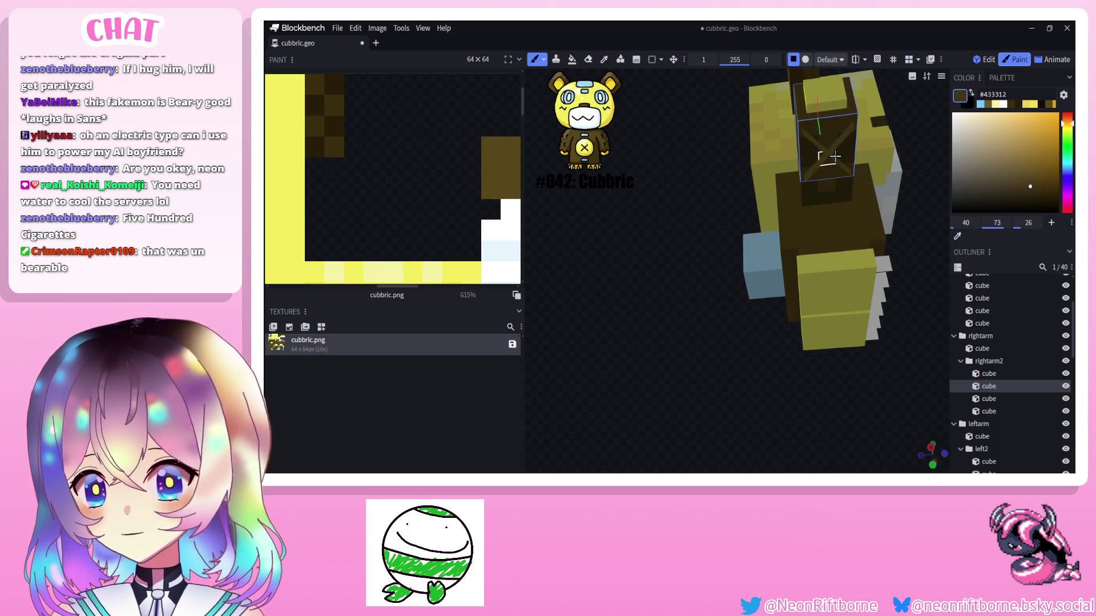
pyautogui.moveTo(830, 161)
pyautogui.mouseDown()
pyautogui.moveTo(743, 184)
pyautogui.moveTo(850, 295)
pyautogui.mouseUp()
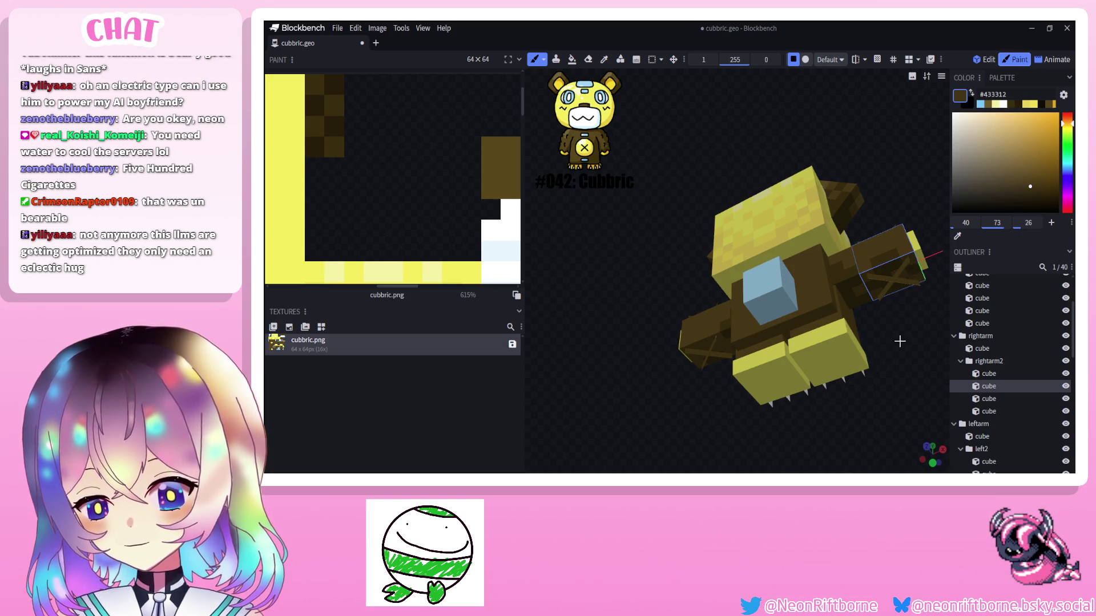
pyautogui.moveTo(900, 341); pyautogui.dragTo(900, 261)
pyautogui.moveTo(899, 335); pyautogui.dragTo(861, 300)
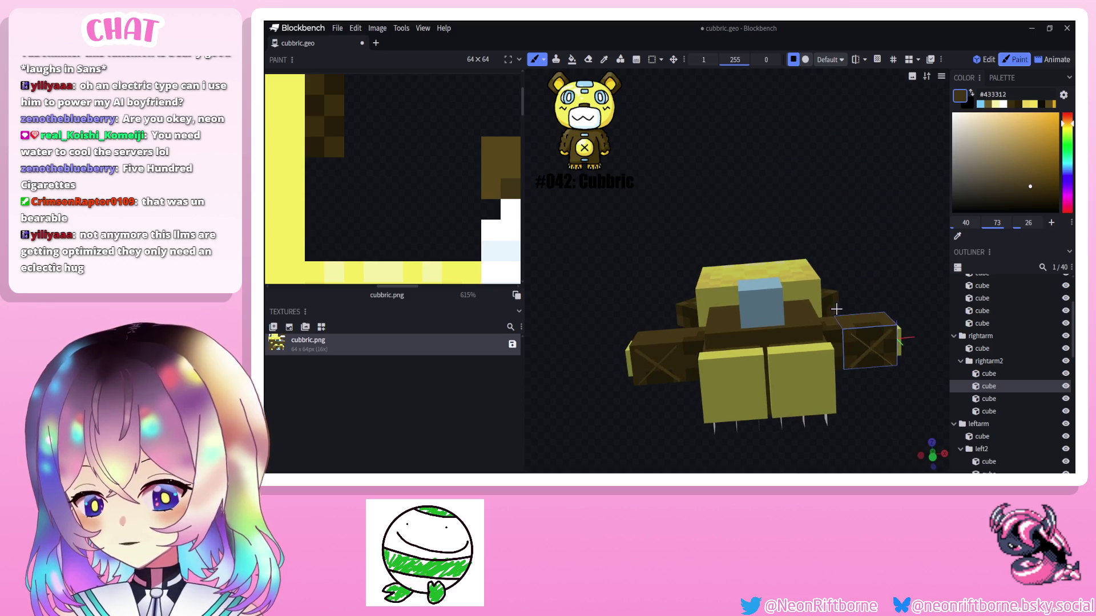
pyautogui.click(678, 363)
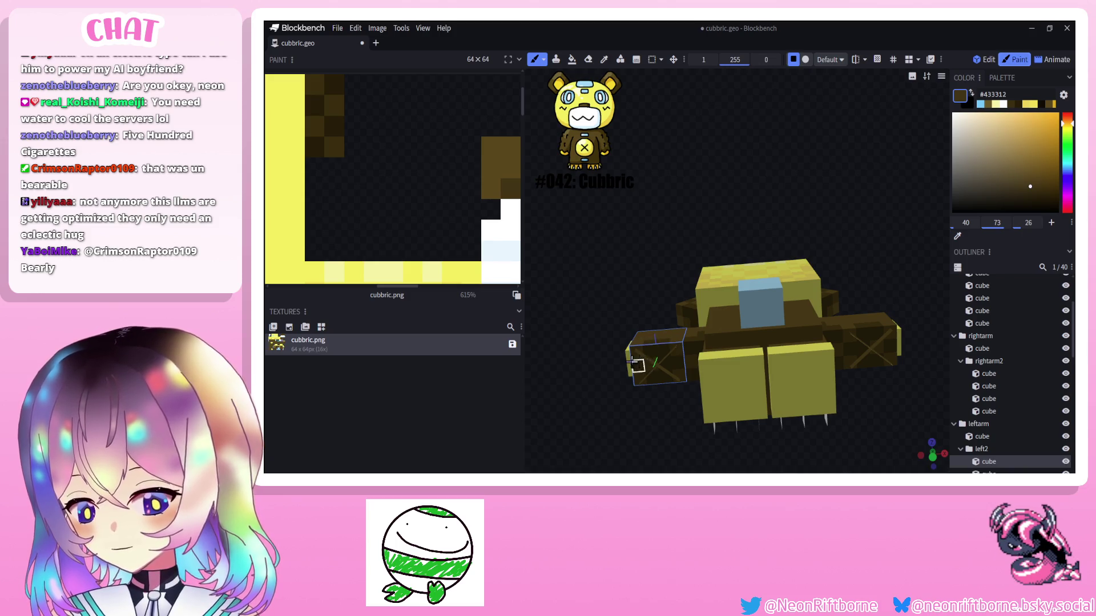
pyautogui.moveTo(651, 364); pyautogui.dragTo(593, 292)
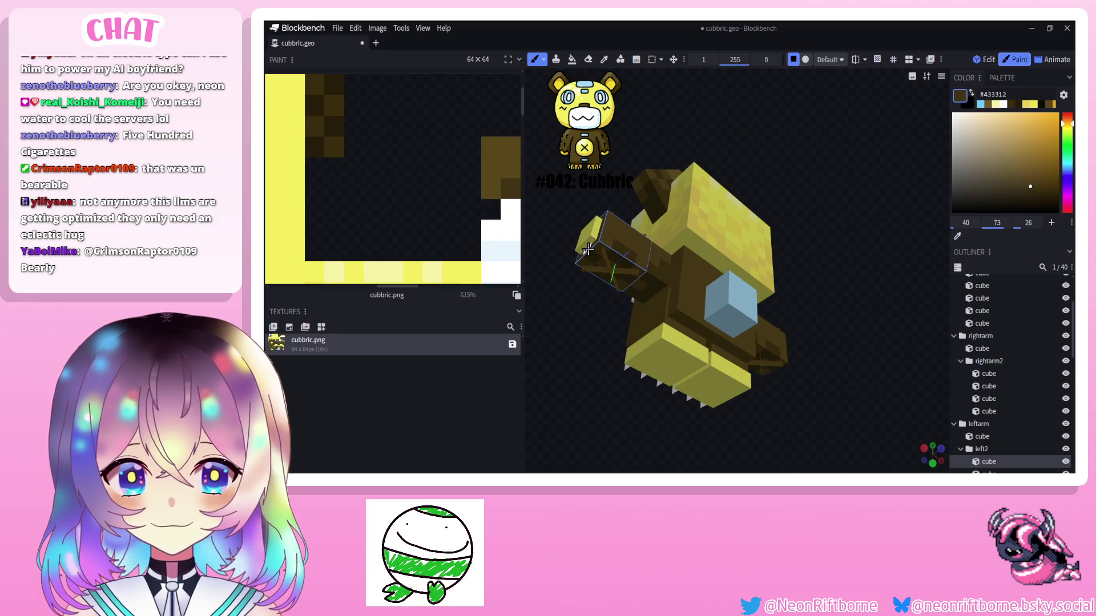
pyautogui.moveTo(582, 369)
pyautogui.mouseDown()
pyautogui.moveTo(691, 439)
pyautogui.moveTo(742, 435)
pyautogui.moveTo(736, 420)
pyautogui.mouseUp()
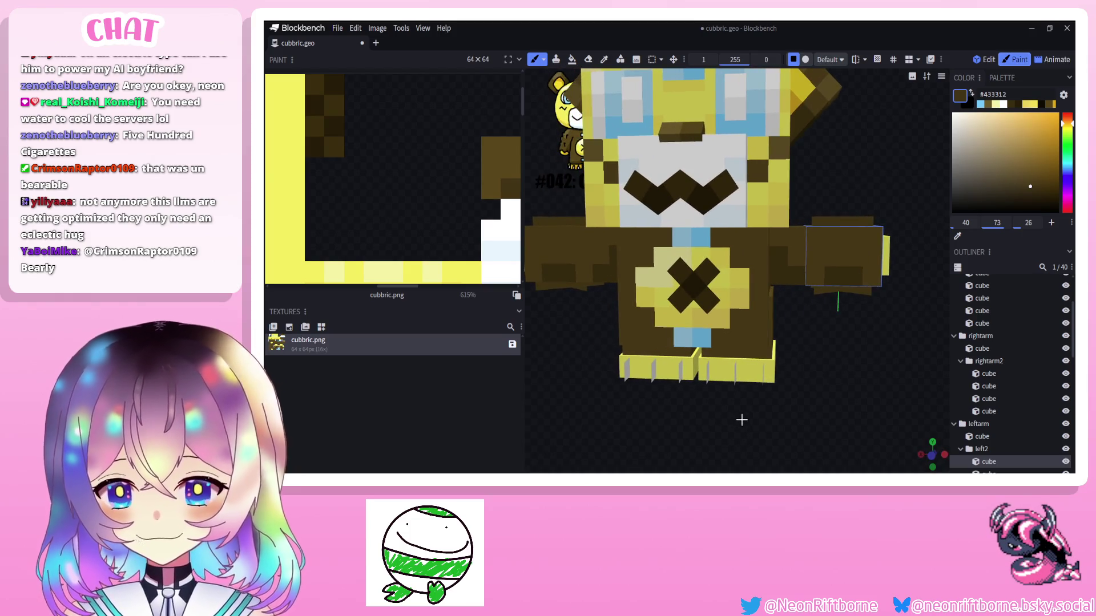
pyautogui.scroll(-3, 753, 420)
pyautogui.scroll(2, 758, 421)
pyautogui.scroll(-2, 757, 421)
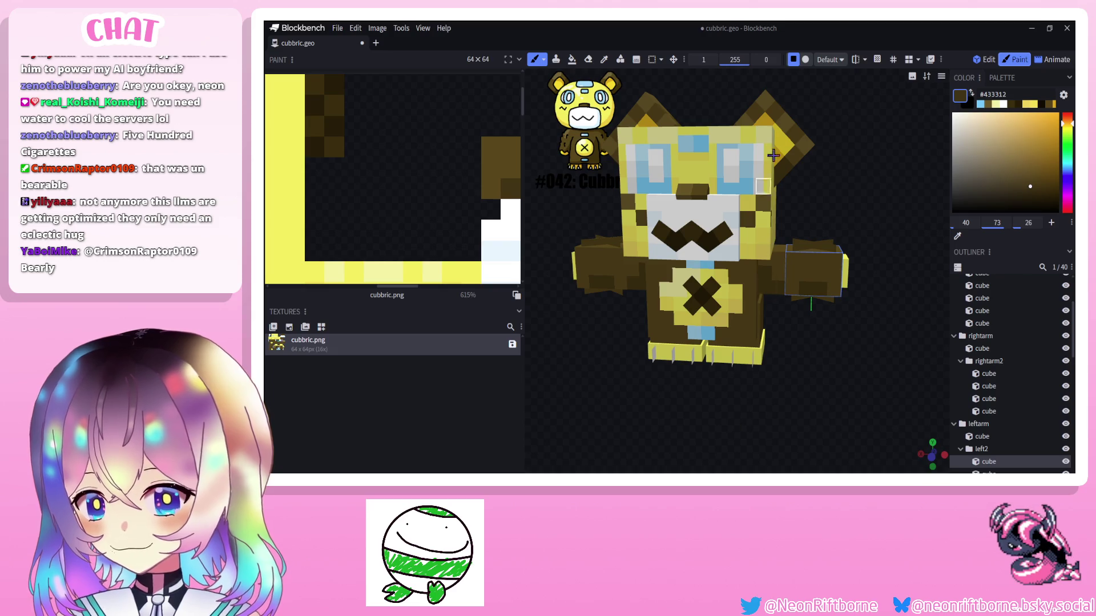
# Sample the lighter brown #6e5627 from the arm as the brush colour and review the arms.
pyautogui.press('alt')
pyautogui.keyDown('alt'); pyautogui.click(806, 150); pyautogui.keyUp('alt')
pyautogui.press('b')
pyautogui.scroll(3, 807, 150)
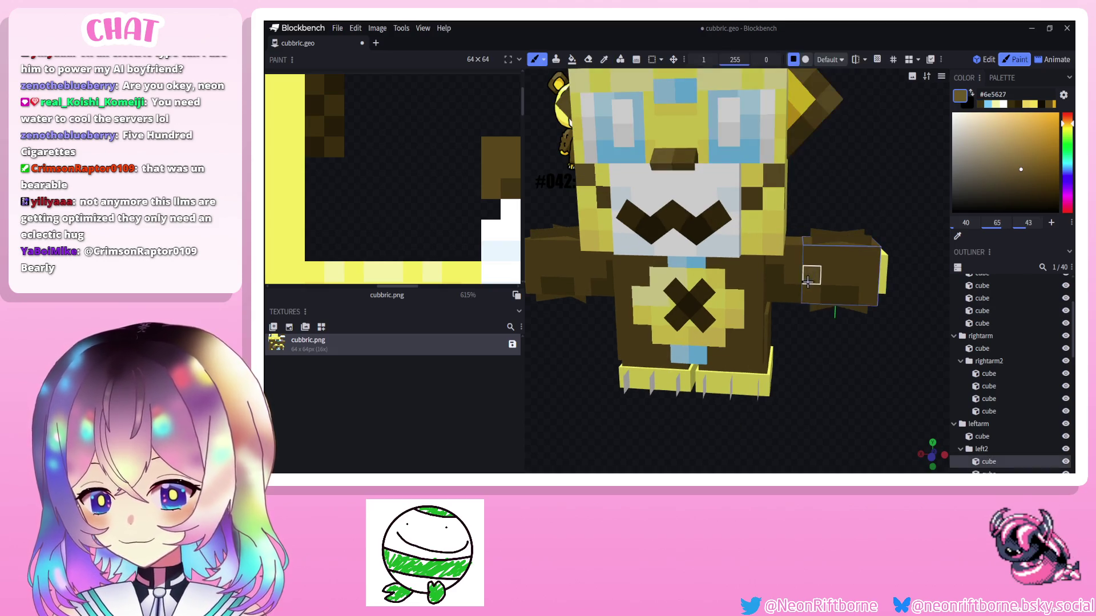
pyautogui.moveTo(891, 272)
pyautogui.mouseDown()
pyautogui.moveTo(875, 182)
pyautogui.moveTo(765, 279)
pyautogui.mouseUp()
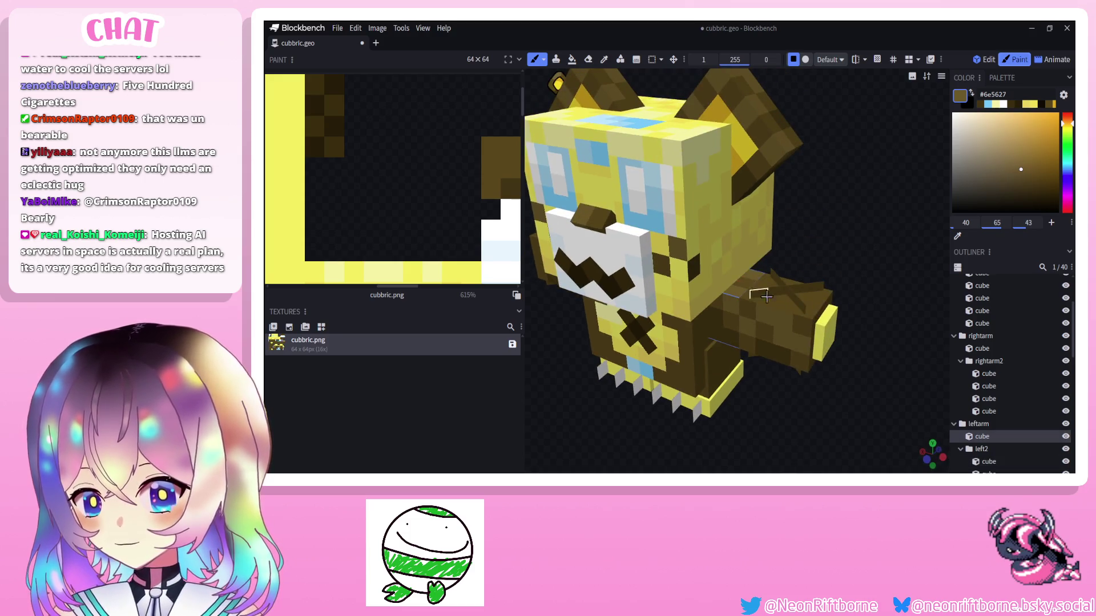
pyautogui.moveTo(848, 342); pyautogui.dragTo(728, 337)
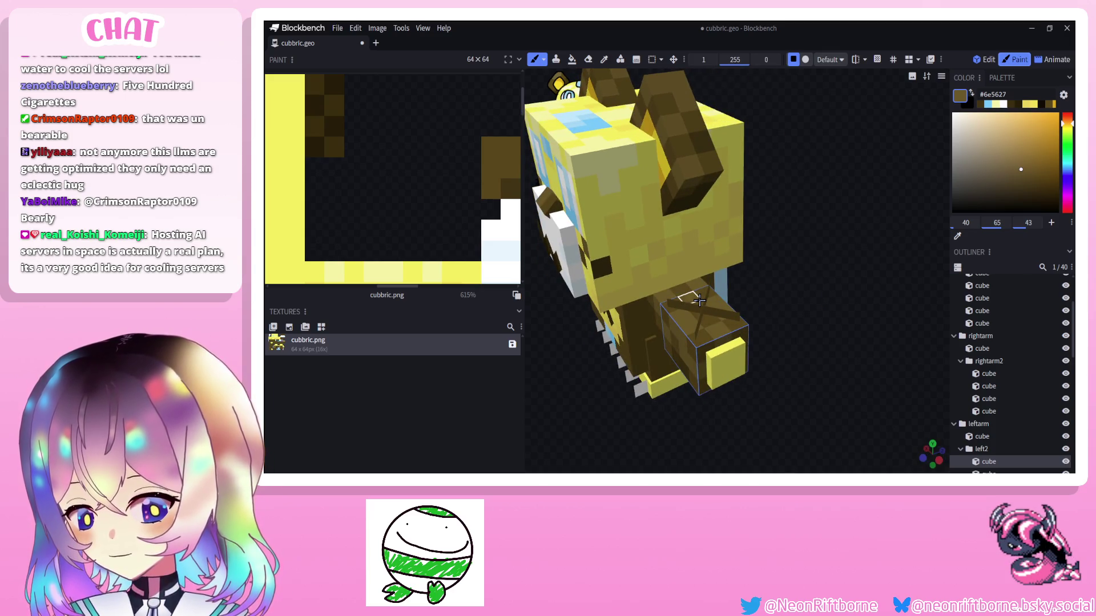
pyautogui.moveTo(702, 303)
pyautogui.mouseDown()
pyautogui.moveTo(638, 233)
pyautogui.moveTo(586, 310)
pyautogui.moveTo(604, 266)
pyautogui.mouseUp()
pyautogui.moveTo(565, 315)
pyautogui.mouseDown()
pyautogui.moveTo(606, 365)
pyautogui.moveTo(599, 257)
pyautogui.moveTo(647, 247)
pyautogui.moveTo(670, 359)
pyautogui.moveTo(796, 366)
pyautogui.mouseUp()
pyautogui.scroll(5, 647, 246)
pyautogui.scroll(-6, 670, 360)
pyautogui.scroll(2, 825, 370)
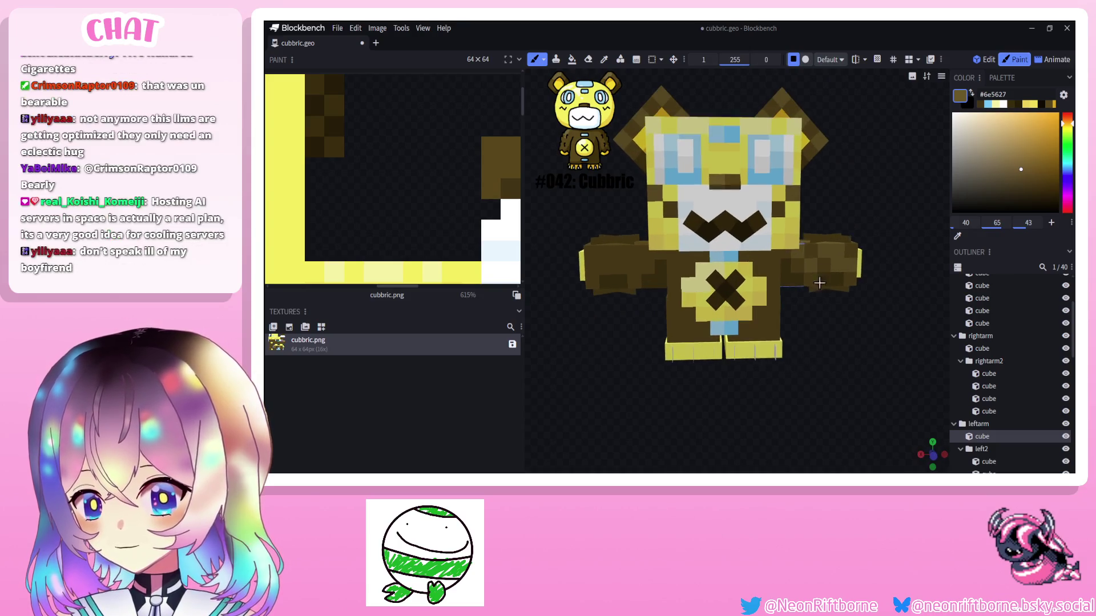
# Select the left hand, switch to the Fill tool and sample brown #6e5627 from the model.
pyautogui.click(821, 261)
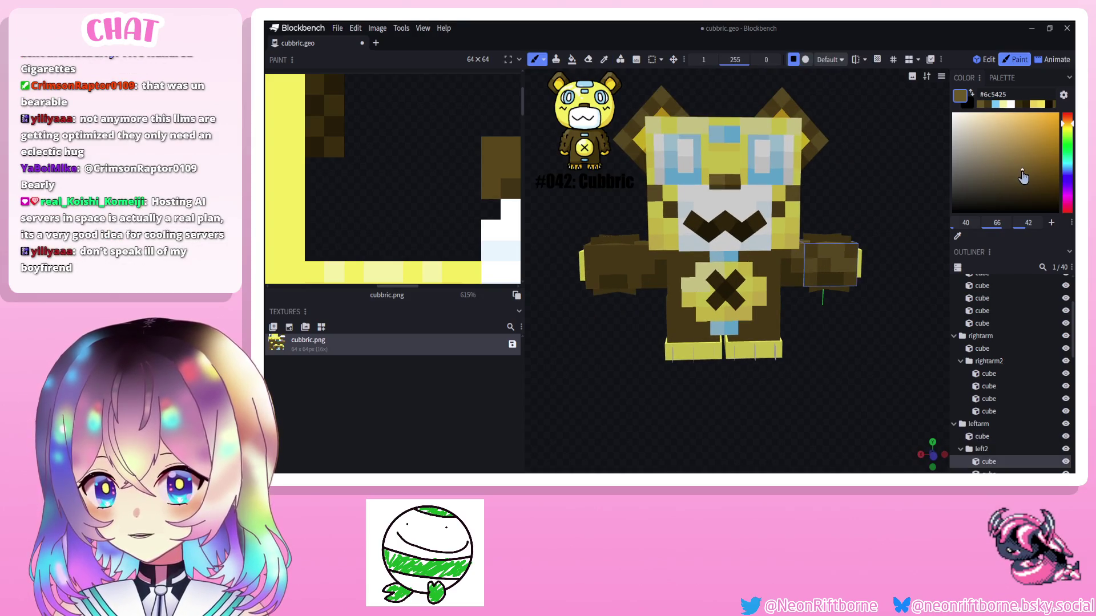
pyautogui.moveTo(1027, 177); pyautogui.dragTo(1028, 177)
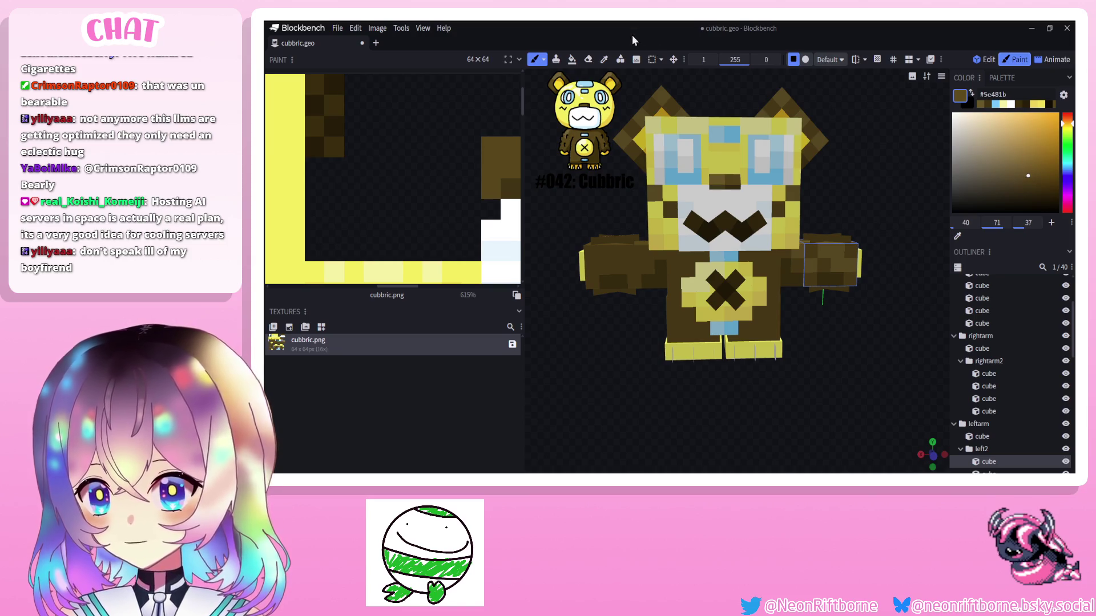
pyautogui.click(571, 59)
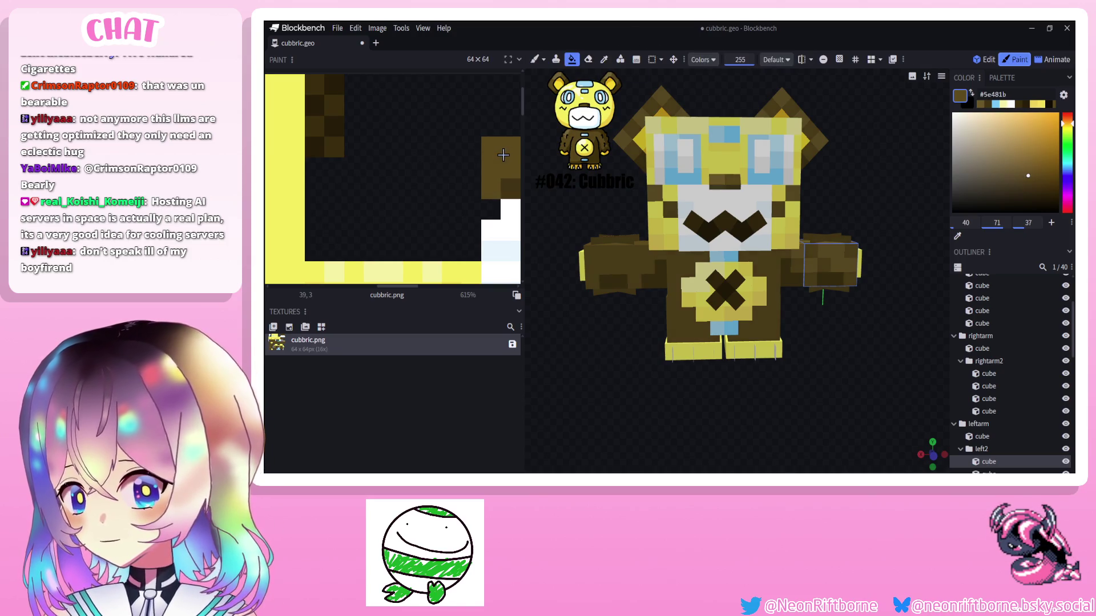
pyautogui.click(703, 59)
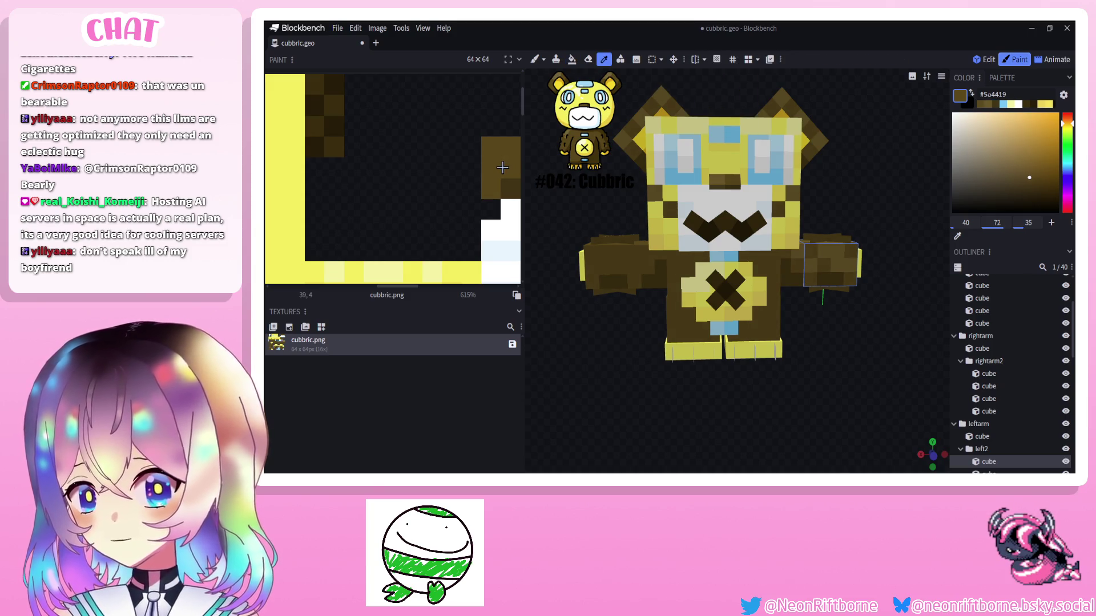
pyautogui.hotkey('alt', 'b')
pyautogui.click(654, 90)
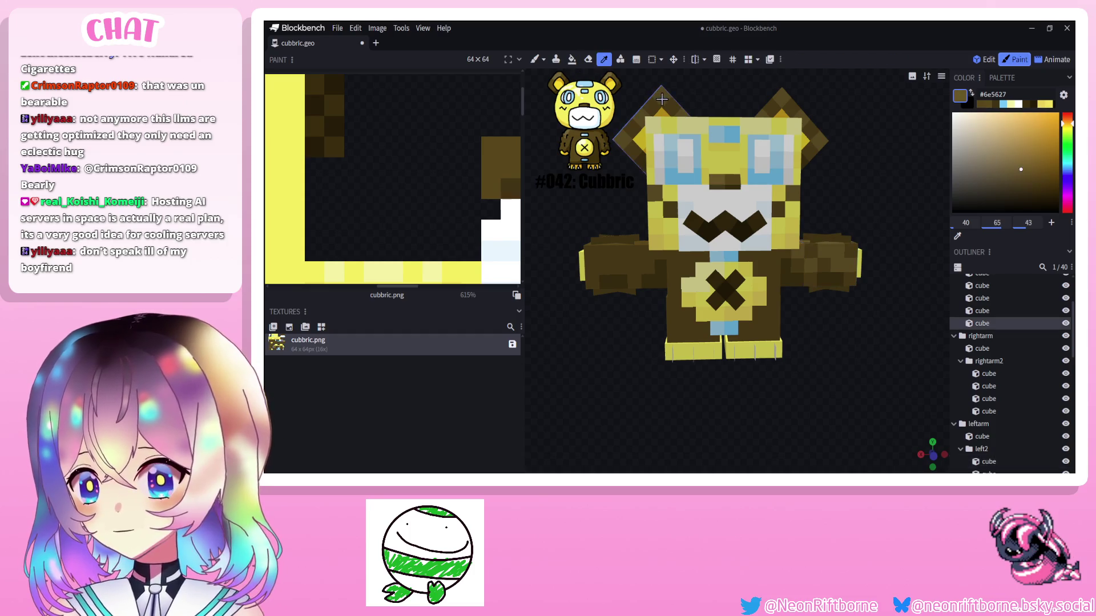
pyautogui.scroll(-5, 358, 165)
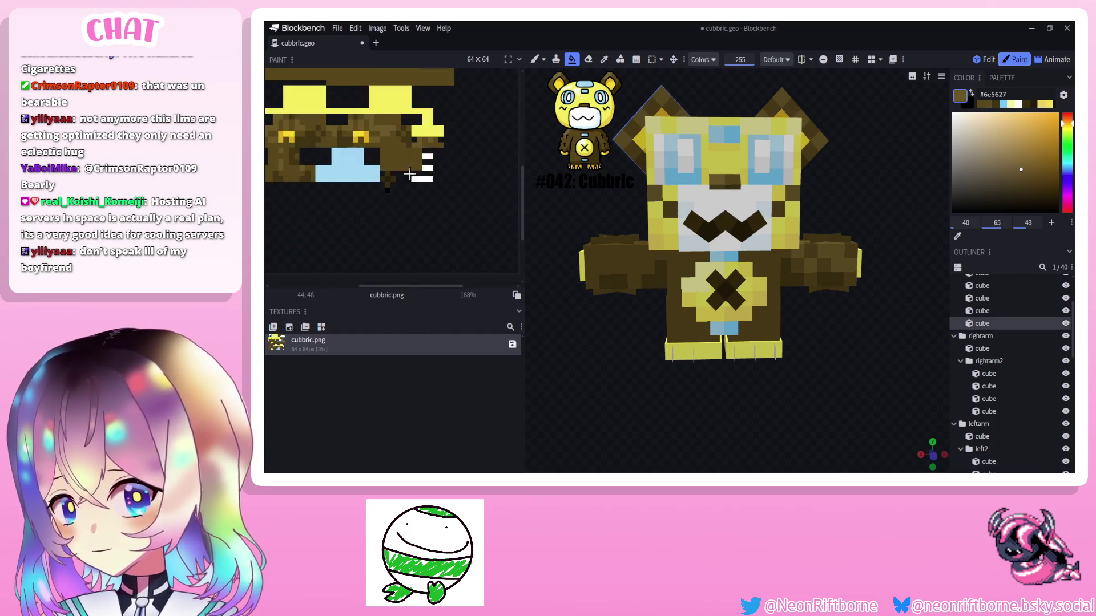
pyautogui.scroll(3, 333, 150)
pyautogui.scroll(3, 359, 138)
# Pick a slightly lighter warm brown in the Color panel and clear the selection.
pyautogui.press('b')
pyautogui.hotkey('alt', 'b')
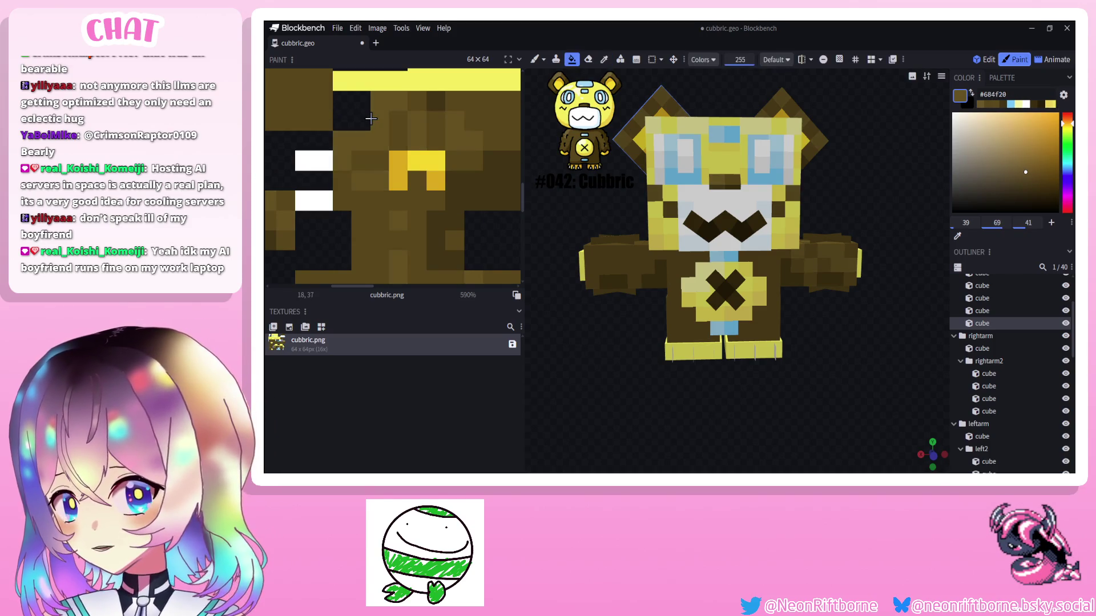
pyautogui.scroll(-3, 571, 218)
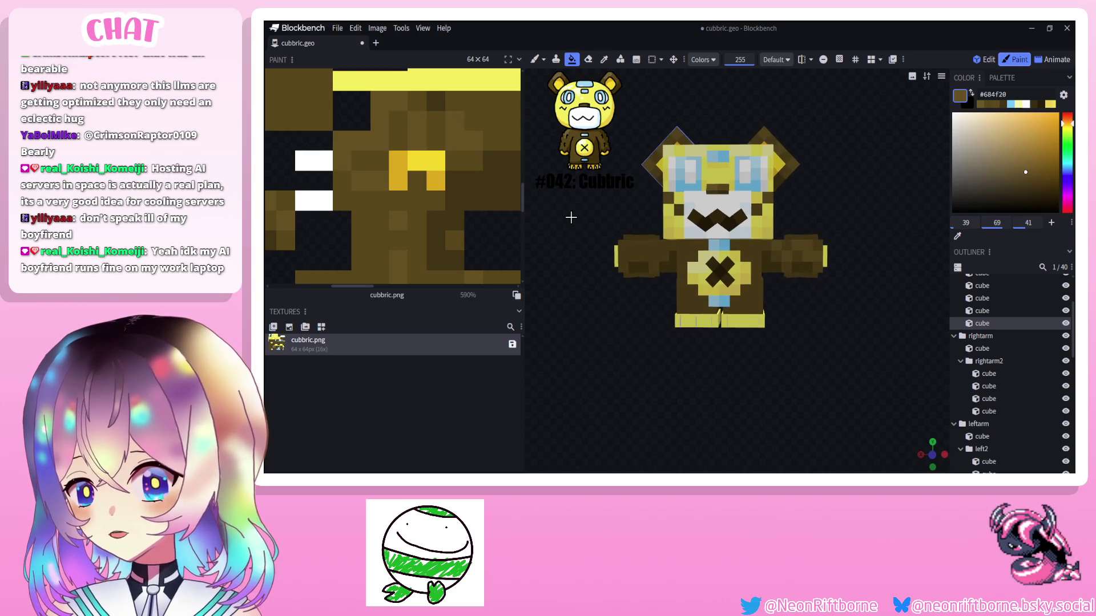
pyautogui.moveTo(572, 218); pyautogui.dragTo(582, 231)
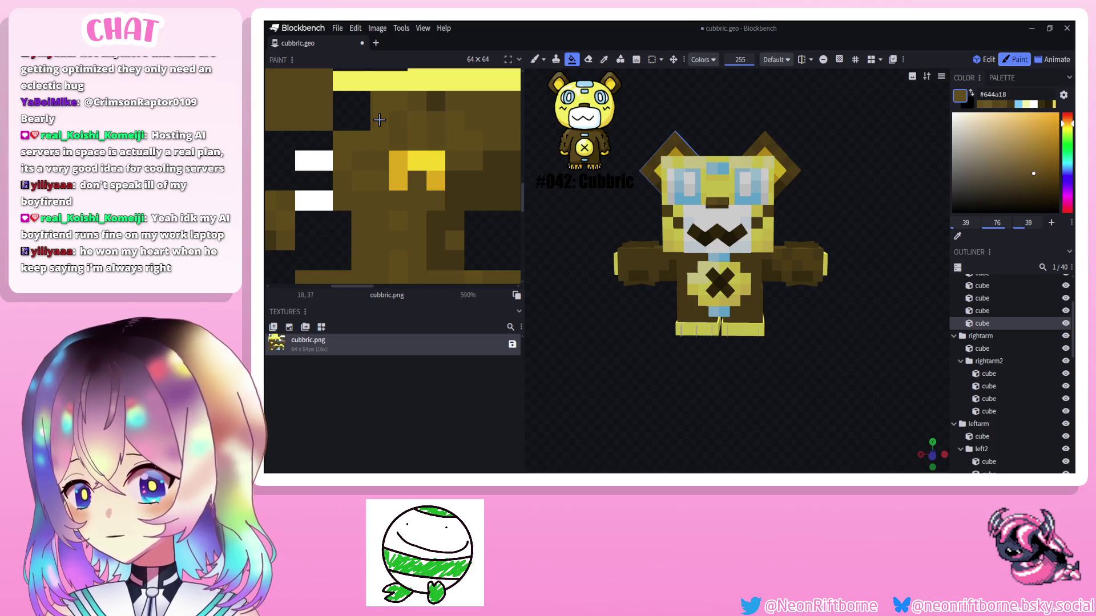
pyautogui.moveTo(1032, 178); pyautogui.dragTo(1032, 176)
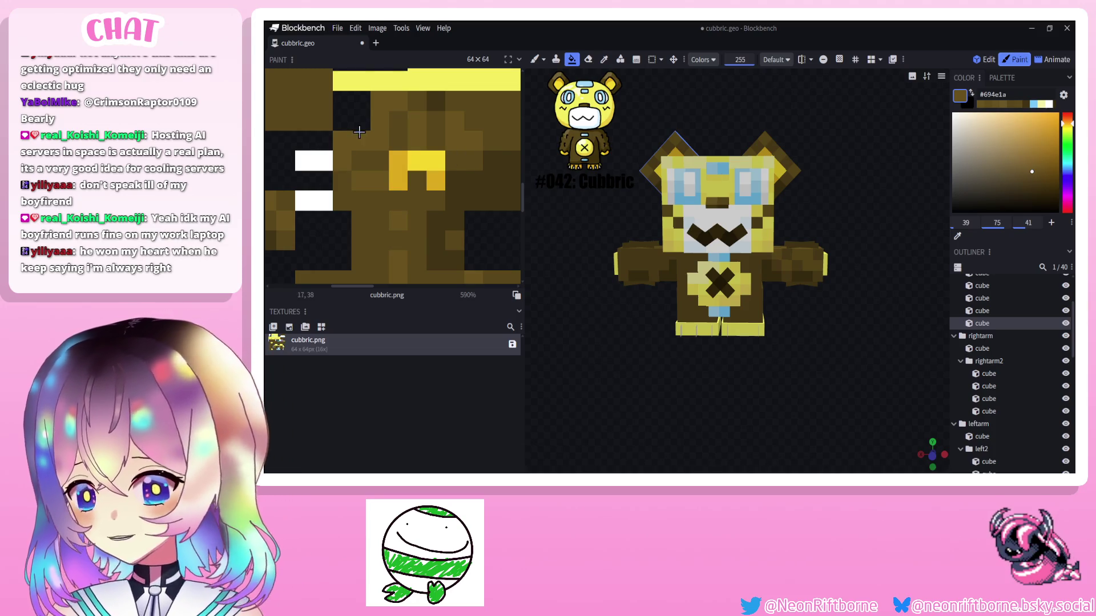
pyautogui.click(725, 352)
pyautogui.scroll(-3, 1014, 410)
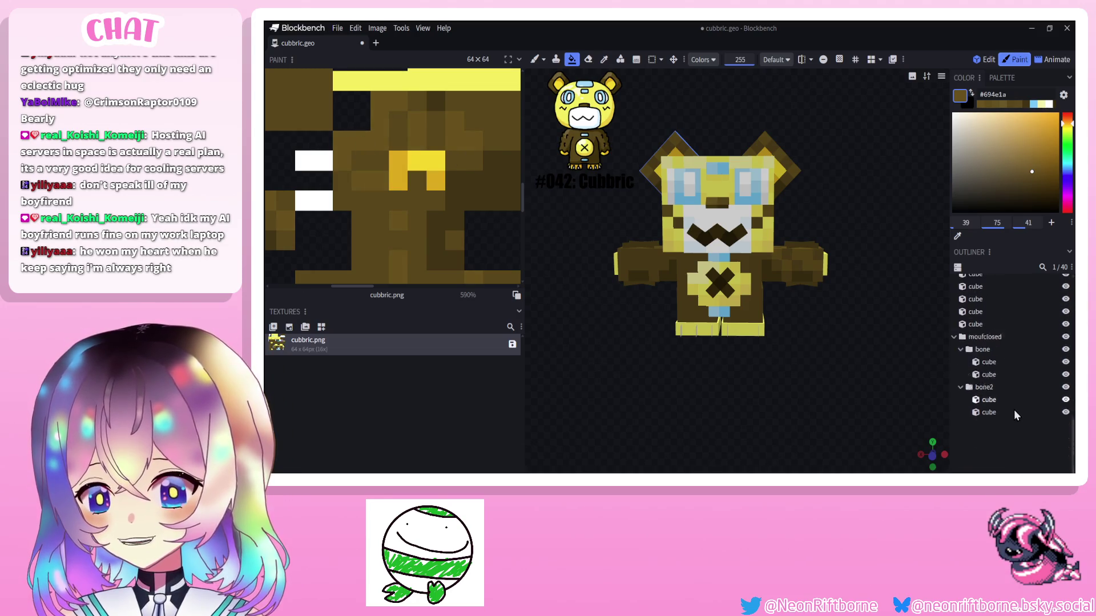
pyautogui.moveTo(847, 394); pyautogui.dragTo(846, 398)
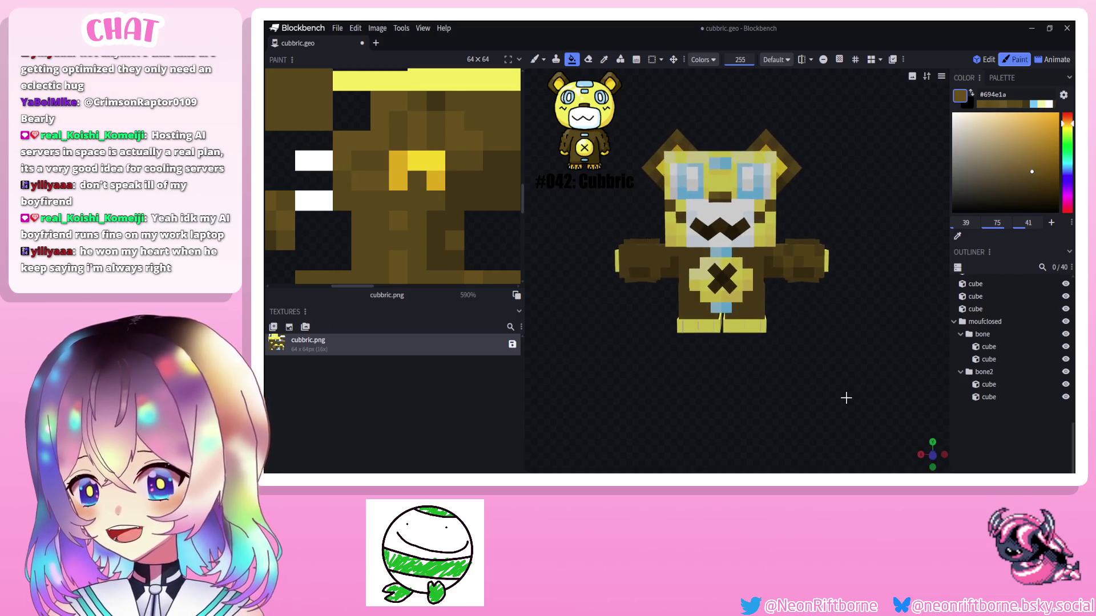
pyautogui.press('i')
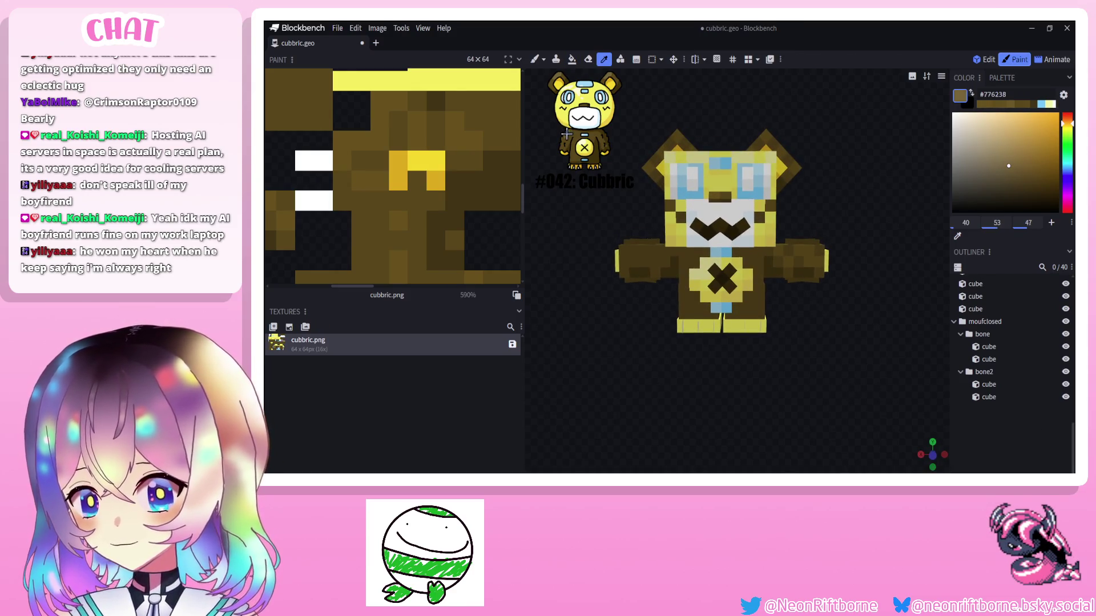
pyautogui.press('g')
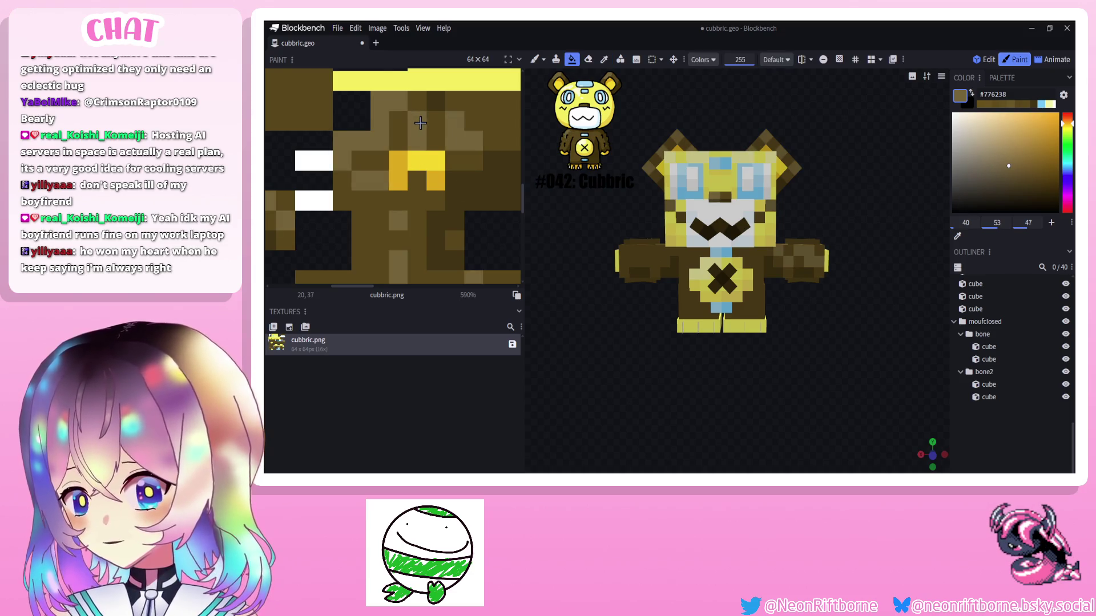
pyautogui.click(1013, 174)
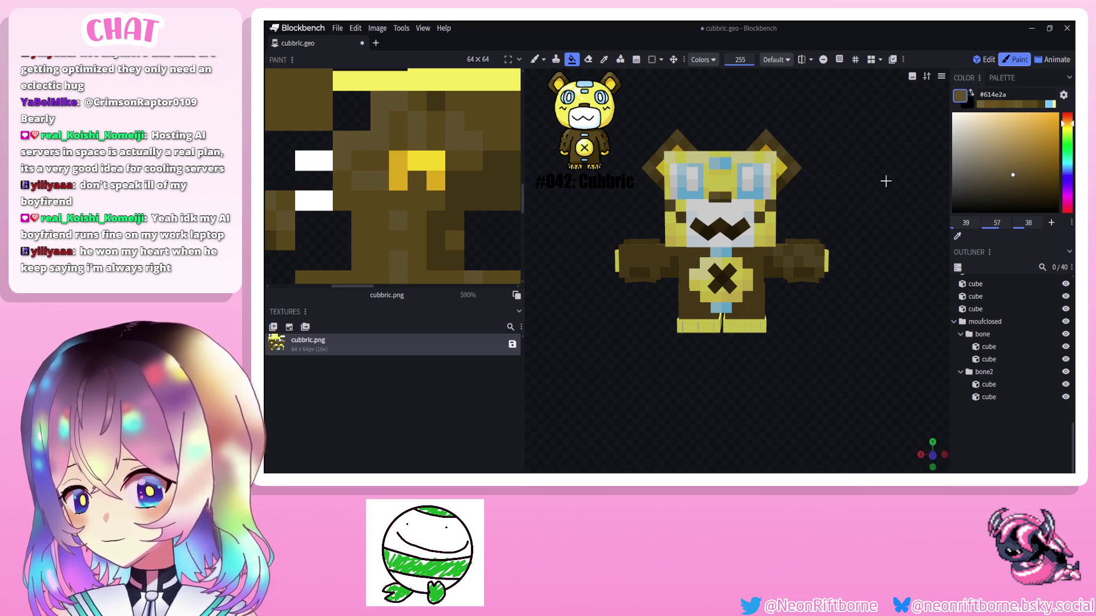
pyautogui.click(1007, 174)
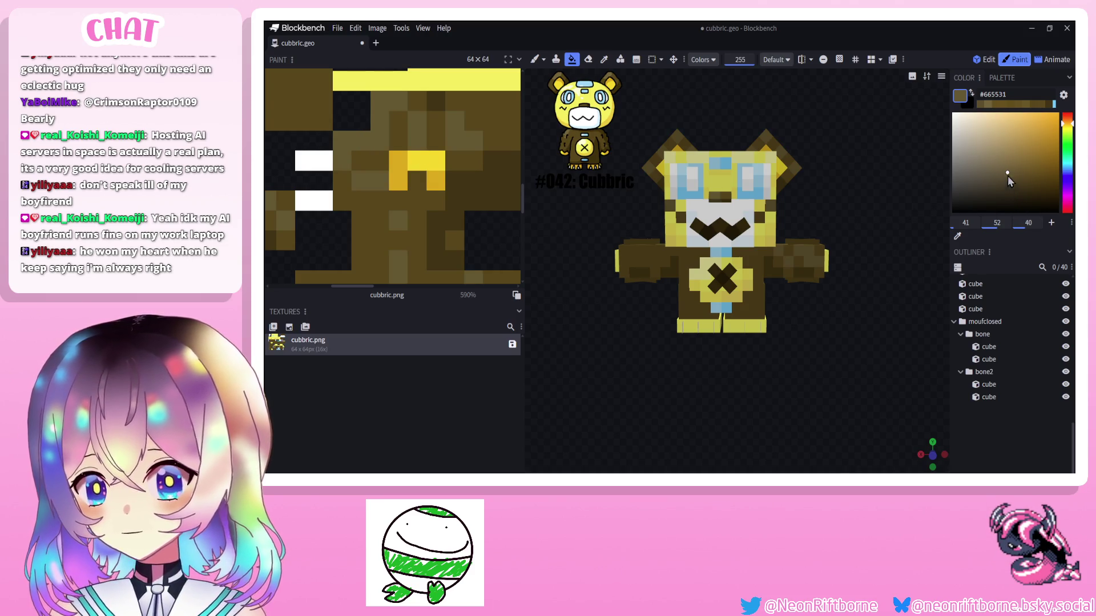
pyautogui.click(1009, 177)
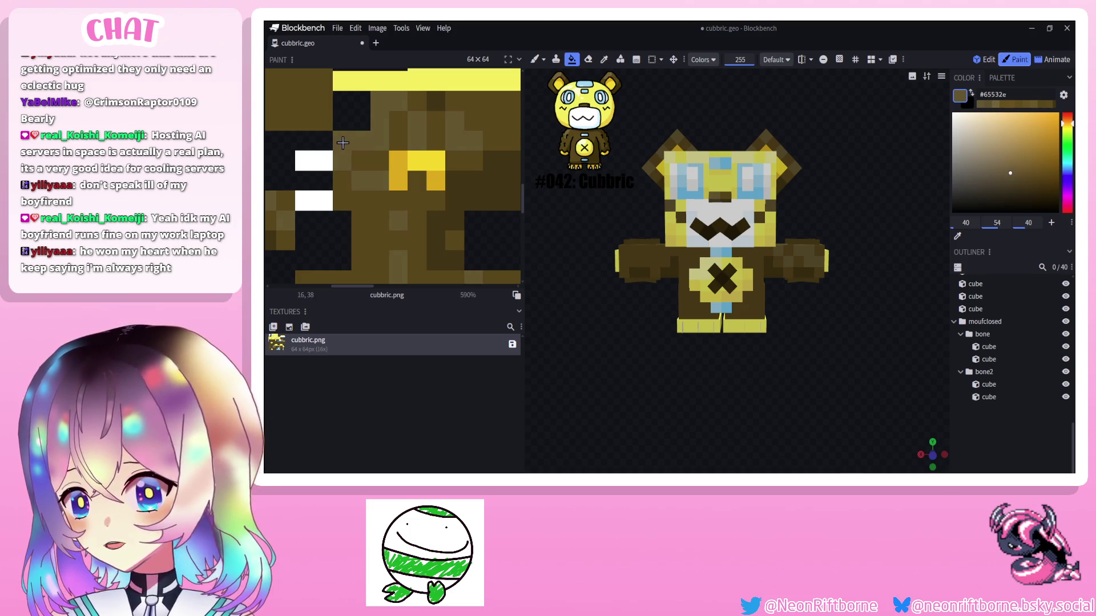
pyautogui.moveTo(634, 313); pyautogui.dragTo(738, 272)
pyautogui.click(1014, 175)
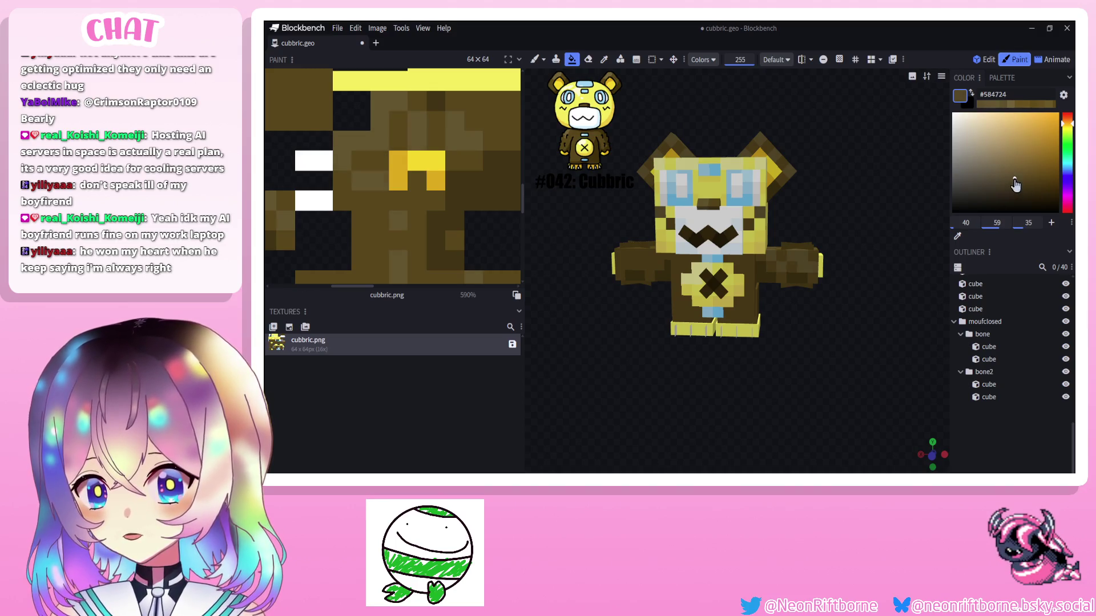
pyautogui.moveTo(324, 136); pyautogui.dragTo(343, 147)
pyautogui.hotkey('ctrl', 'z')
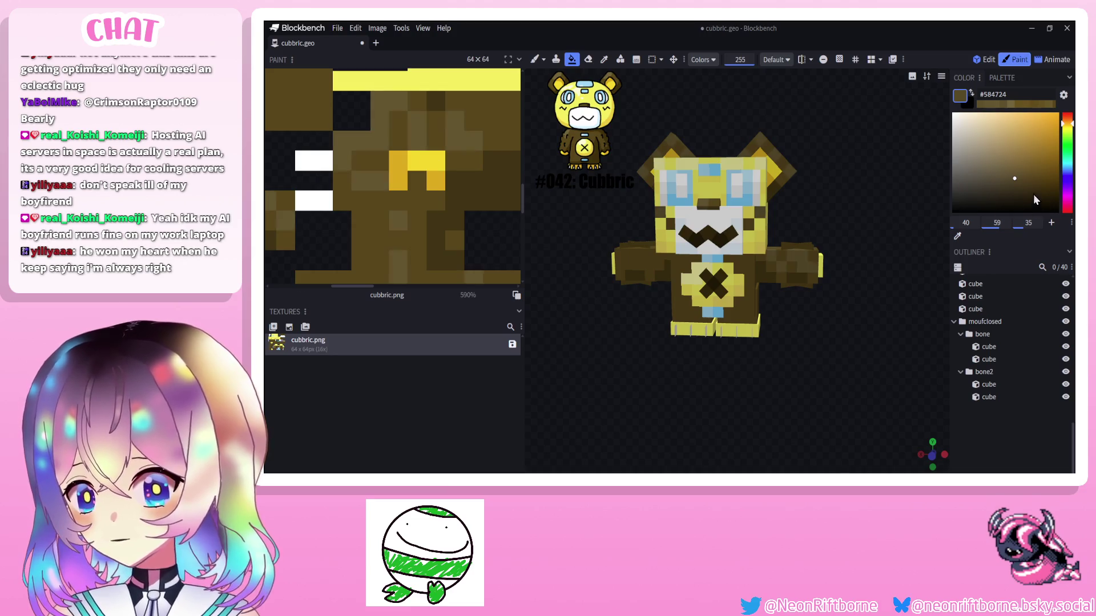
pyautogui.click(1018, 181)
pyautogui.hotkey('ctrl', 'shift', 'z')
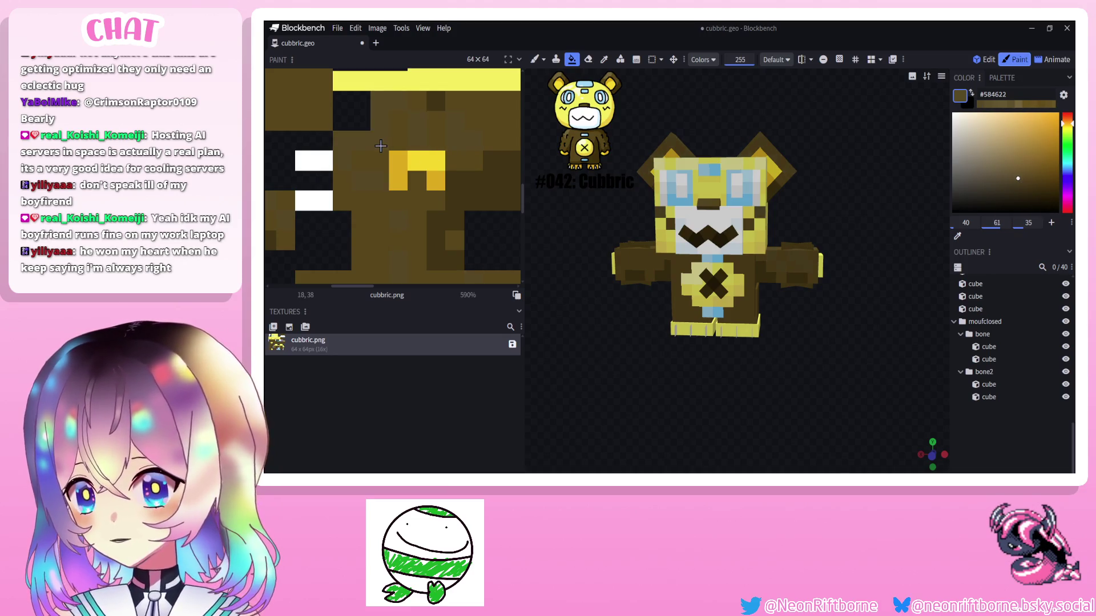
pyautogui.hotkey('ctrl', 'z')
pyautogui.click(1024, 178)
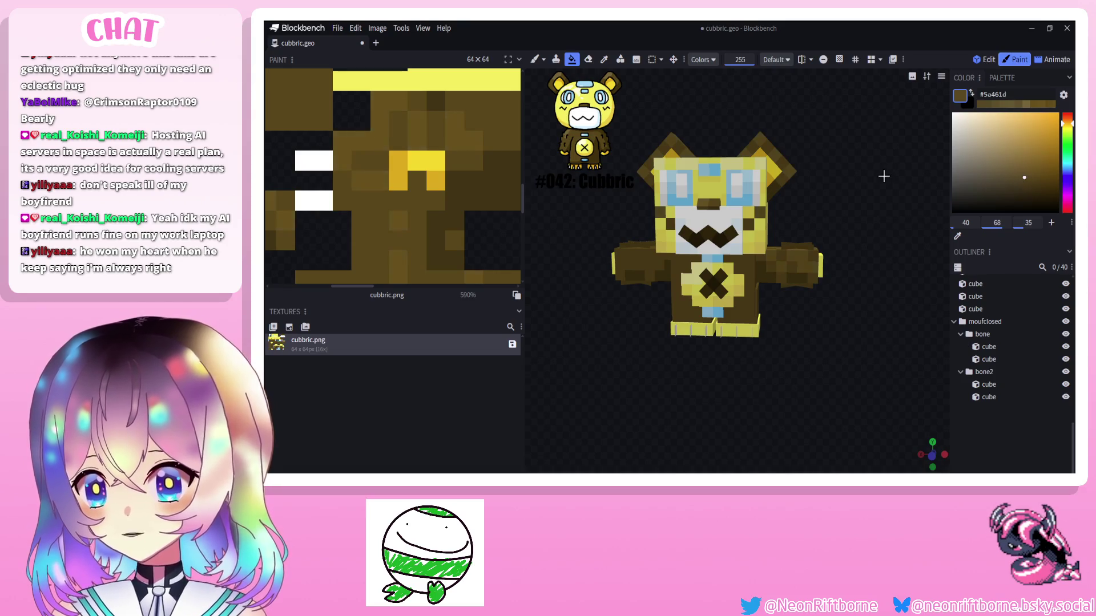
pyautogui.moveTo(852, 178); pyautogui.dragTo(860, 176)
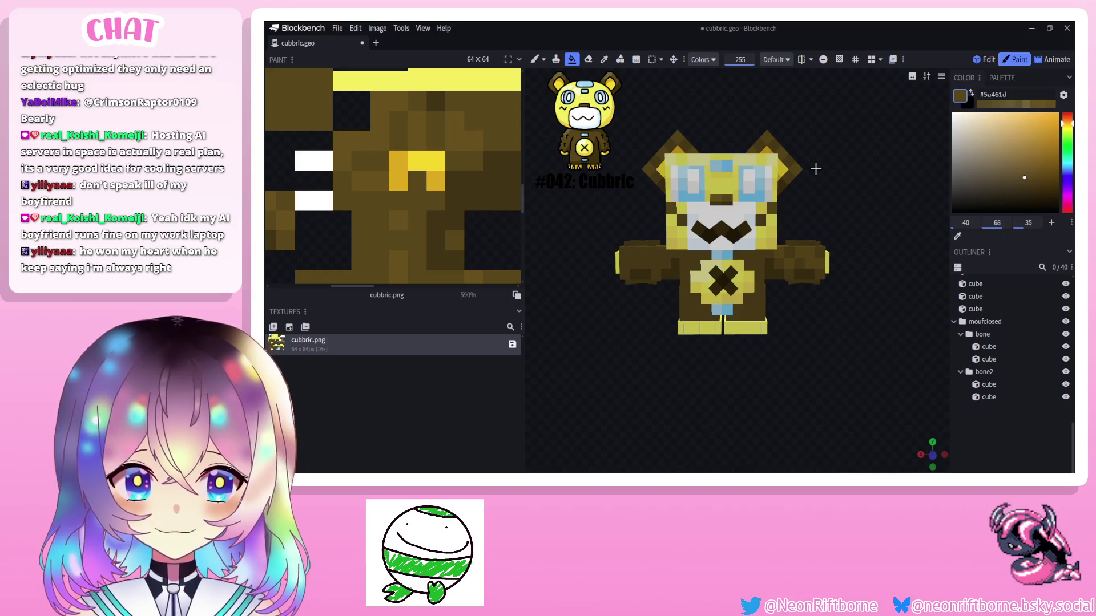
pyautogui.moveTo(845, 174); pyautogui.dragTo(818, 240)
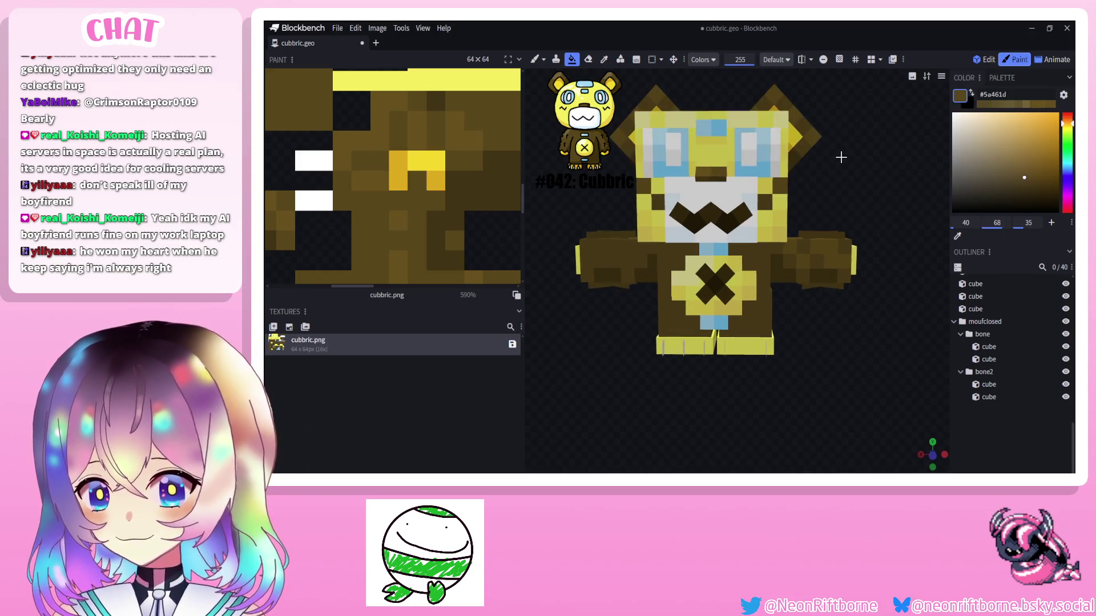
pyautogui.scroll(2, 819, 240)
pyautogui.click(813, 249)
pyautogui.press('b')
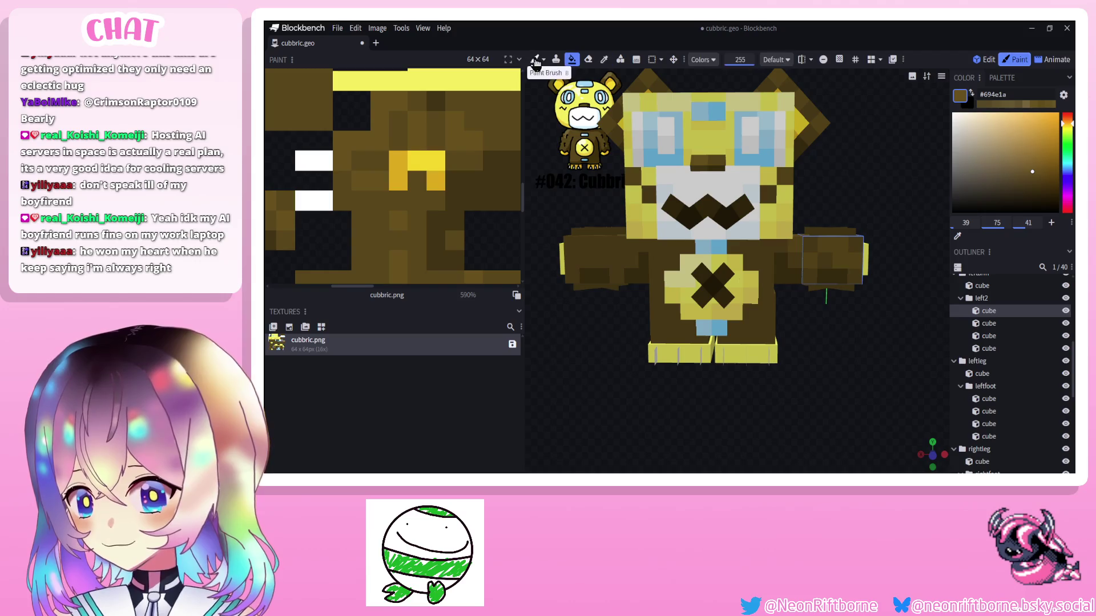
pyautogui.click(572, 245)
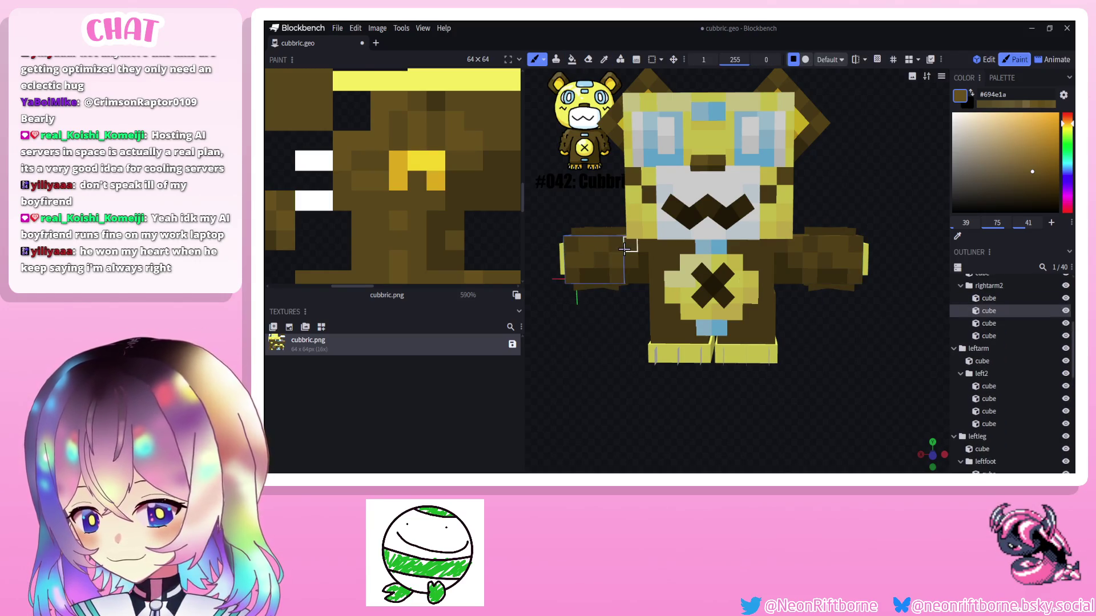
pyautogui.moveTo(629, 249); pyautogui.dragTo(680, 300)
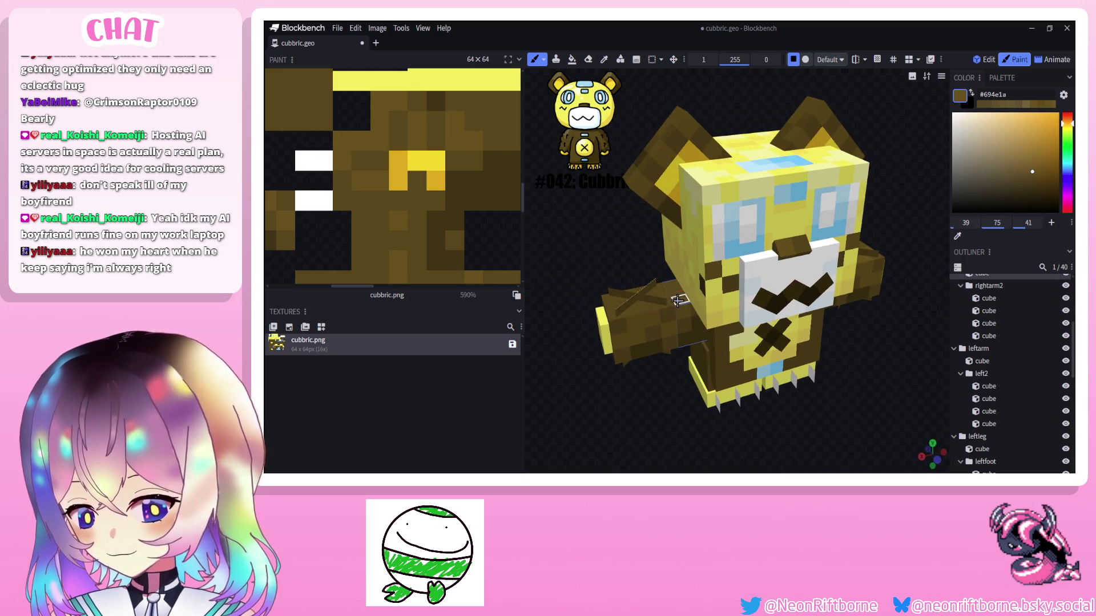
pyautogui.click(647, 308)
pyautogui.moveTo(608, 271)
pyautogui.mouseDown()
pyautogui.moveTo(651, 257)
pyautogui.moveTo(516, 261)
pyautogui.moveTo(565, 274)
pyautogui.mouseUp()
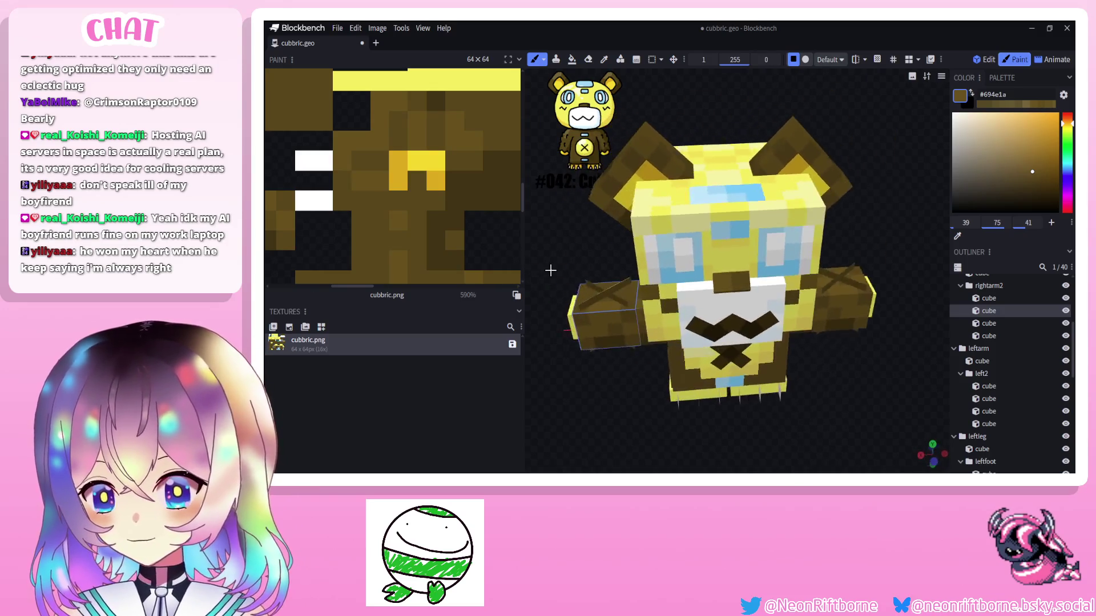
pyautogui.scroll(4, 569, 276)
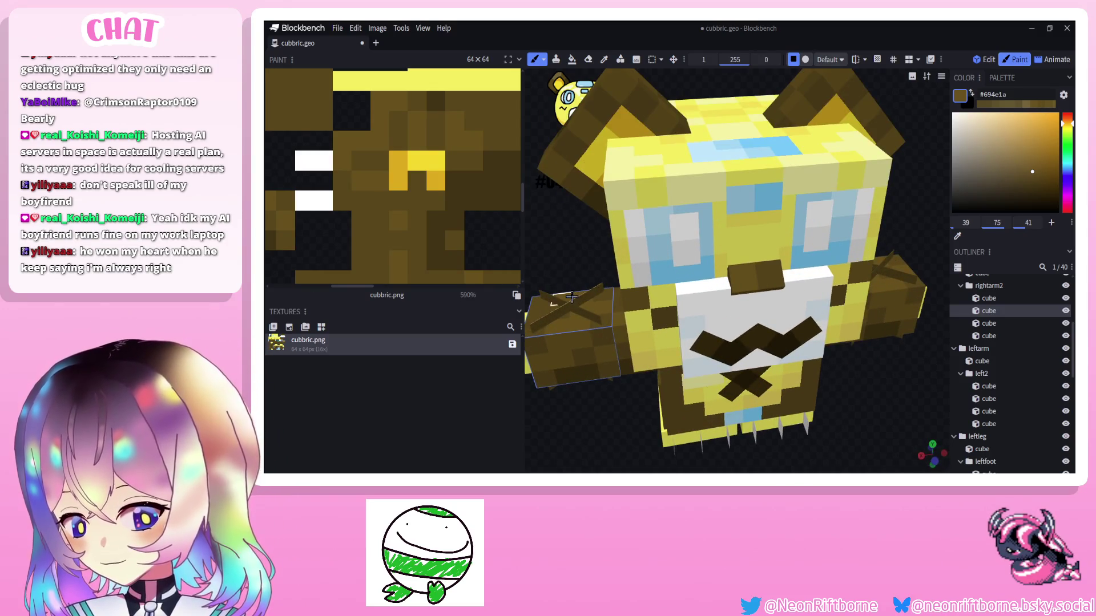
pyautogui.moveTo(565, 299); pyautogui.dragTo(828, 273)
pyautogui.scroll(-3, 771, 274)
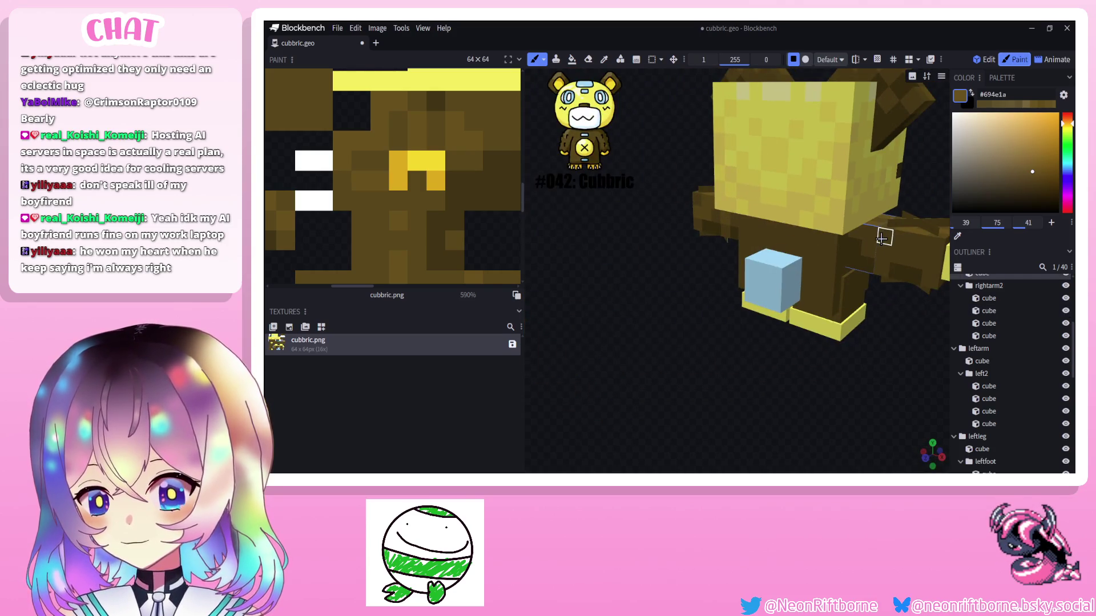
pyautogui.click(883, 237)
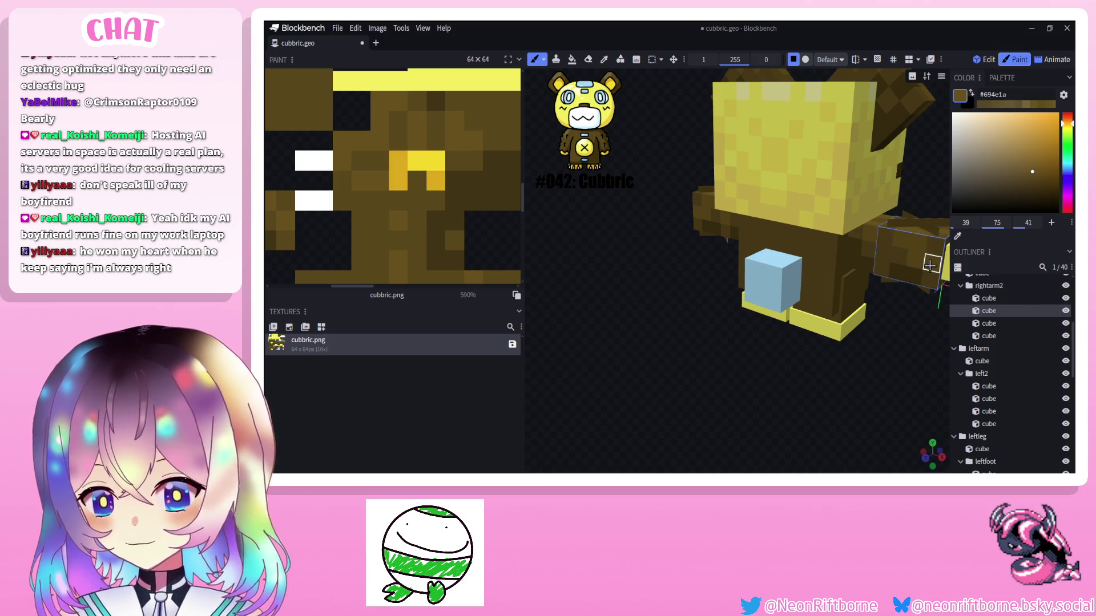
pyautogui.moveTo(882, 255); pyautogui.dragTo(845, 268)
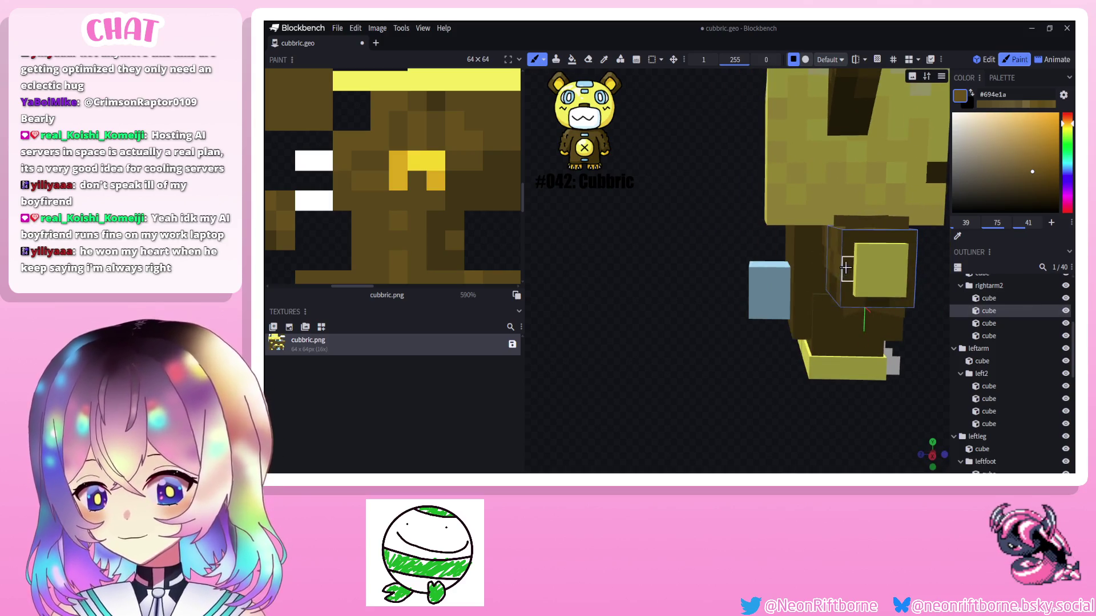
pyautogui.moveTo(935, 316)
pyautogui.mouseDown()
pyautogui.moveTo(810, 330)
pyautogui.moveTo(888, 253)
pyautogui.mouseUp()
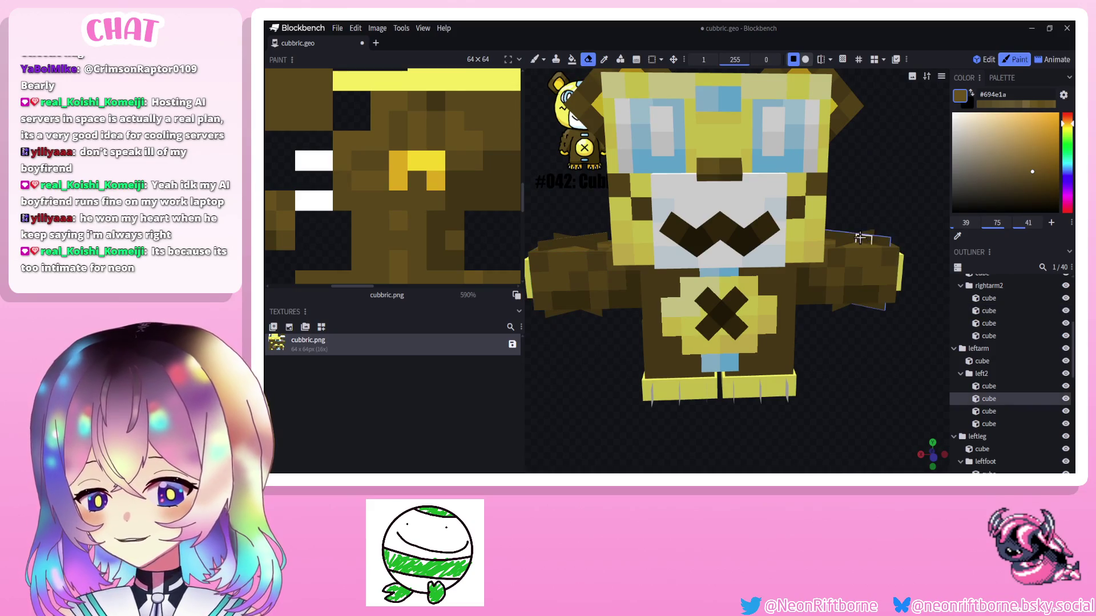
pyautogui.moveTo(833, 233)
pyautogui.mouseDown()
pyautogui.moveTo(850, 254)
pyautogui.moveTo(627, 236)
pyautogui.mouseUp()
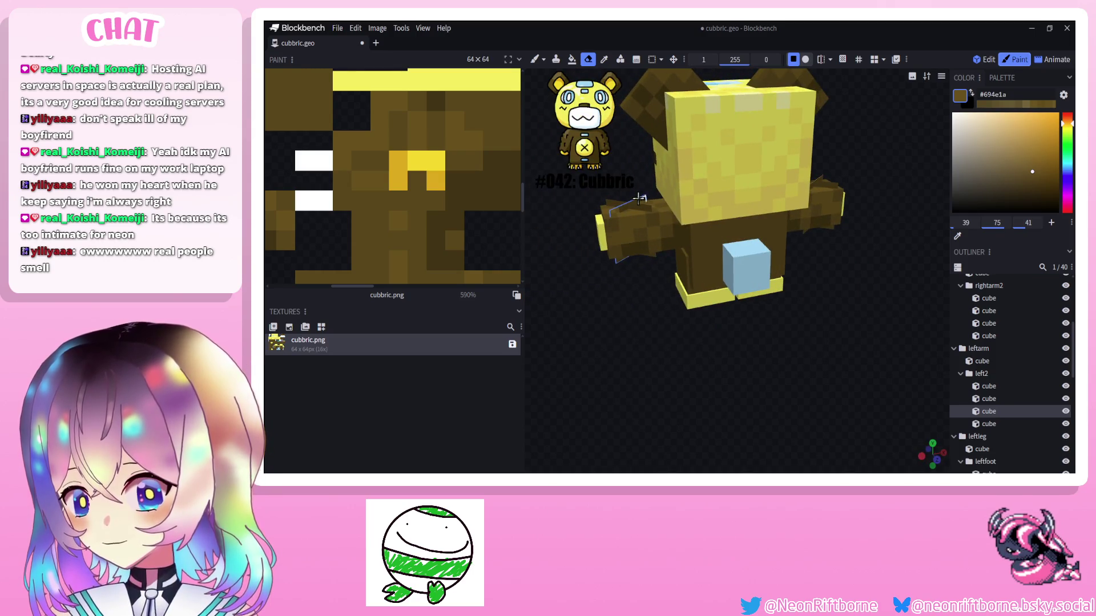
pyautogui.moveTo(600, 186); pyautogui.dragTo(780, 180)
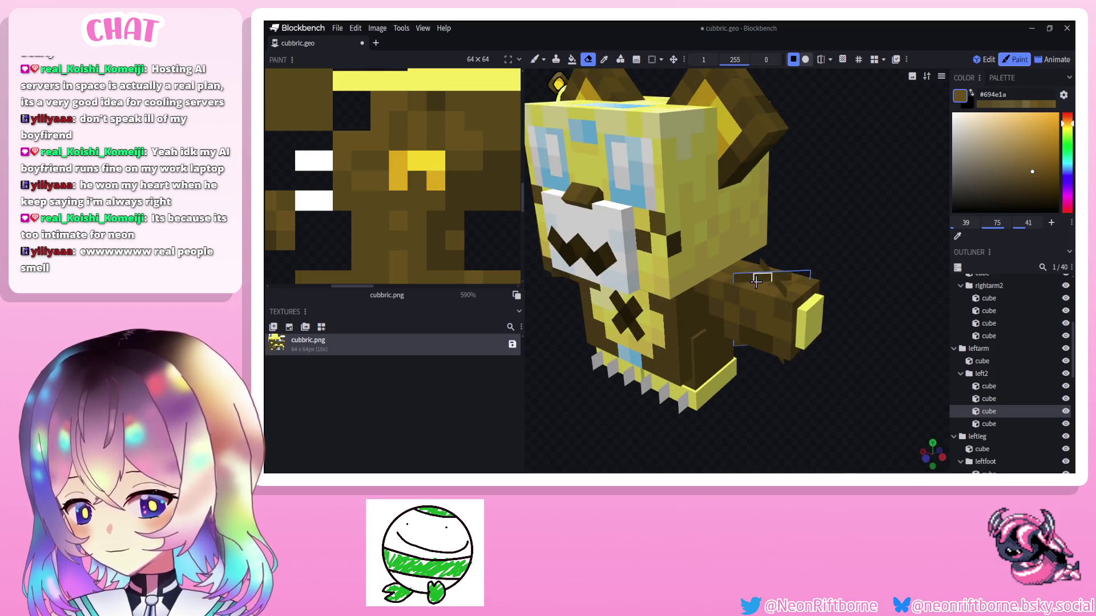